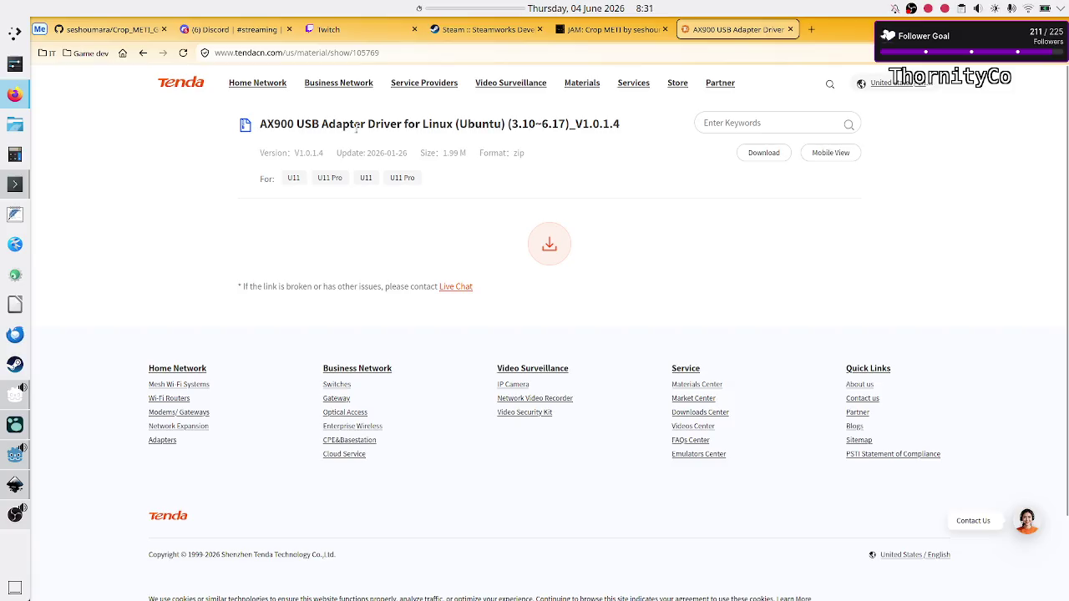
Step: Close the Tenda AX900 driver tab, leaving the Discord stream schedule image in front
{"action": "left_click_drag", "start_coordinate": [262, 127], "coordinate": [373, 144]}
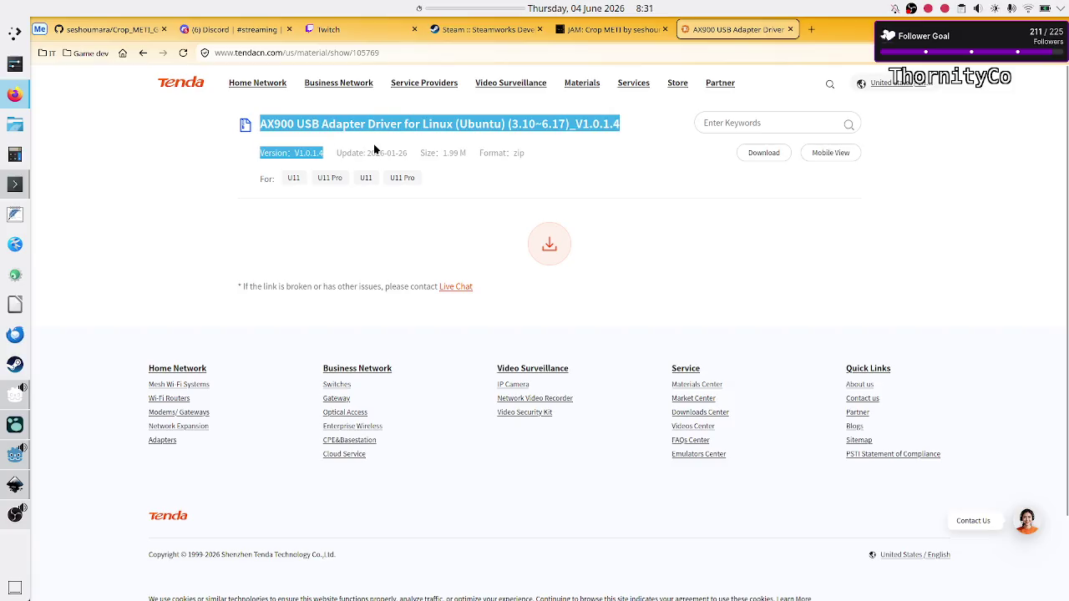
{"action": "left_click", "coordinate": [412, 130]}
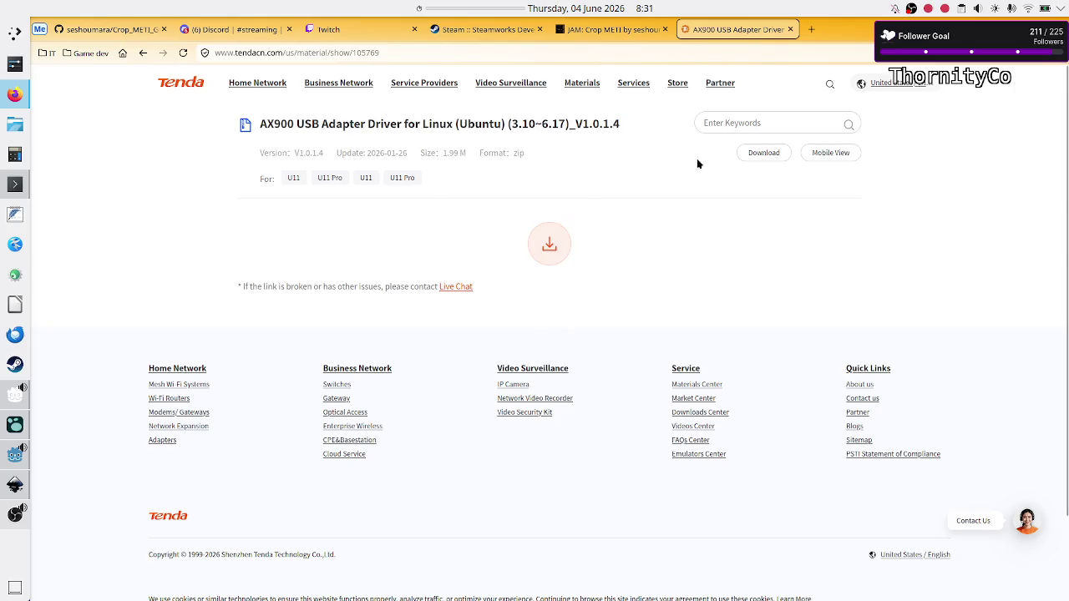
{"action": "left_click", "coordinate": [791, 30]}
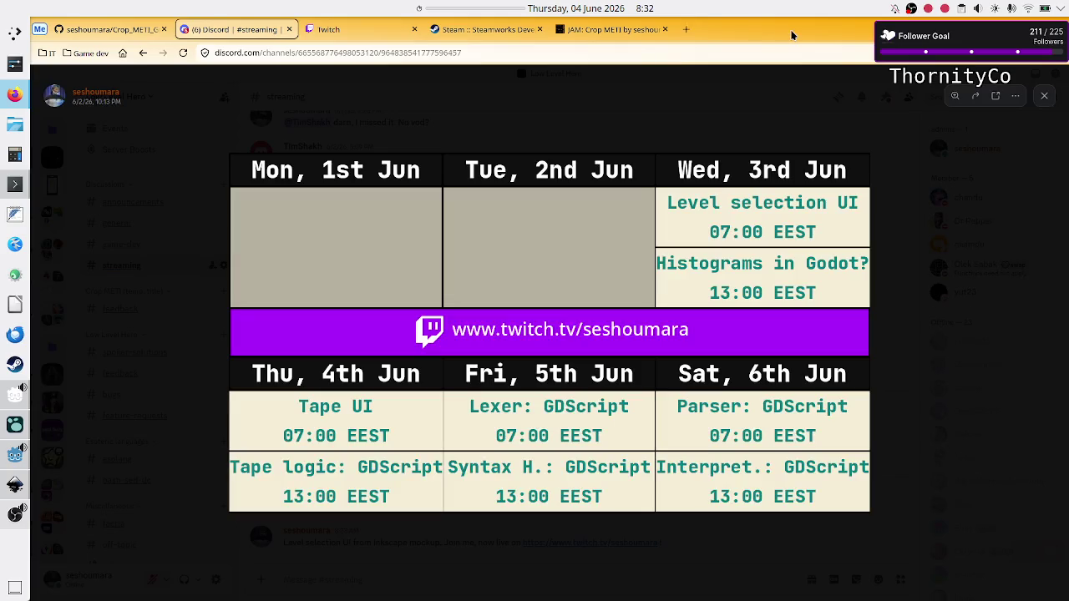
Step: Send !bot in the Twitch stream chat, then return to the Discord schedule tab
{"action": "left_click", "coordinate": [359, 31]}
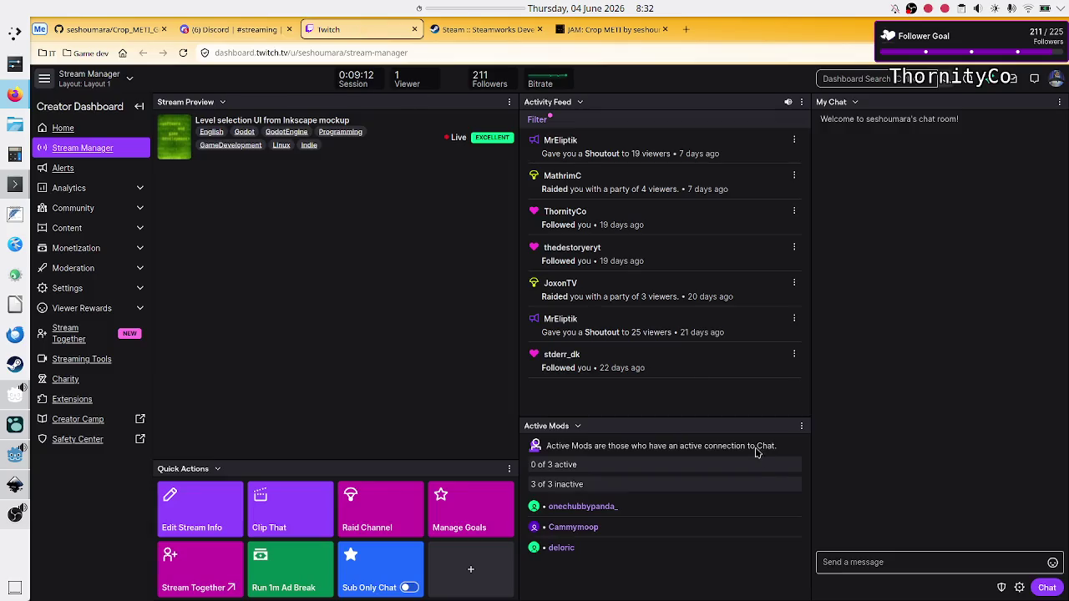
{"action": "left_click", "coordinate": [891, 561]}
{"action": "type", "text": "!"}
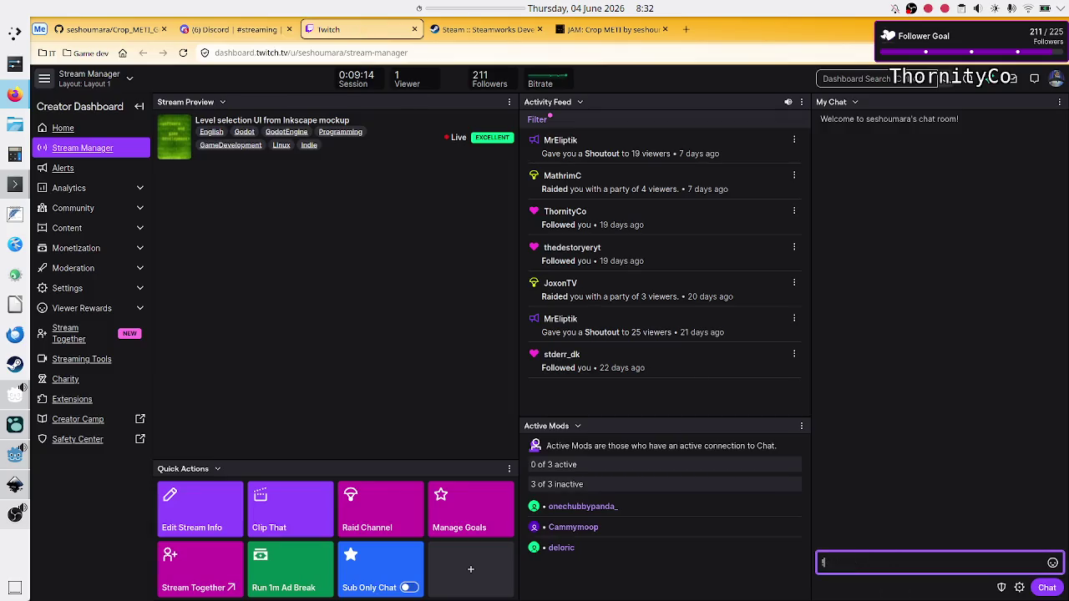
{"action": "type", "text": "bot"}
{"action": "key", "text": "Return"}
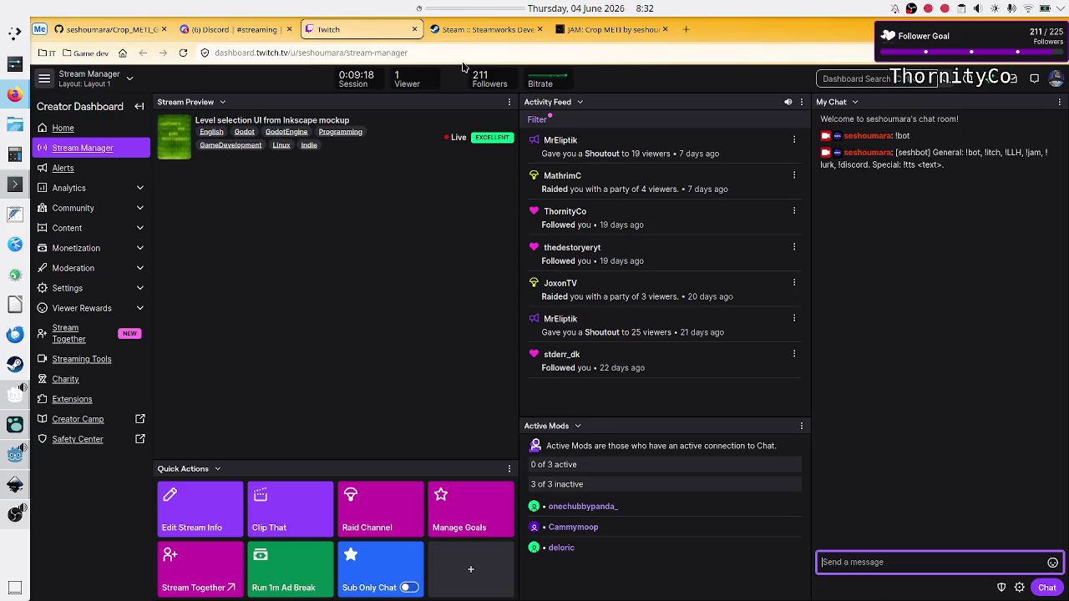
{"action": "left_click", "coordinate": [238, 29]}
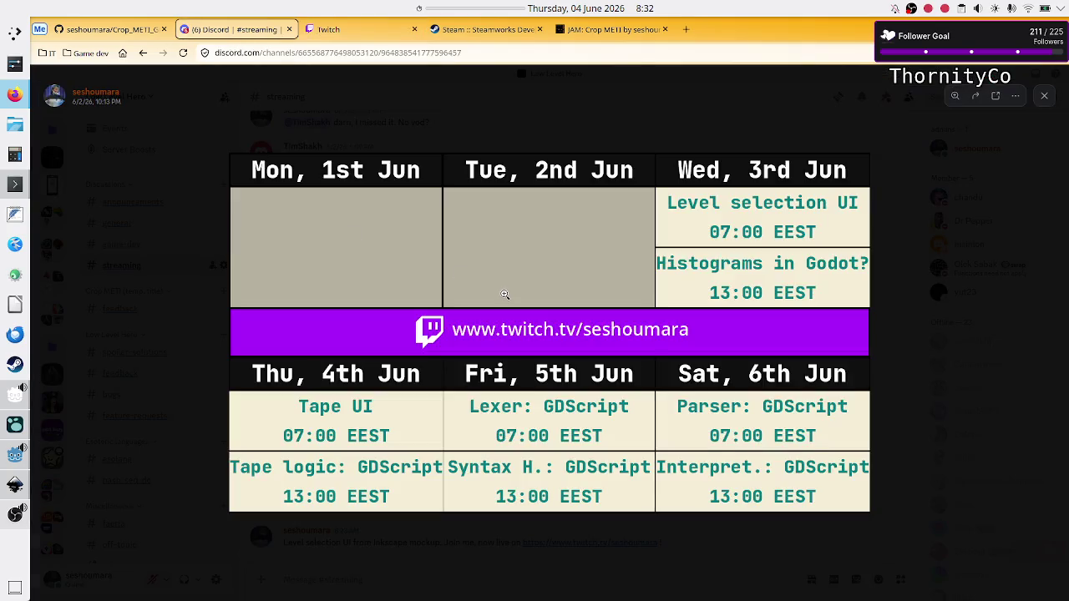
{"action": "left_click", "coordinate": [504, 294]}
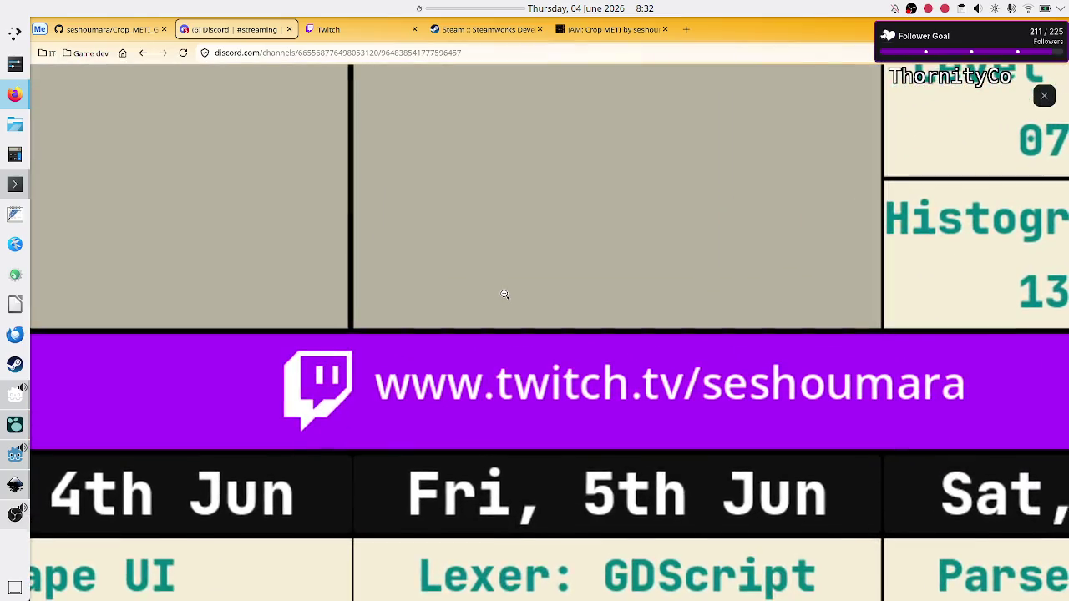
{"action": "left_click", "coordinate": [504, 294]}
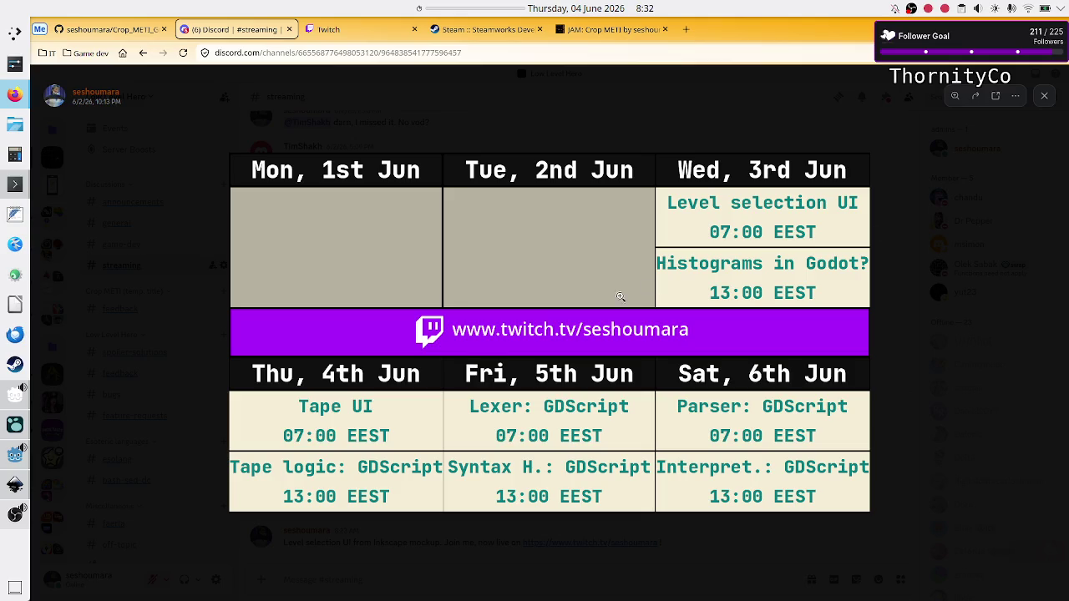
Step: Run the level-selection scene with F6 and select Basic tape operations, then its Tutorial scenario
{"action": "left_click", "coordinate": [15, 455]}
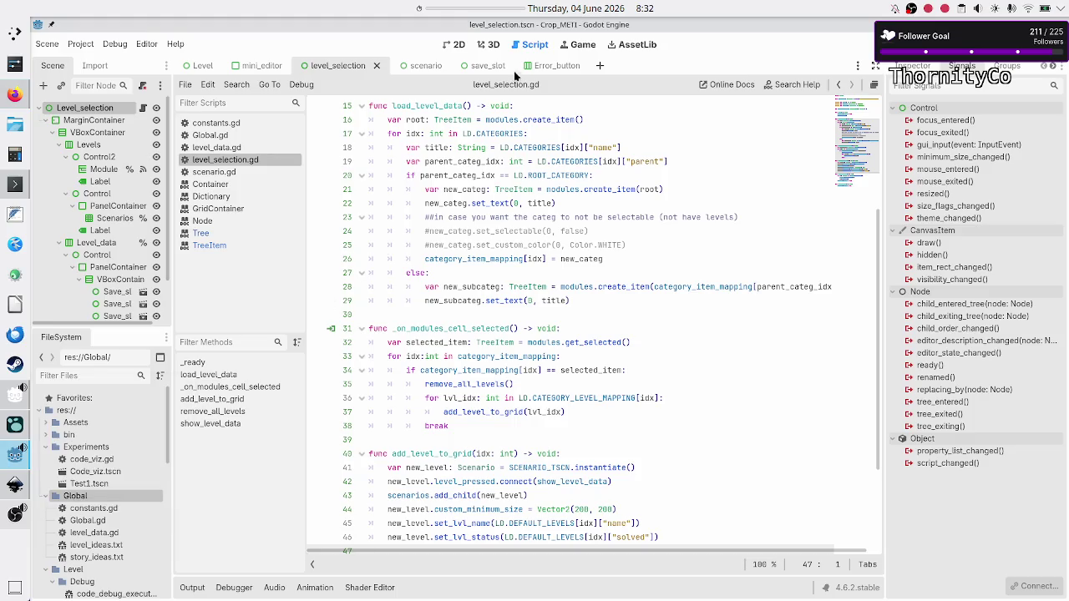
{"action": "left_click", "coordinate": [449, 44]}
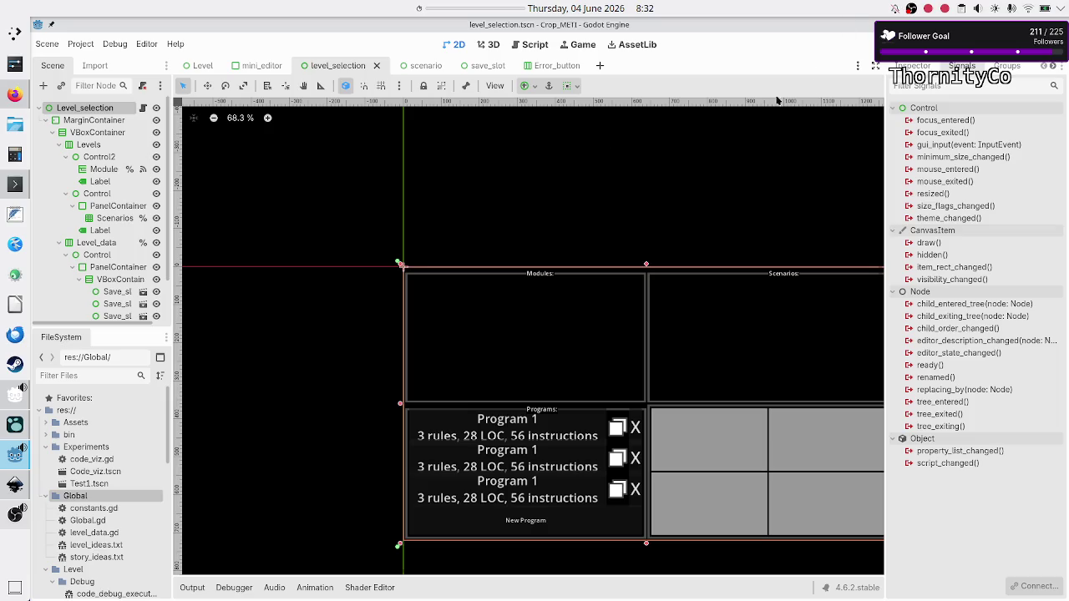
{"action": "key", "text": "F6"}
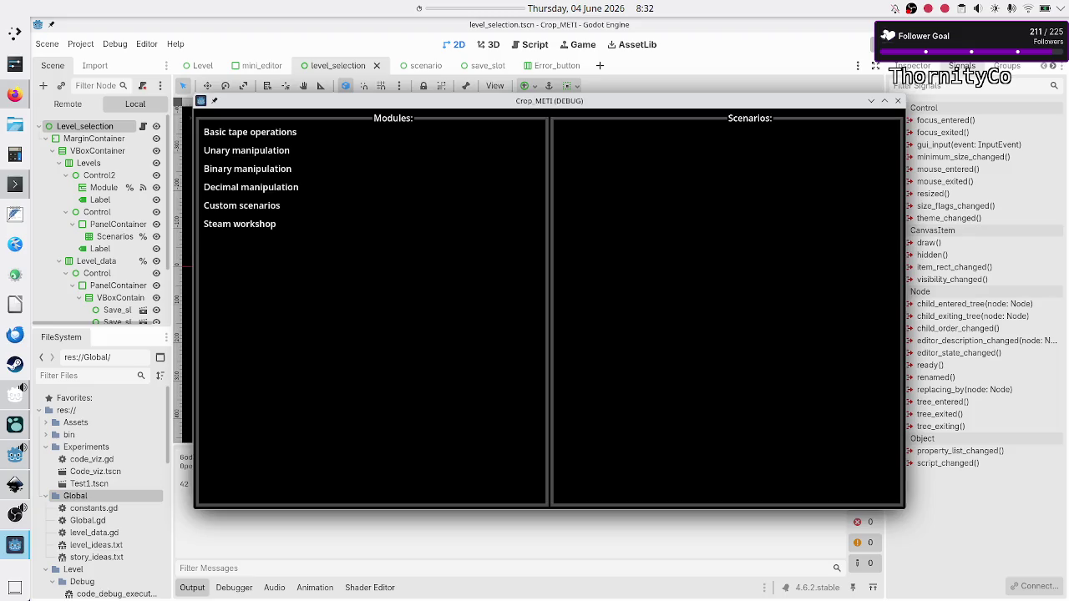
{"action": "left_click", "coordinate": [295, 133]}
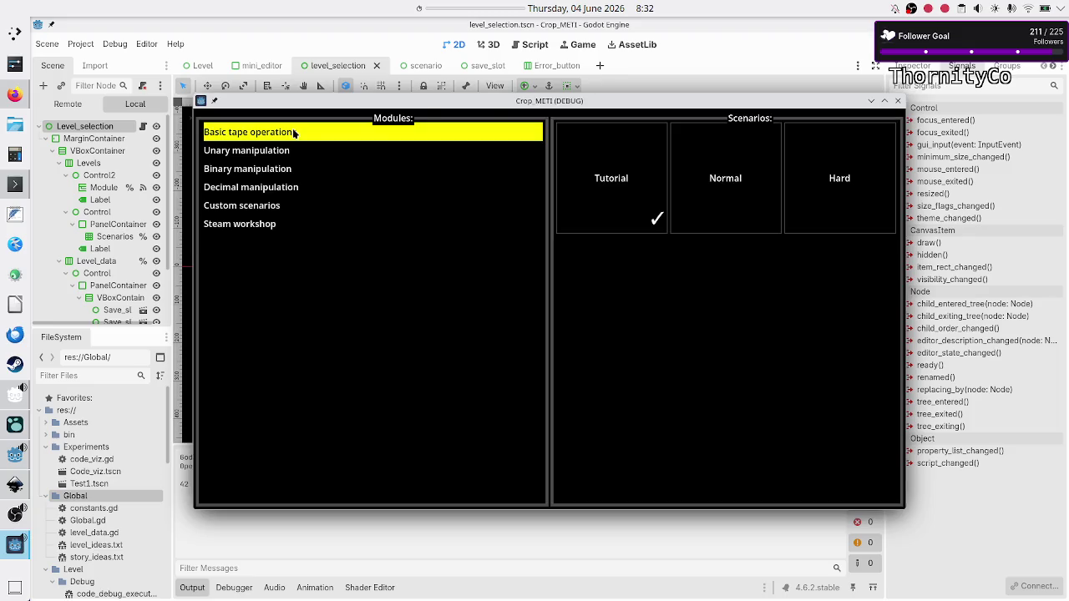
{"action": "left_click", "coordinate": [611, 178]}
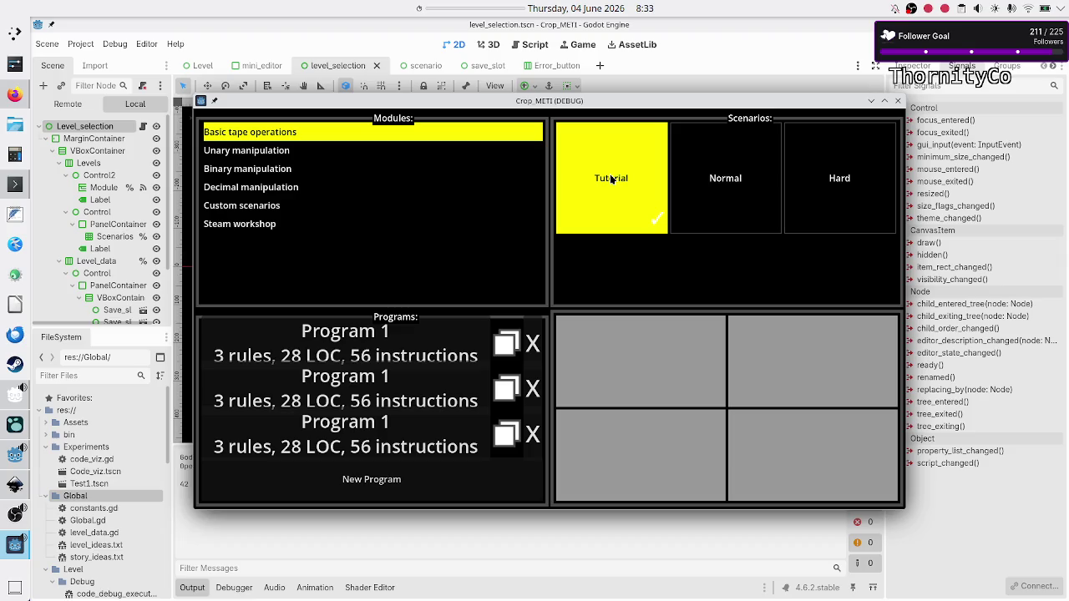
{"action": "left_click", "coordinate": [15, 95]}
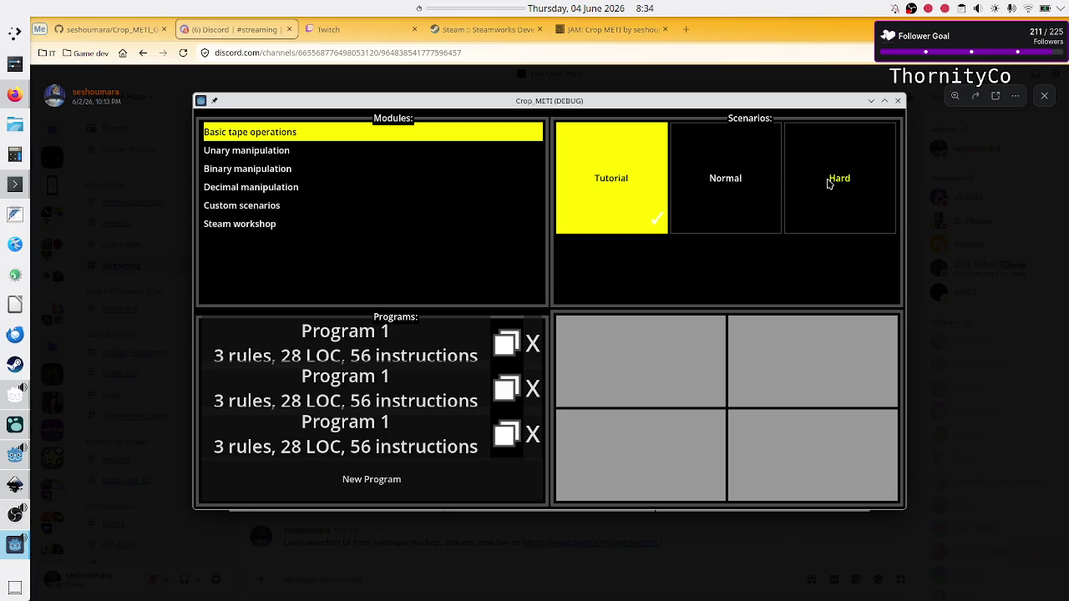
Step: Close the Crop METI debug window and return to the Godot editor via OBS
{"action": "left_click", "coordinate": [897, 101]}
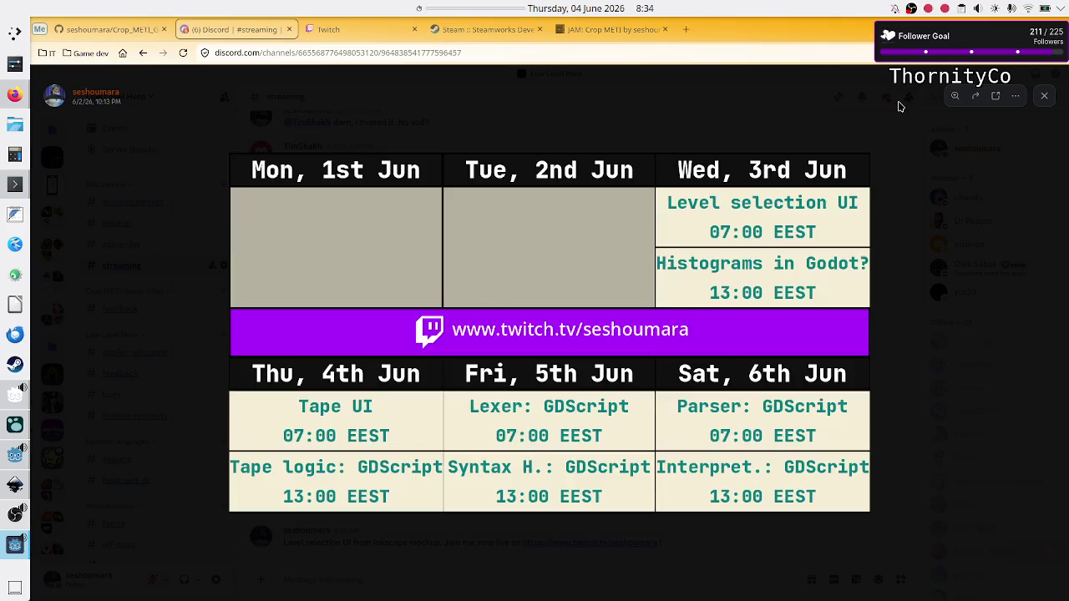
{"action": "left_click", "coordinate": [15, 514]}
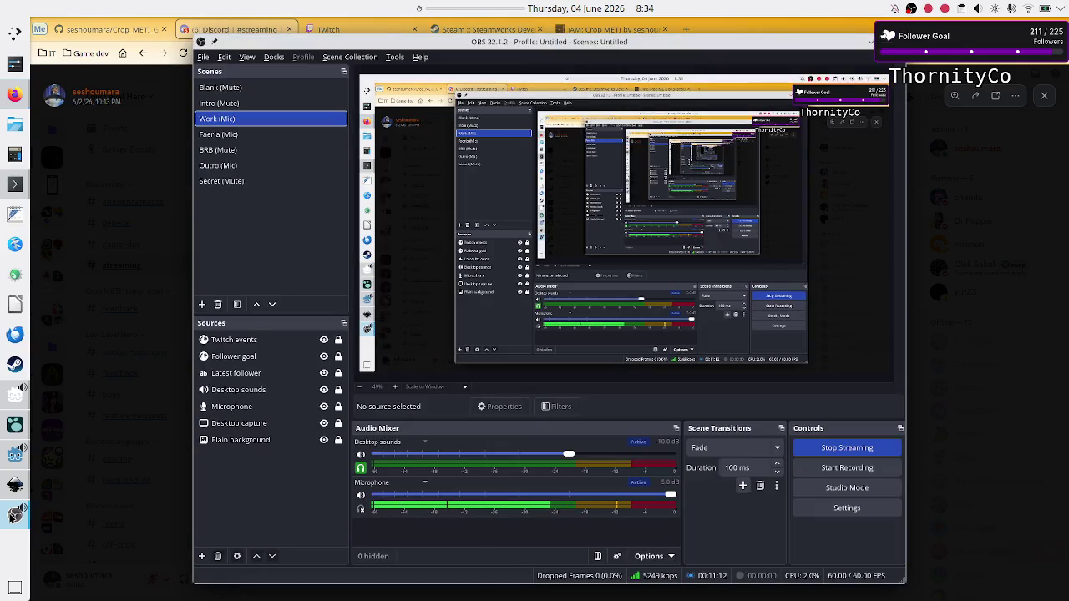
{"action": "left_click", "coordinate": [13, 465]}
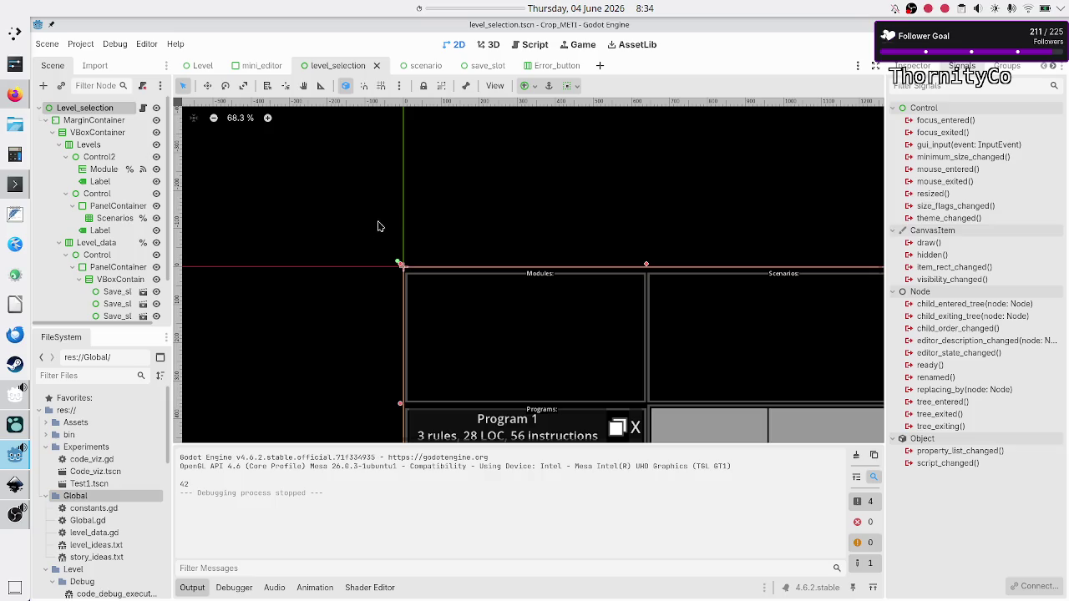
Step: Collapse the output panel and scroll the 2D canvas onto the Scenarios panel
{"action": "left_click", "coordinate": [192, 588]}
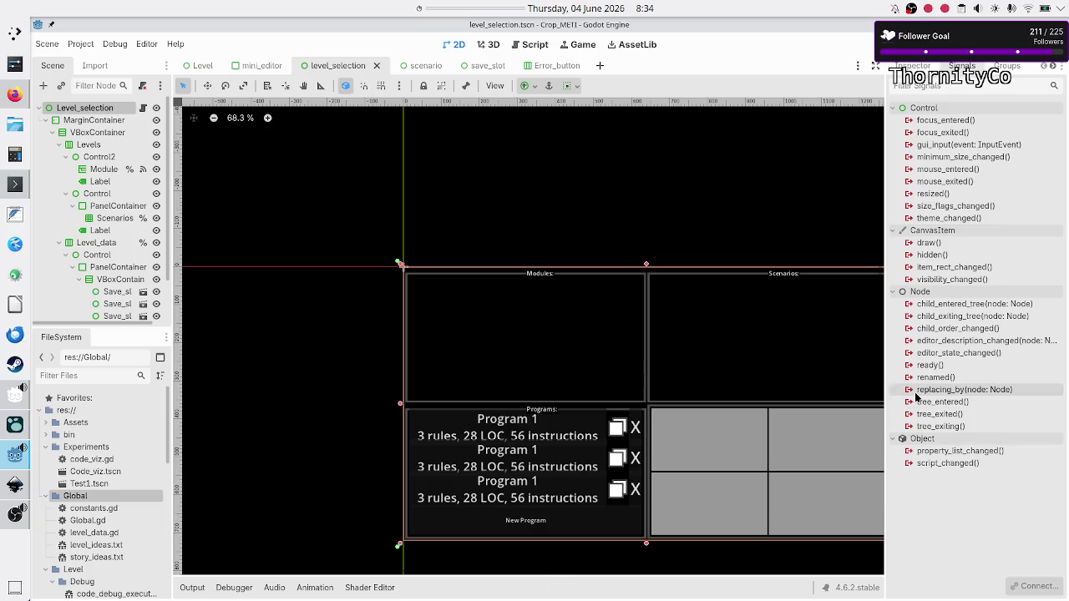
{"action": "scroll", "coordinate": [745, 333], "scroll_direction": "left", "scroll_amount": 3}
{"action": "scroll", "coordinate": [745, 333], "scroll_direction": "right", "scroll_amount": 5}
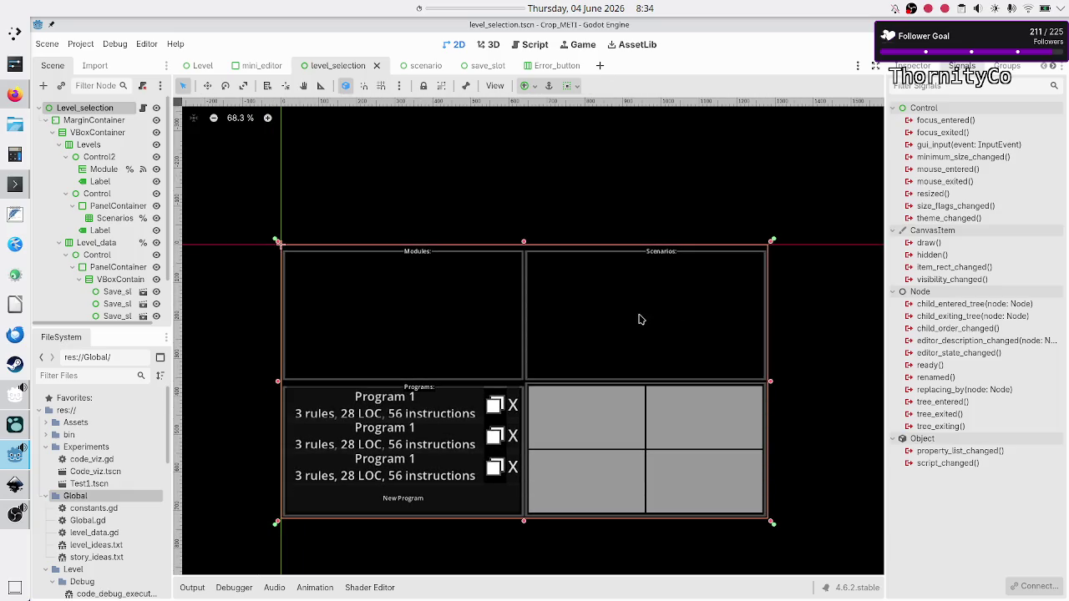
{"action": "scroll", "coordinate": [640, 319], "scroll_direction": "down", "scroll_amount": 2}
{"action": "scroll", "coordinate": [639, 319], "scroll_direction": "down", "scroll_amount": 1}
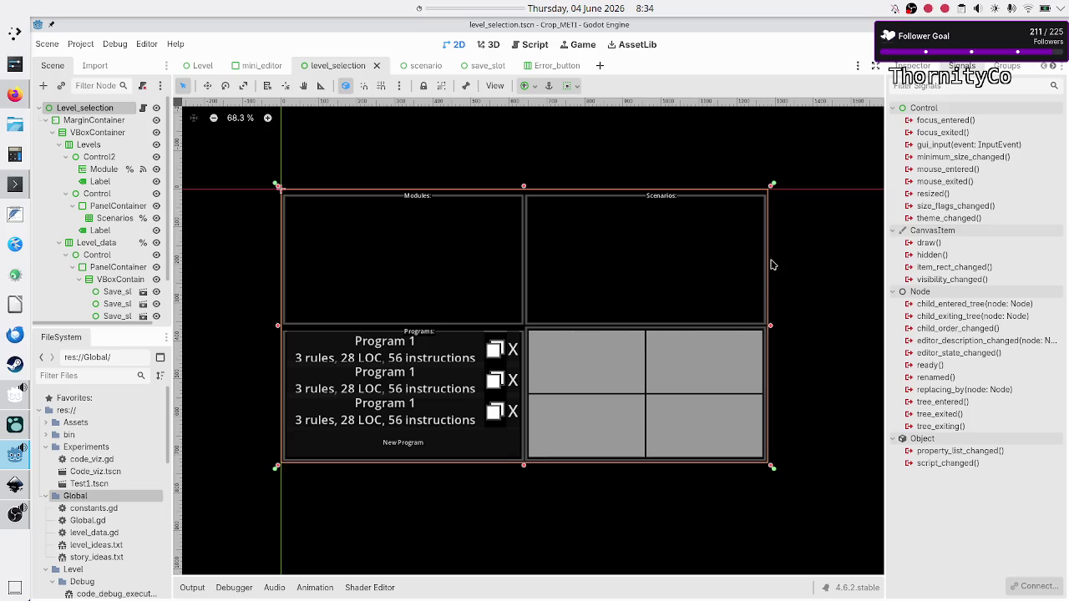
{"action": "scroll", "coordinate": [771, 264], "scroll_direction": "up", "scroll_amount": 5}
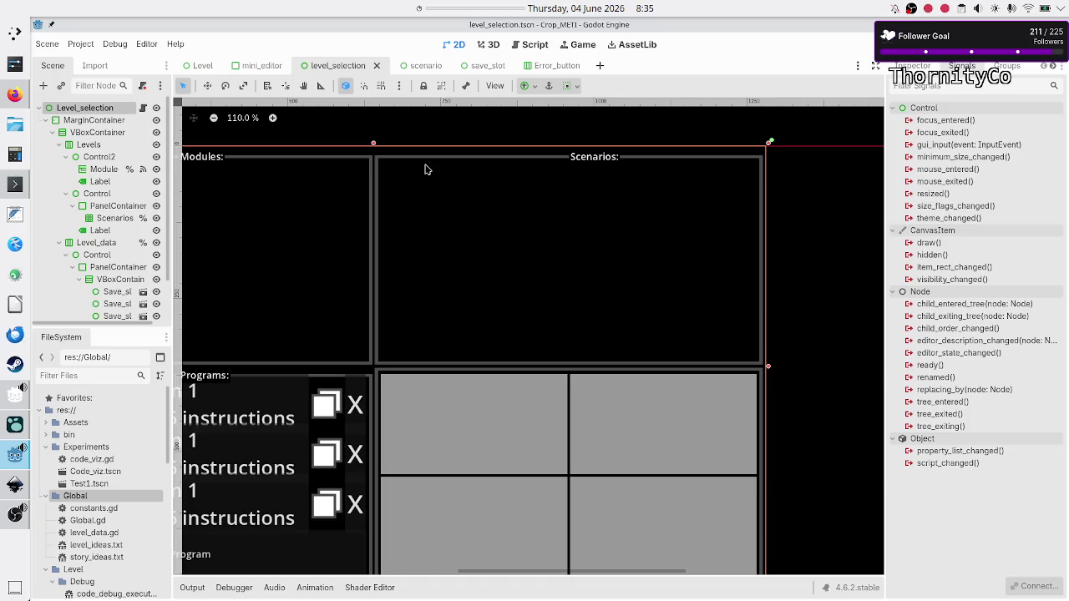
Step: Give the Scenarios GridContainer 5 columns, Fill sizing, and H/V separation overrides of 5
{"action": "left_click", "coordinate": [104, 221]}
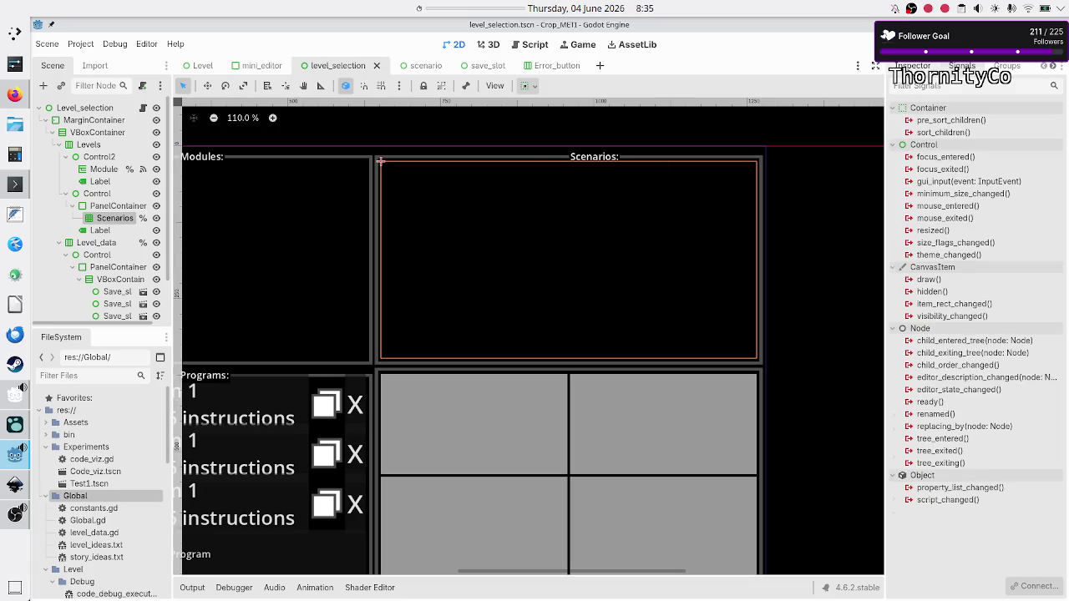
{"action": "left_click", "coordinate": [913, 65]}
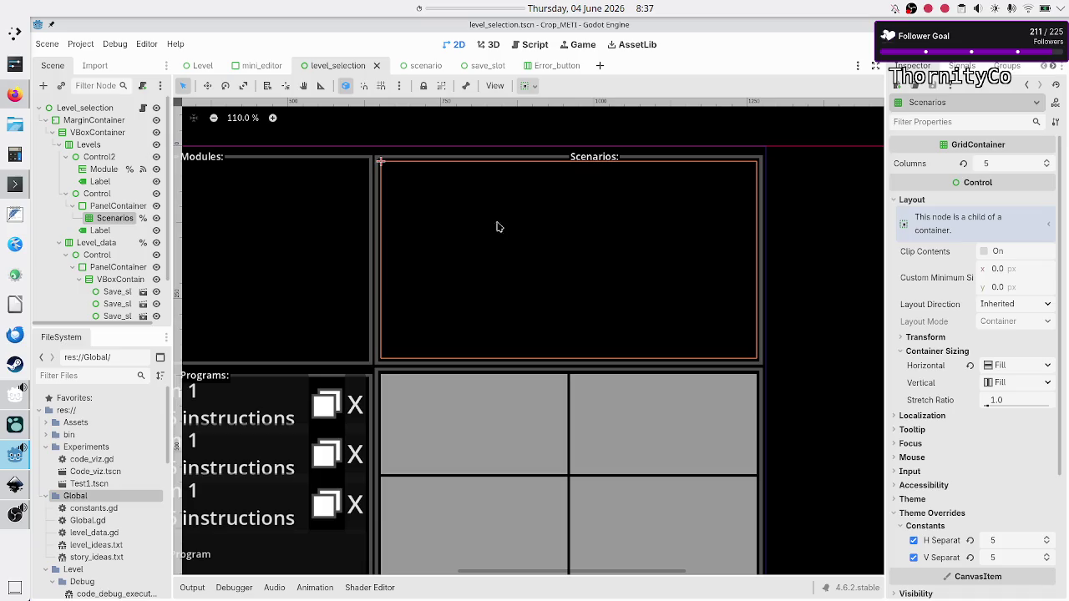
{"action": "scroll", "coordinate": [387, 222], "scroll_direction": "up", "scroll_amount": 5}
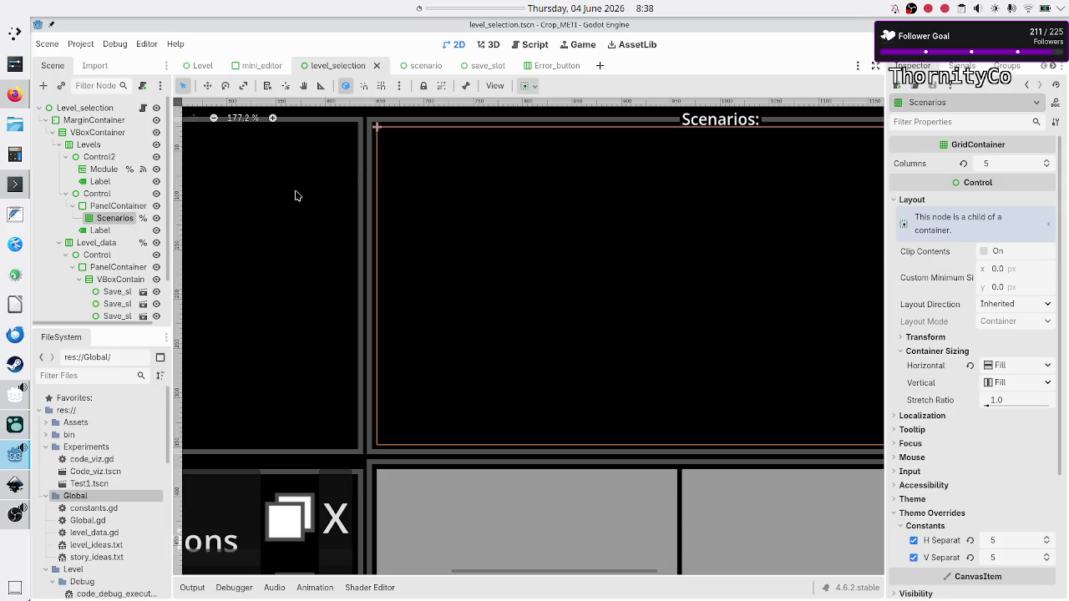
{"action": "scroll", "coordinate": [938, 440], "scroll_direction": "down", "scroll_amount": 4}
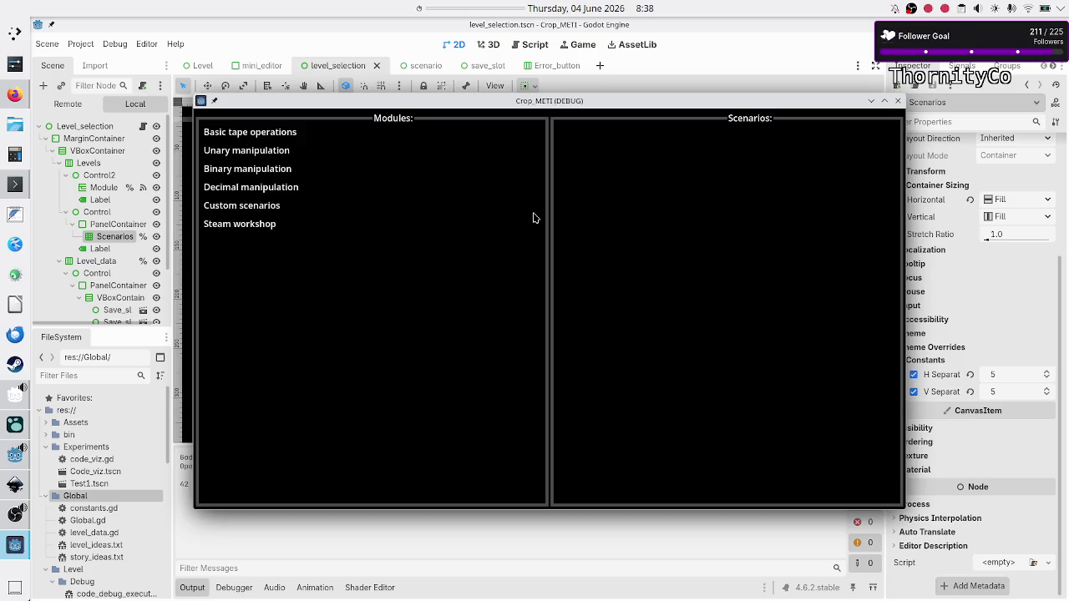
Step: Test-run the scene, open Basic tape operations, maximize the game window, then stop it
{"action": "left_click", "coordinate": [282, 138]}
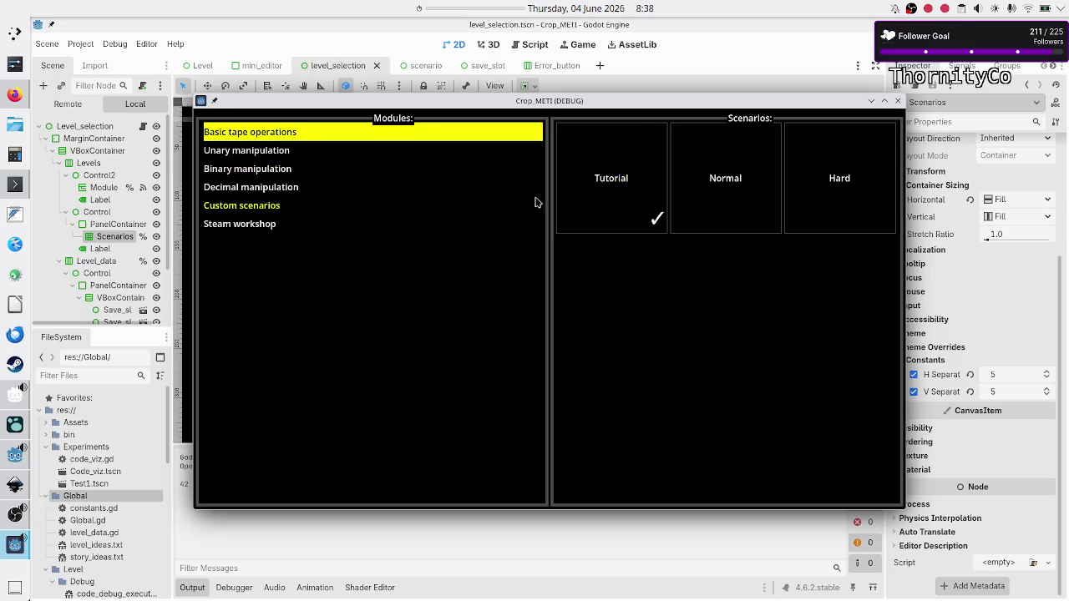
{"action": "right_click", "coordinate": [606, 102]}
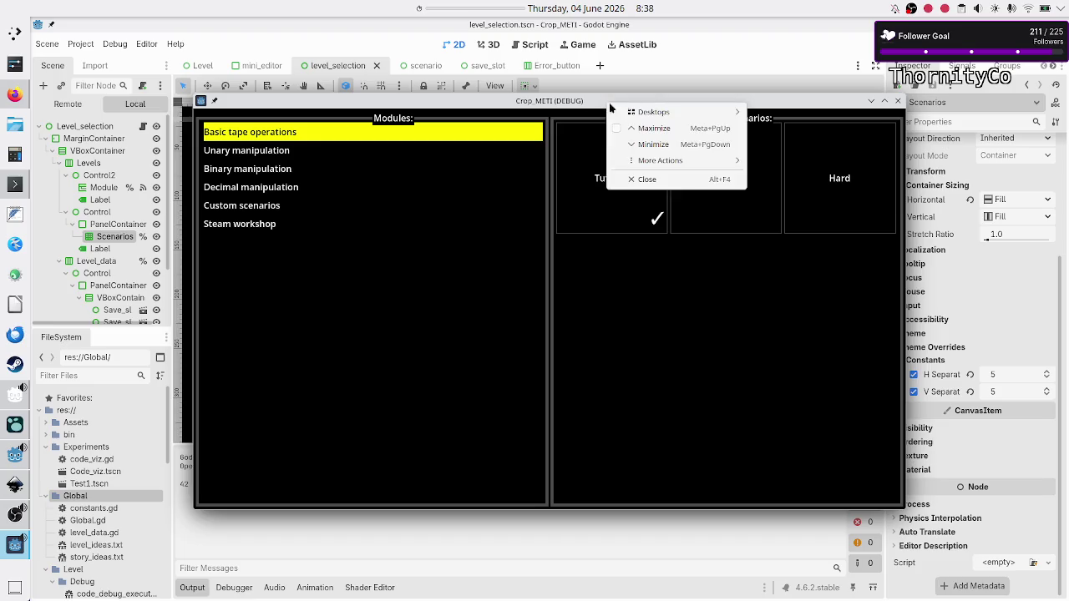
{"action": "left_click", "coordinate": [544, 106]}
{"action": "double_click", "coordinate": [543, 106]}
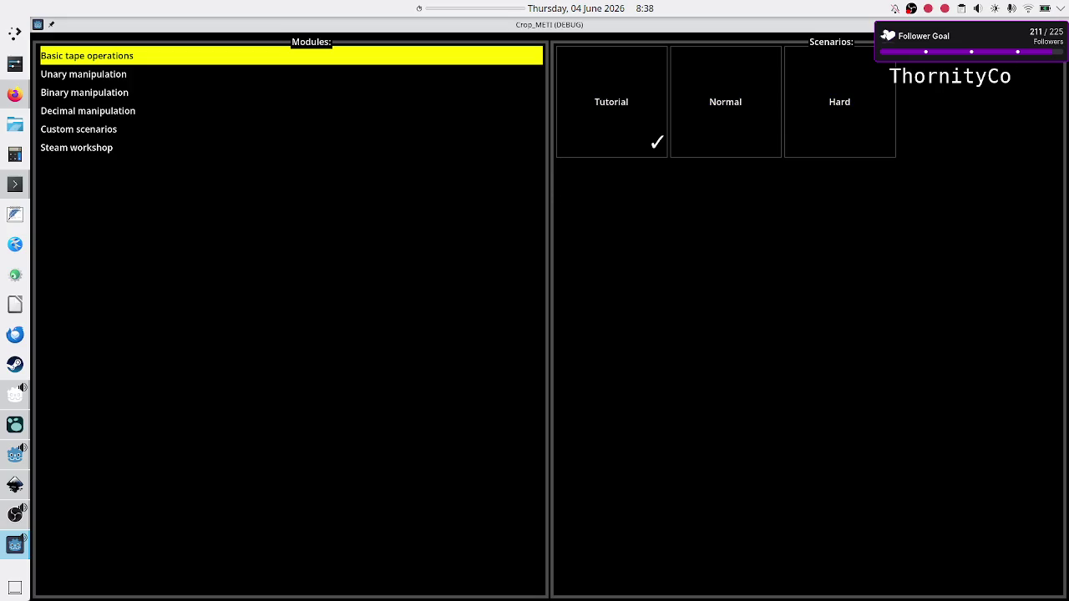
{"action": "key", "text": "Escape"}
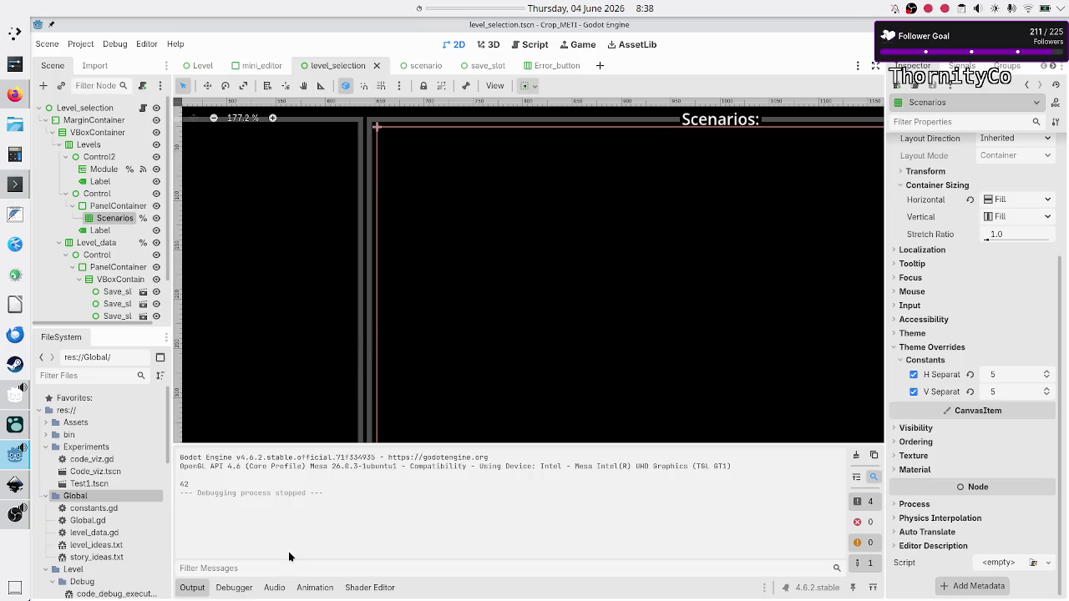
Step: Hide the output log and add a Control node as a child of Scenarios
{"action": "left_click", "coordinate": [194, 590]}
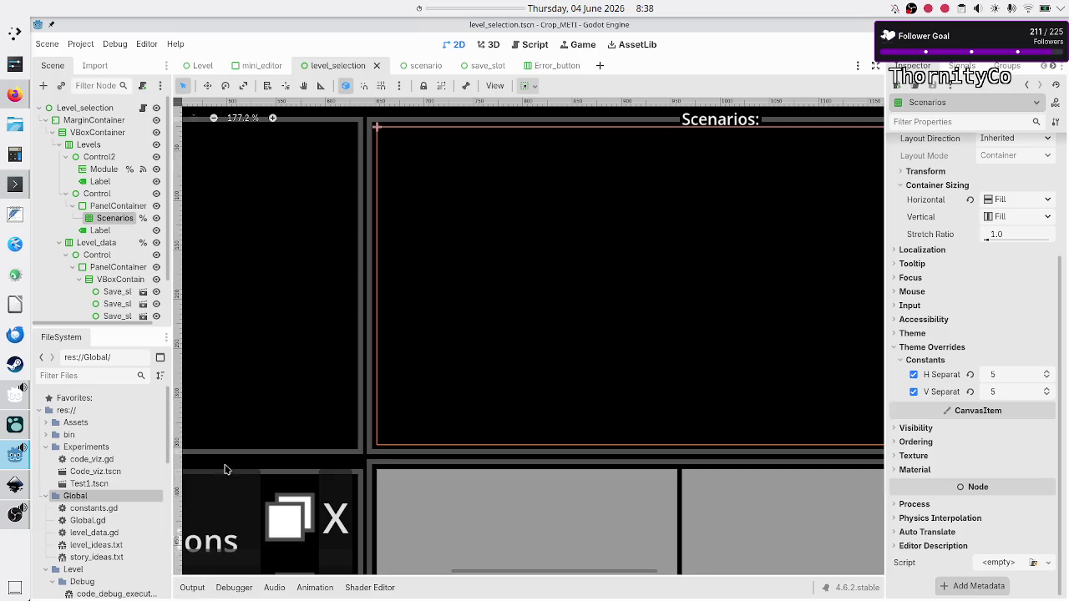
{"action": "left_click", "coordinate": [44, 87]}
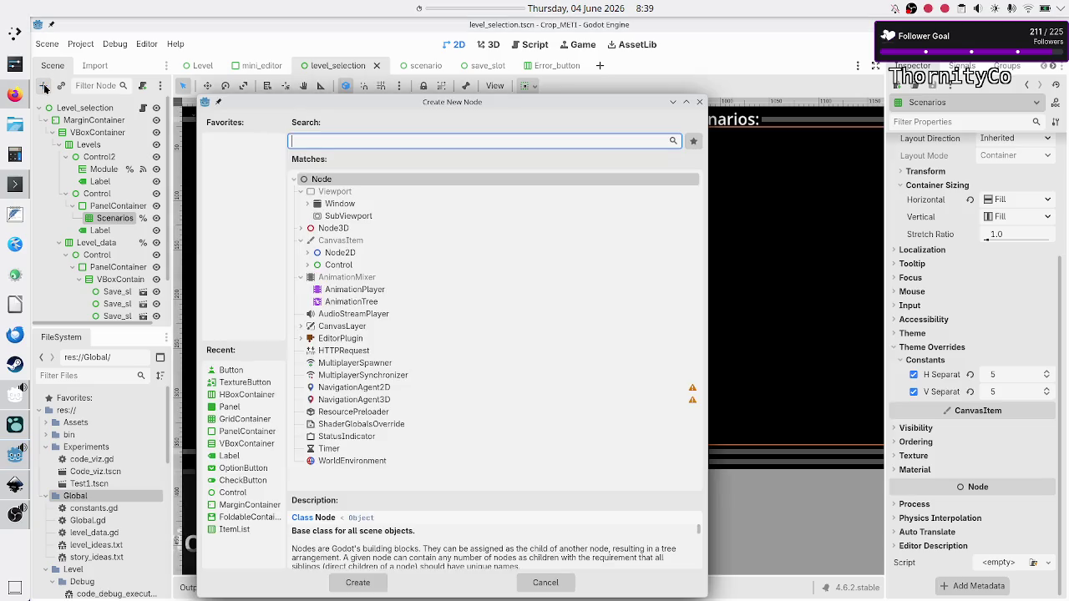
{"action": "type", "text": "control"}
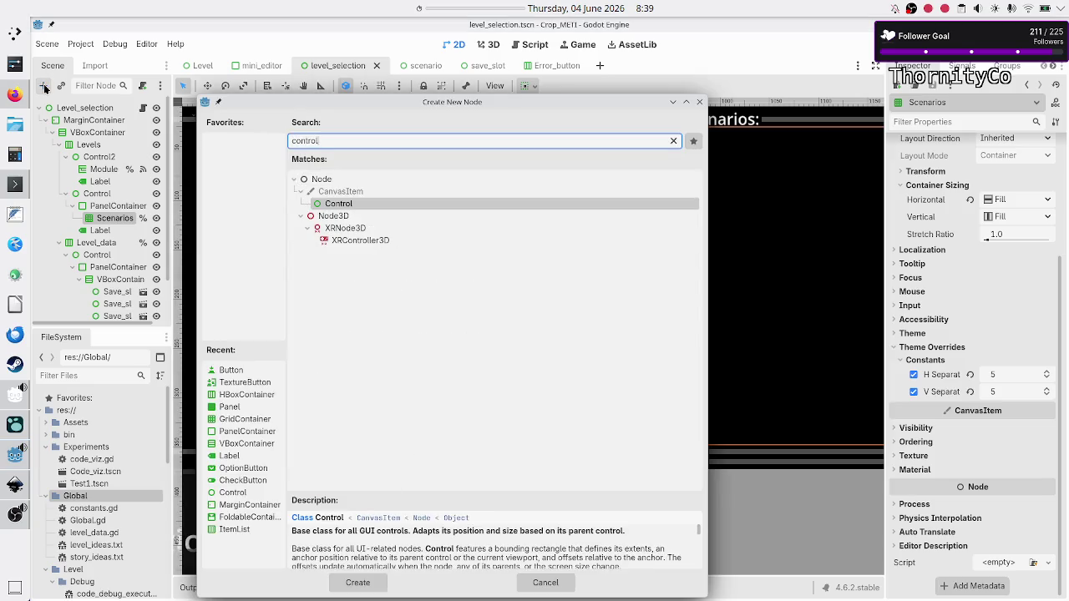
{"action": "double_click", "coordinate": [350, 207]}
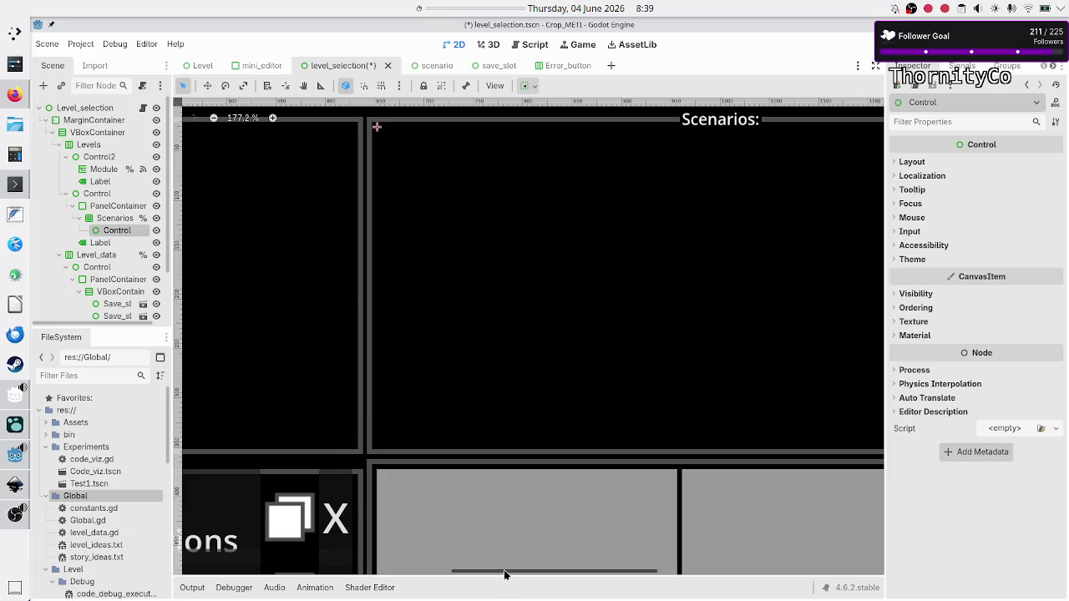
{"action": "mouse_move", "coordinate": [505, 573]}
{"action": "left_mouse_down"}
{"action": "mouse_move", "coordinate": [439, 577]}
{"action": "mouse_move", "coordinate": [524, 581]}
{"action": "left_mouse_up"}
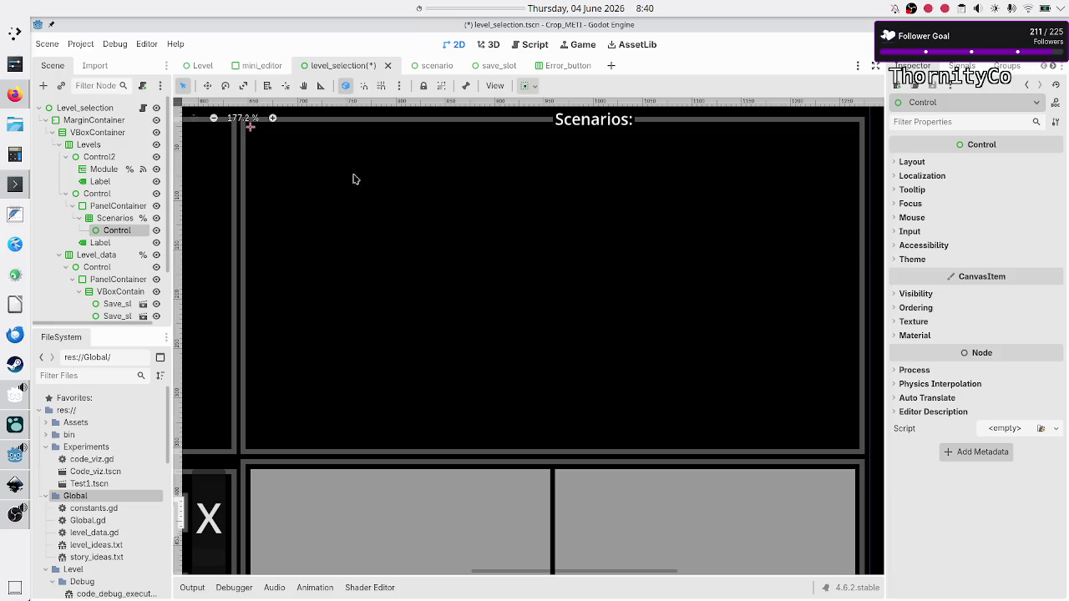
Step: Inspect the Scenarios grid, then delete its Control child node
{"action": "left_click", "coordinate": [107, 220]}
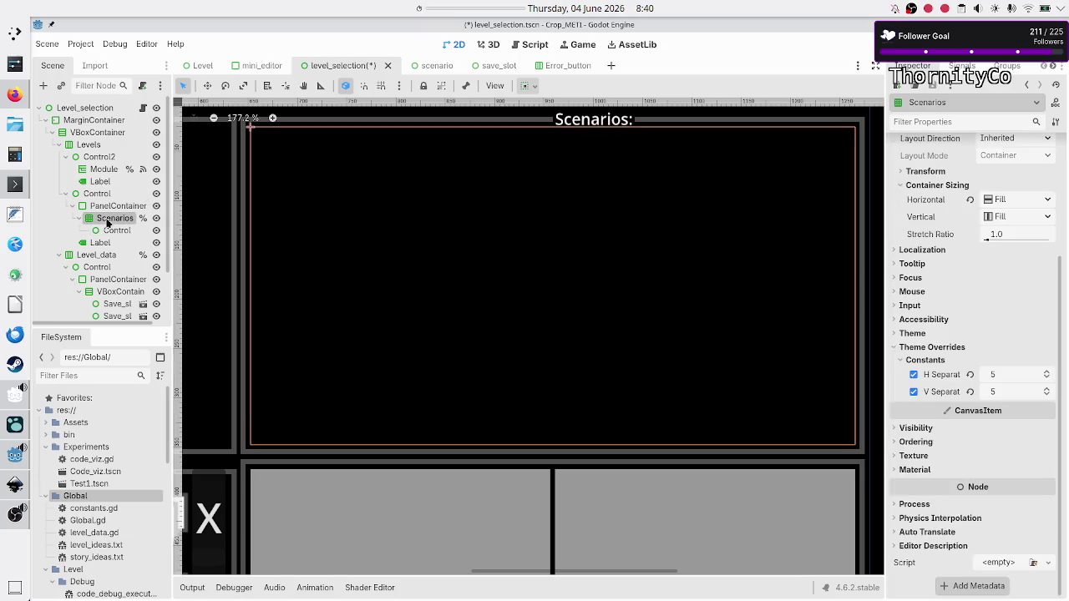
{"action": "scroll", "coordinate": [916, 255], "scroll_direction": "up", "scroll_amount": 5}
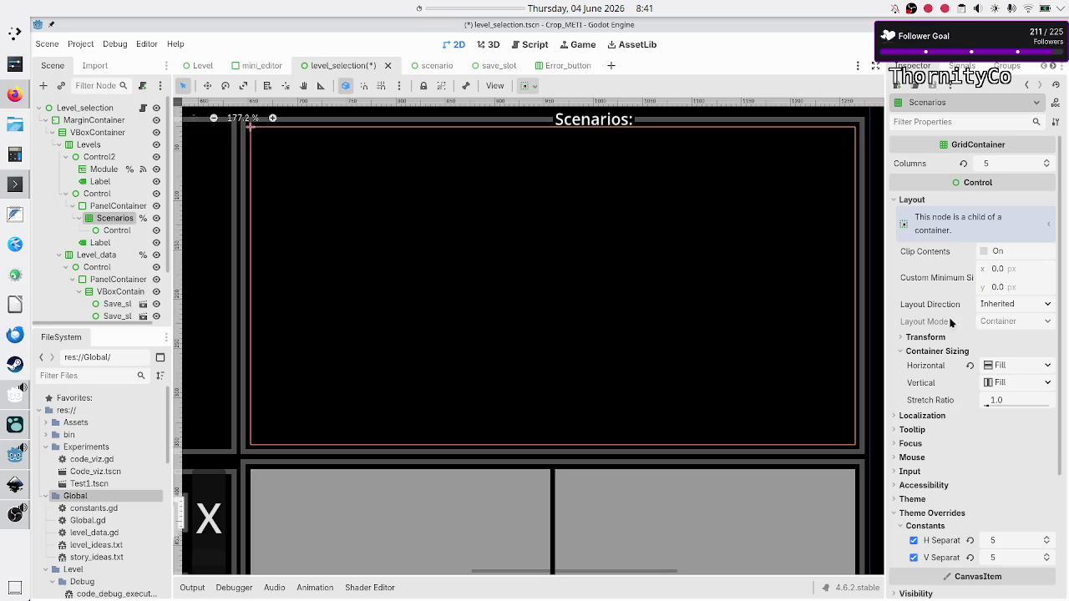
{"action": "scroll", "coordinate": [935, 375], "scroll_direction": "down", "scroll_amount": 5}
{"action": "scroll", "coordinate": [935, 377], "scroll_direction": "up", "scroll_amount": 5}
{"action": "left_click", "coordinate": [117, 231]}
{"action": "key", "text": "Delete"}
{"action": "key", "text": "Return"}
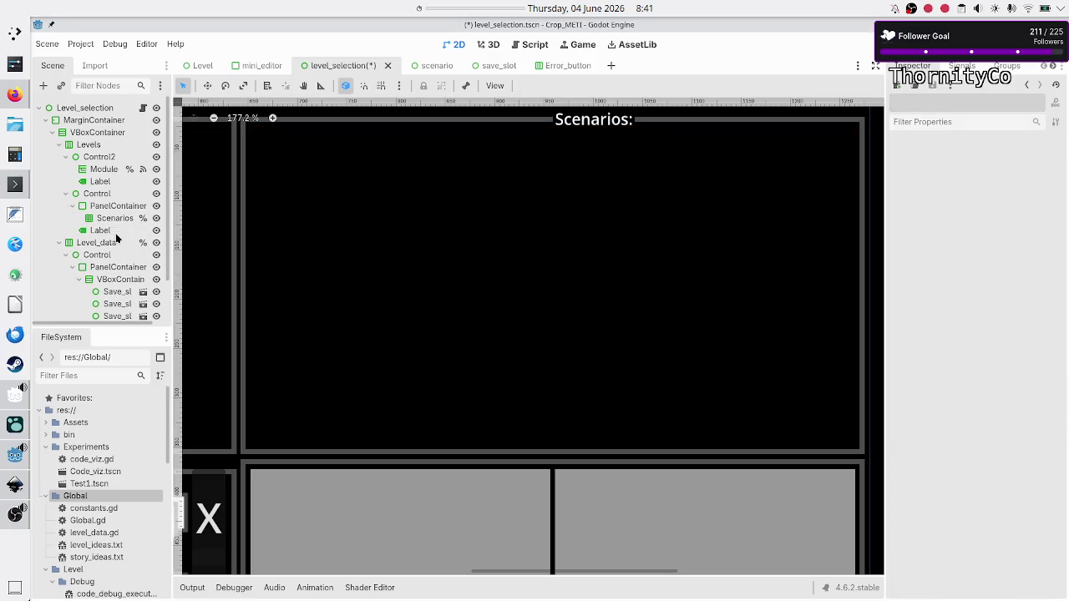
Step: Add a Panel node as a child of the Scenarios grid
{"action": "left_click", "coordinate": [115, 219]}
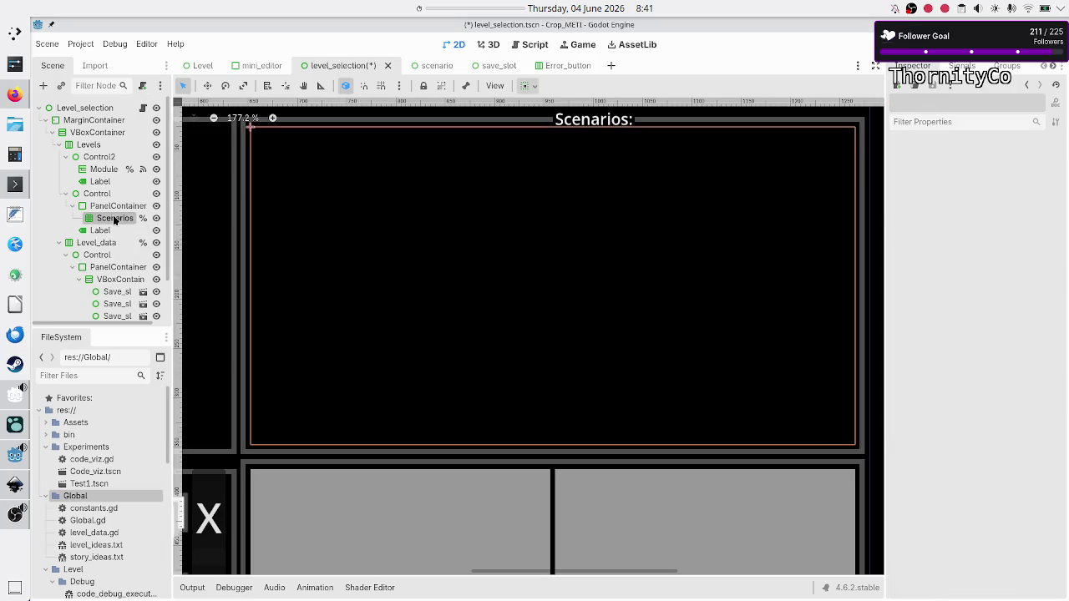
{"action": "left_click", "coordinate": [44, 86]}
{"action": "type", "text": "panel"}
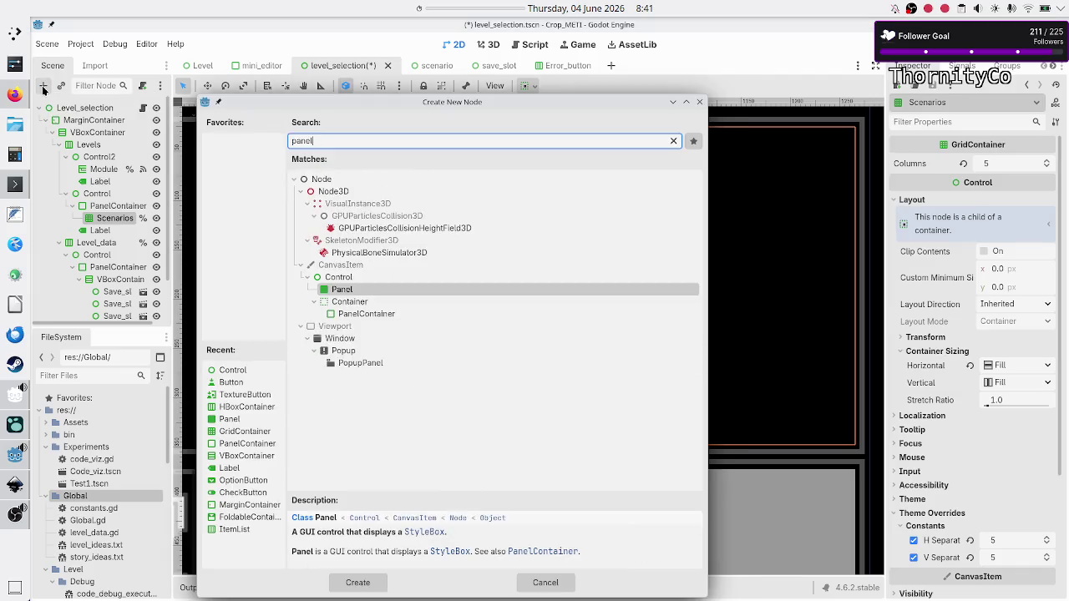
{"action": "key", "text": "Return"}
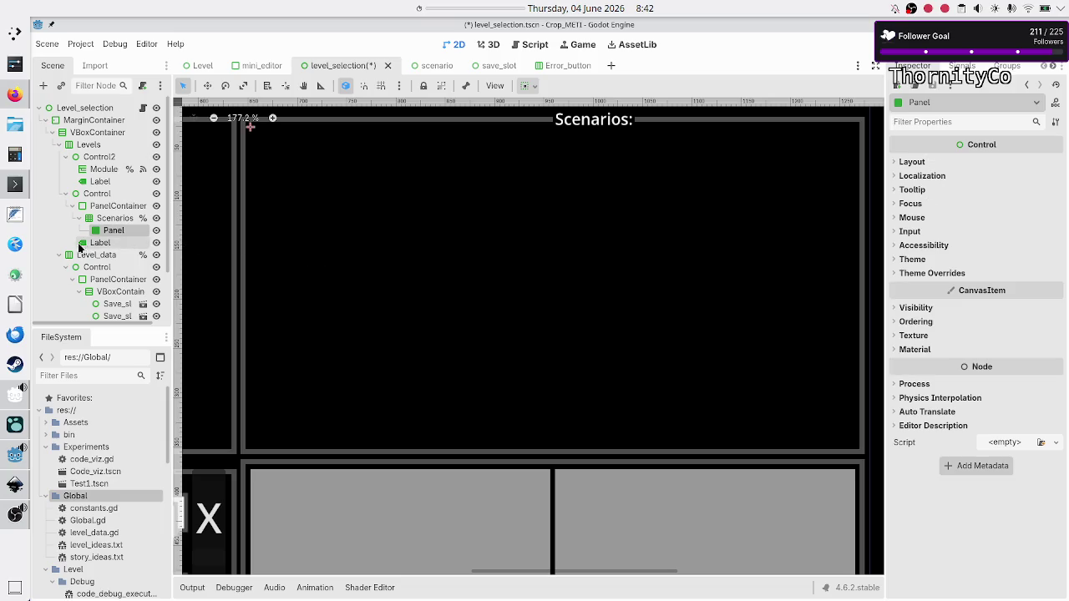
Step: Duplicate the Panel with Ctrl+D up to Panel15 and select all fifteen panels
{"action": "key", "text": "ctrl+d"}
{"action": "key", "text": "ctrl+d"}
{"action": "key", "text": "ctrl+d"}
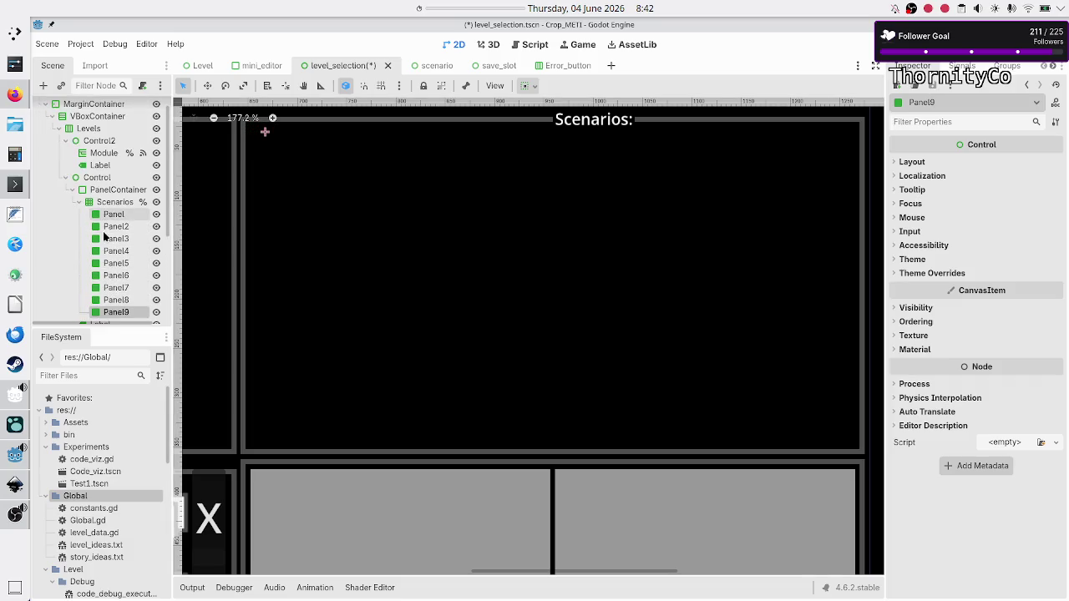
{"action": "key", "text": "ctrl+d"}
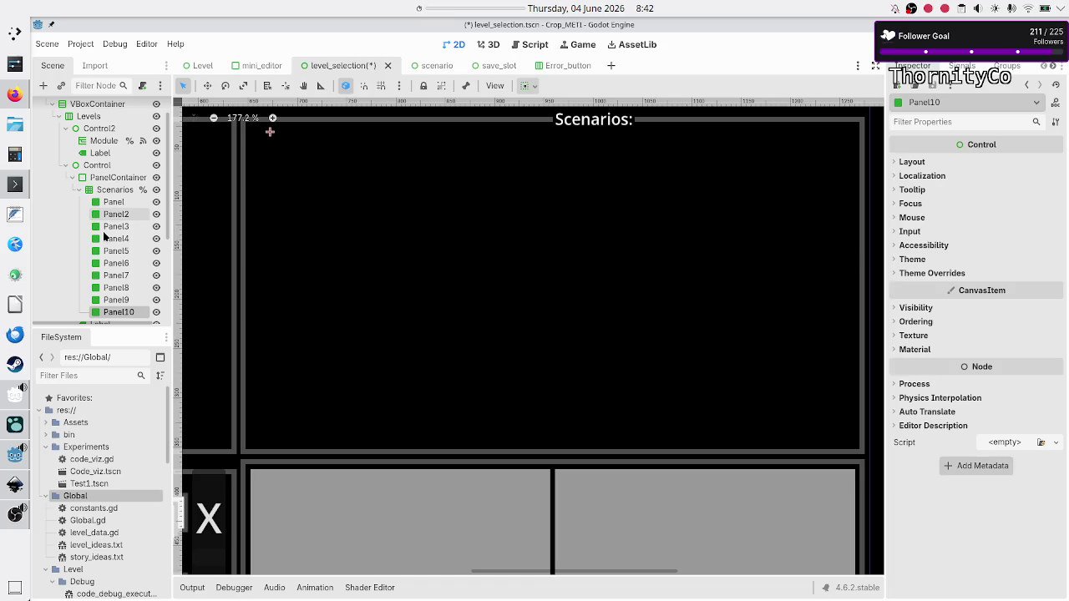
{"action": "key", "text": "ctrl+d"}
{"action": "key", "text": "ctrl+d"}
{"action": "key", "text": "ctrl+d"}
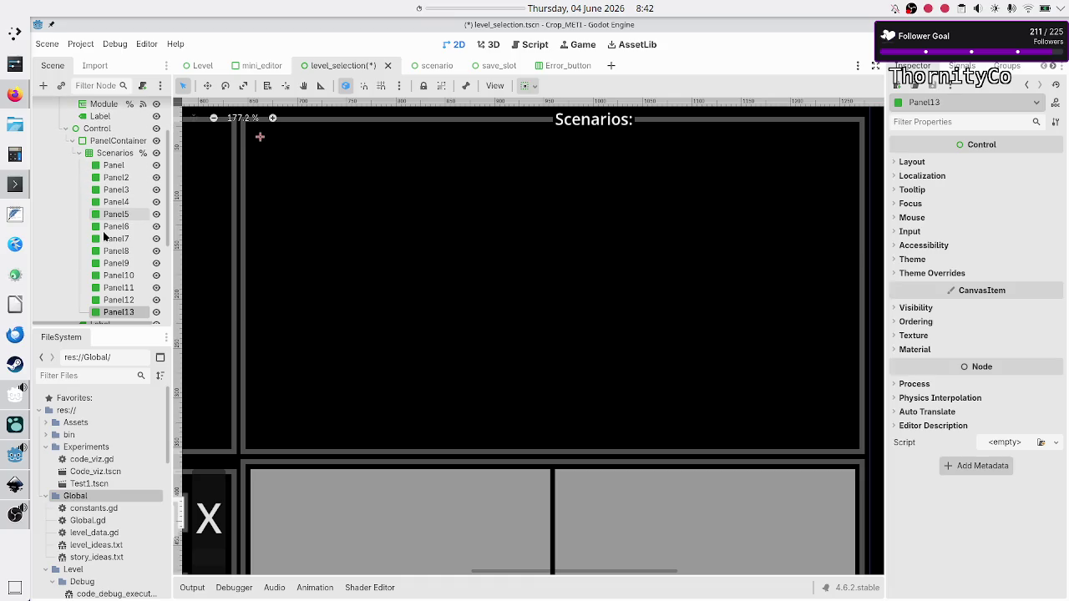
{"action": "key", "text": "ctrl+d"}
{"action": "key", "text": "ctrl+d"}
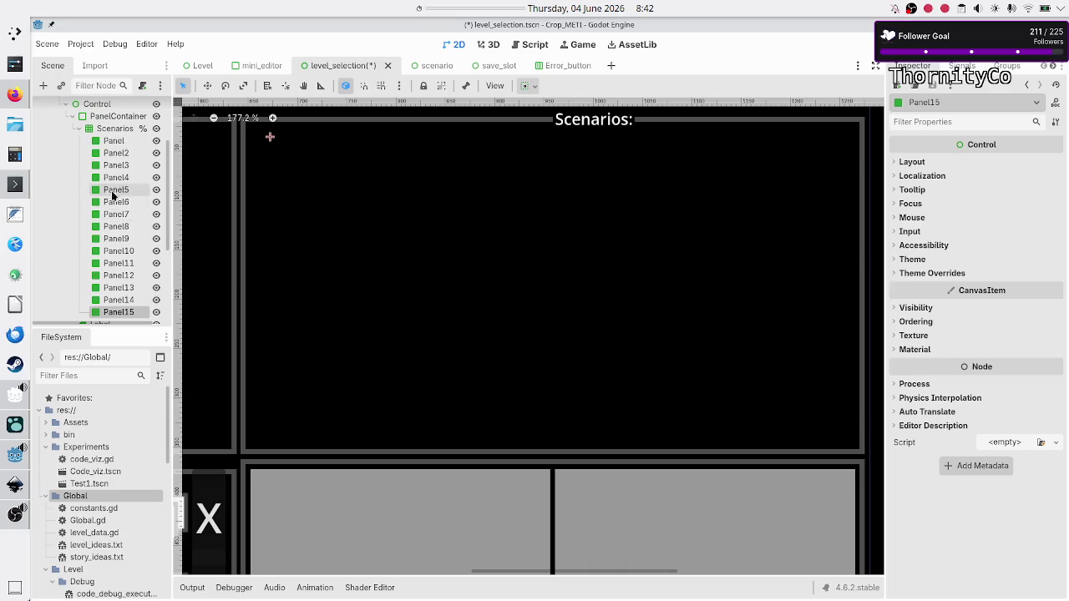
{"action": "left_click", "coordinate": [118, 145], "text": "shift"}
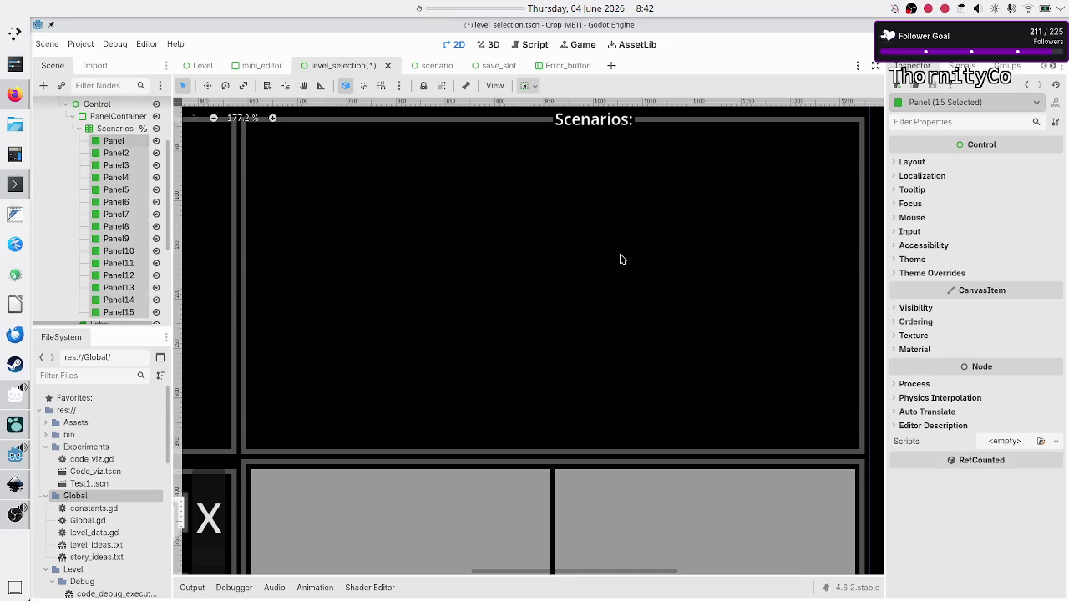
Step: Tick Horizontal and Vertical Expand in Container Sizing for all fifteen selected panels
{"action": "left_click", "coordinate": [914, 162]}
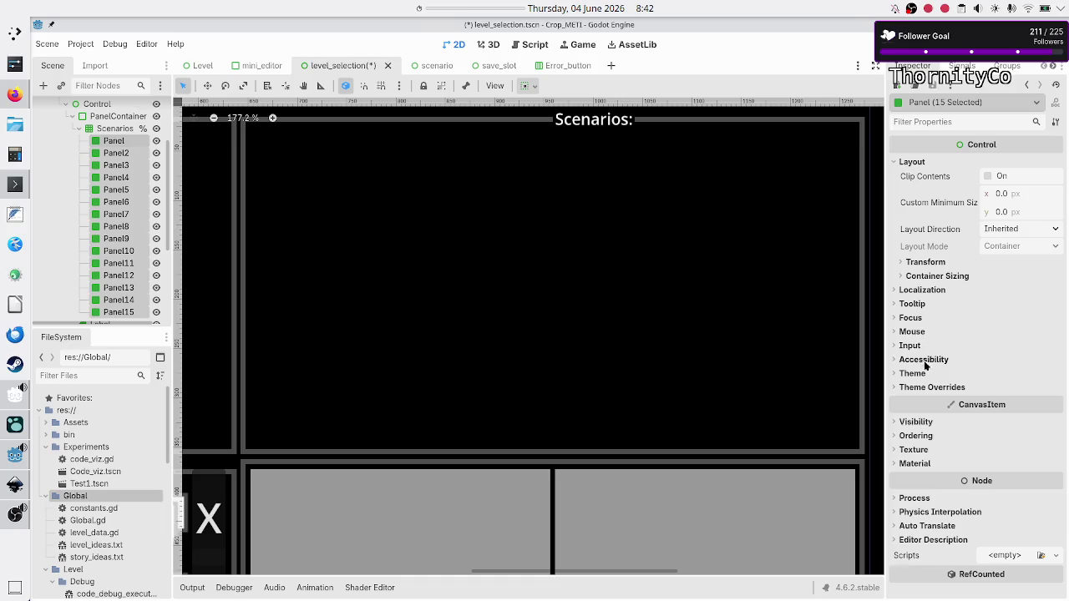
{"action": "left_click", "coordinate": [935, 277]}
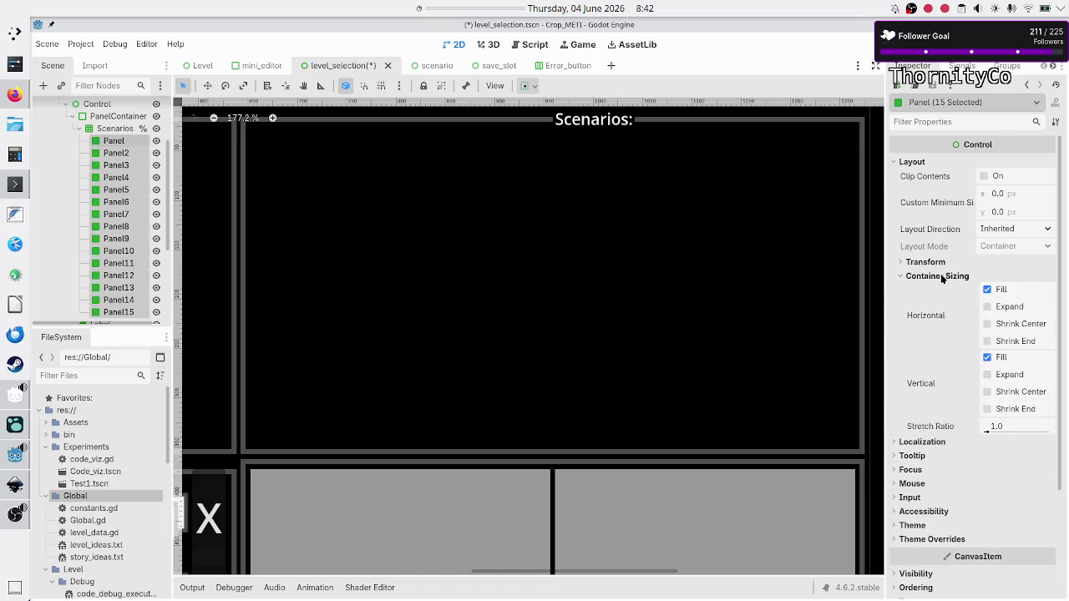
{"action": "left_click", "coordinate": [1011, 309]}
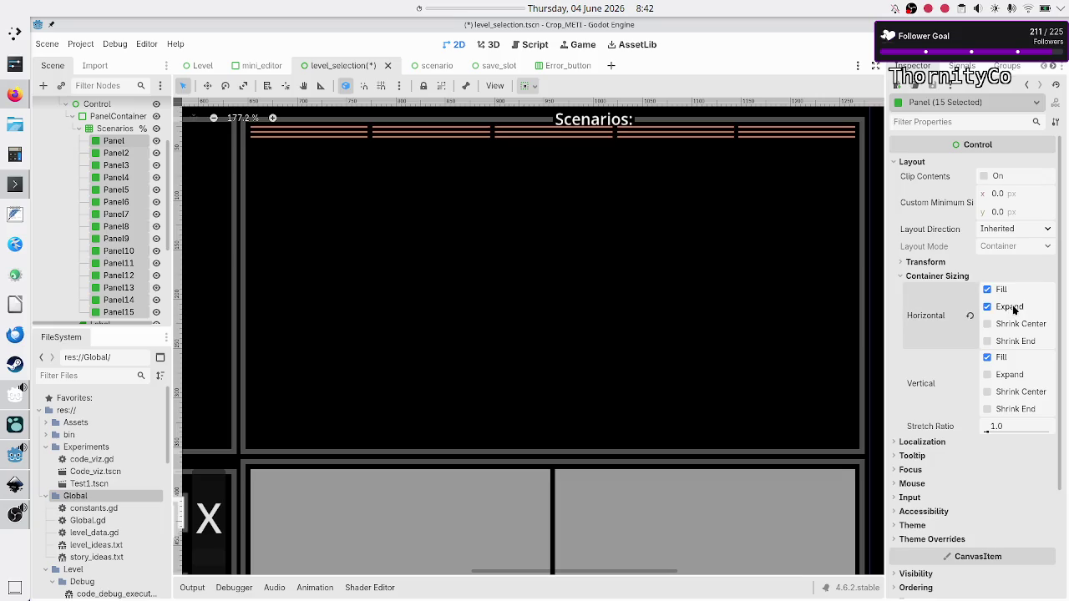
{"action": "left_click", "coordinate": [1015, 380]}
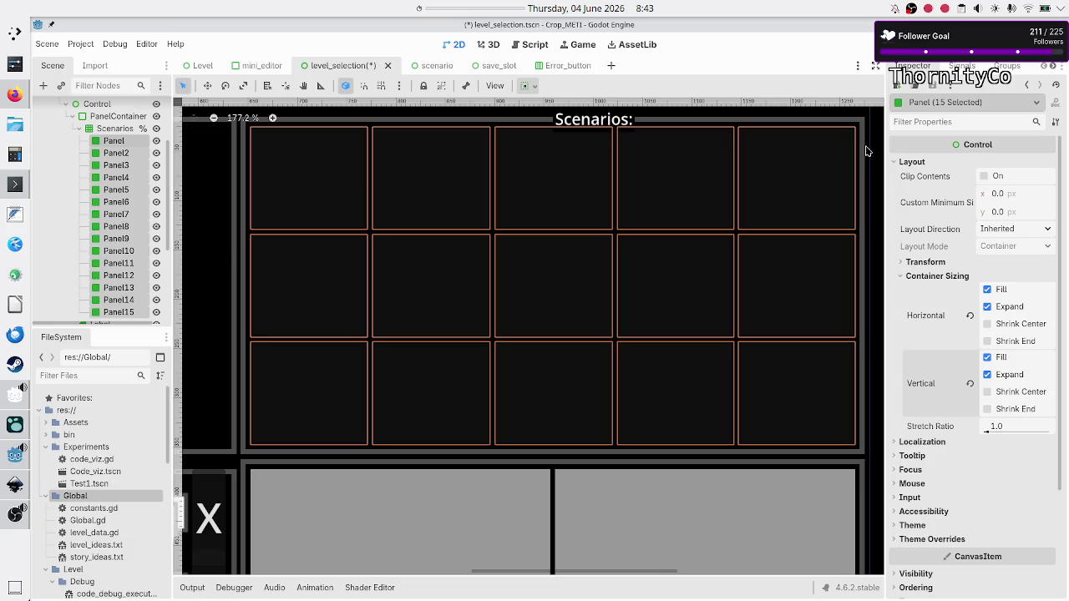
{"action": "left_click", "coordinate": [109, 149]}
{"action": "scroll", "coordinate": [112, 238], "scroll_direction": "down", "scroll_amount": 3}
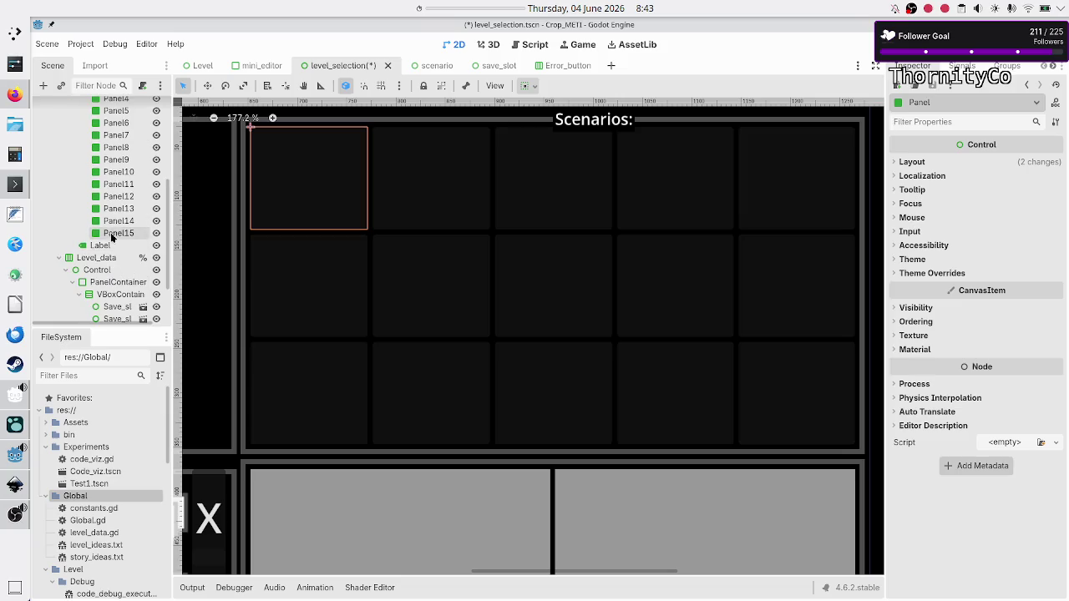
Step: Select all fifteen panels and delete them, confirming the deletion
{"action": "left_click", "coordinate": [111, 237], "text": "shift"}
{"action": "key", "text": "Delete"}
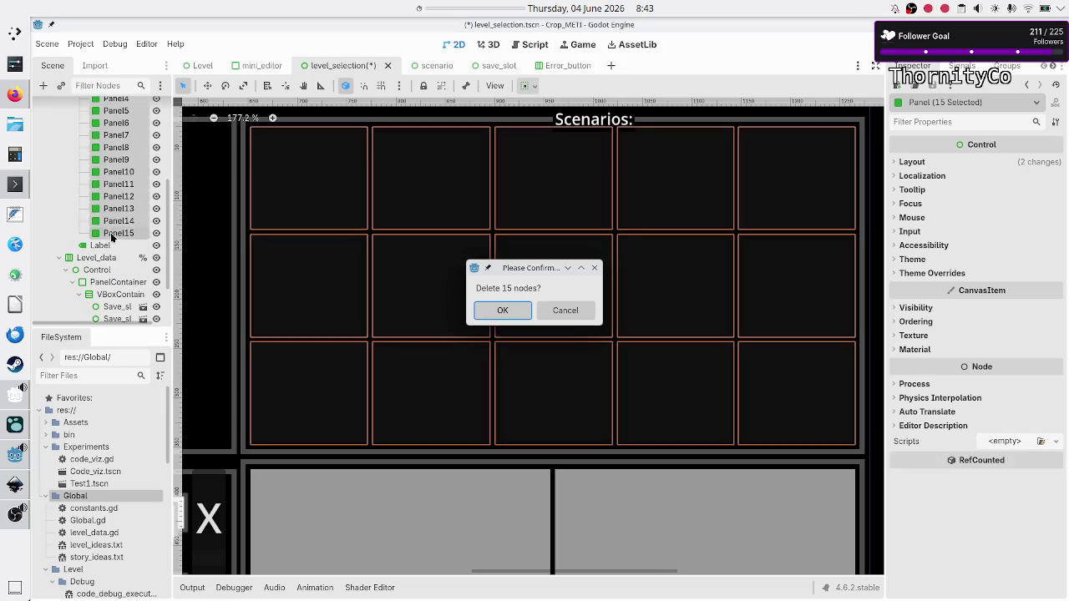
{"action": "key", "text": "Return"}
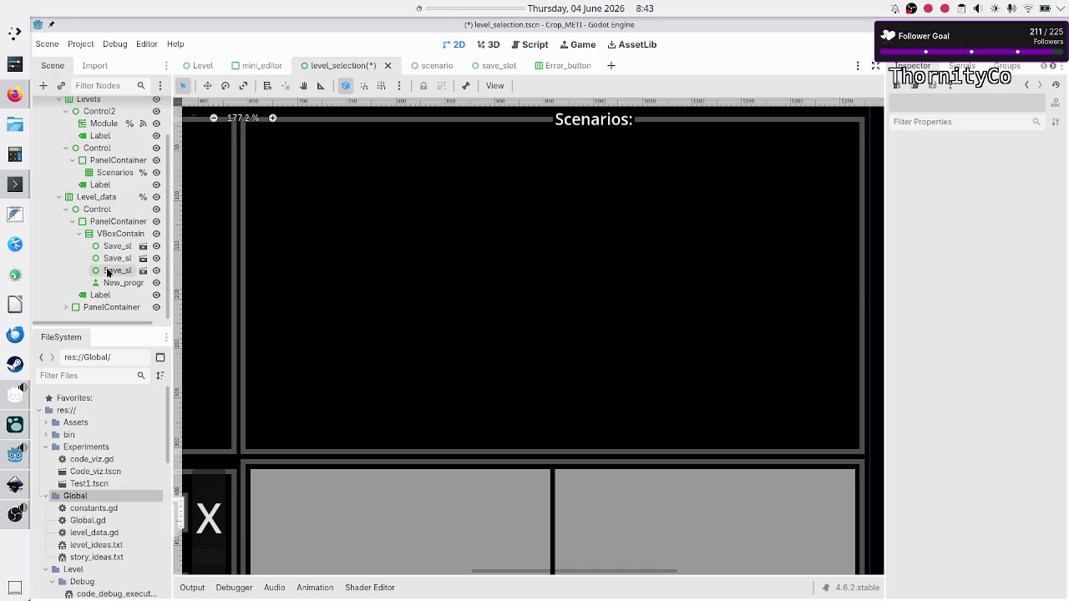
Step: Select the Scenarios grid and its PanelContainer in the Scene tree
{"action": "left_click", "coordinate": [111, 175]}
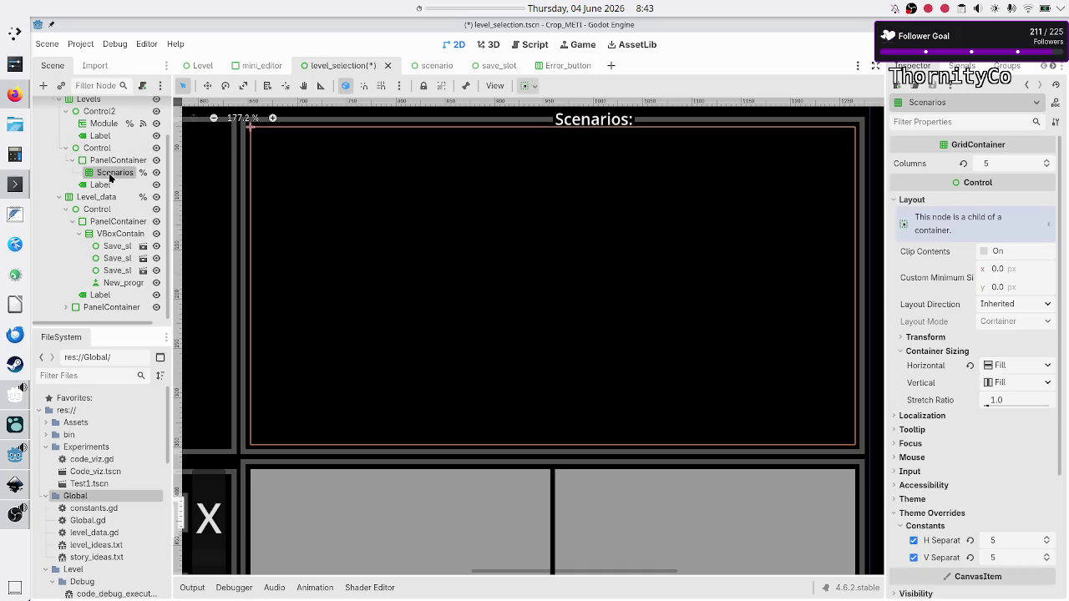
{"action": "left_click", "coordinate": [115, 159]}
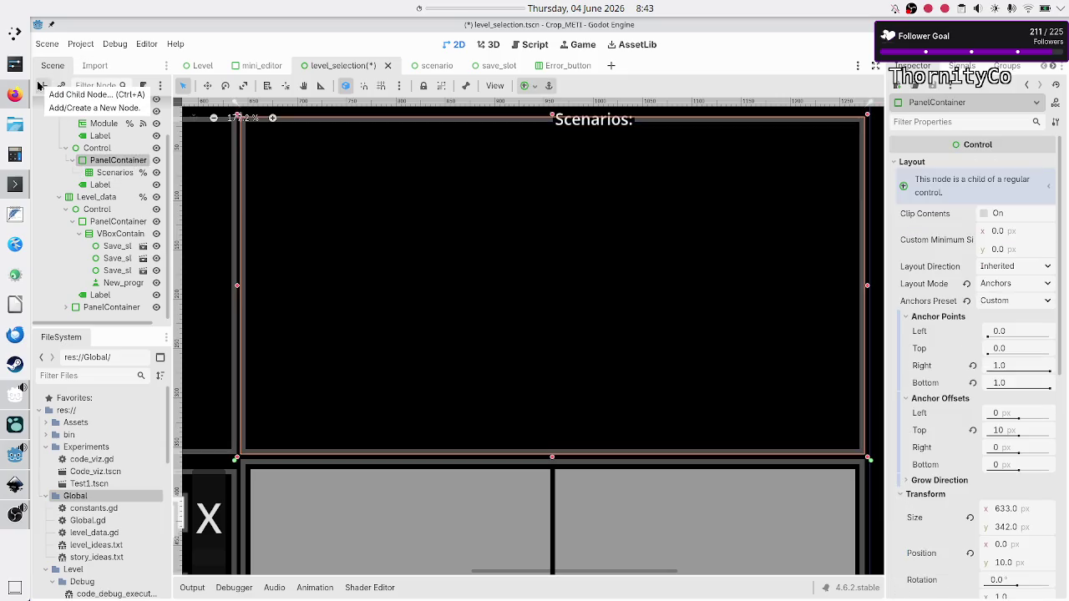
{"action": "left_click", "coordinate": [112, 173]}
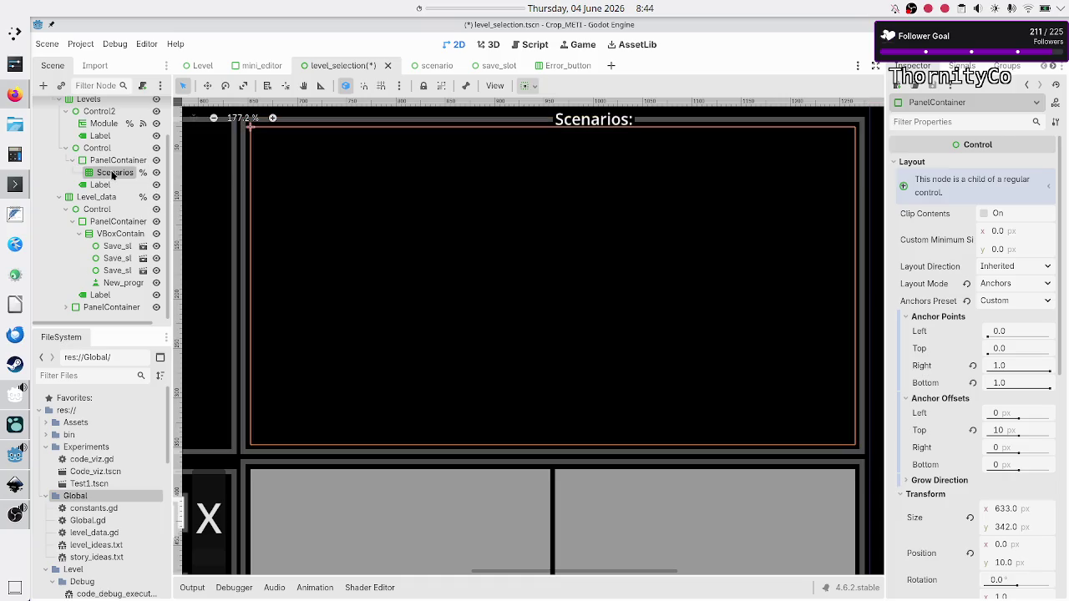
{"action": "left_click", "coordinate": [116, 161]}
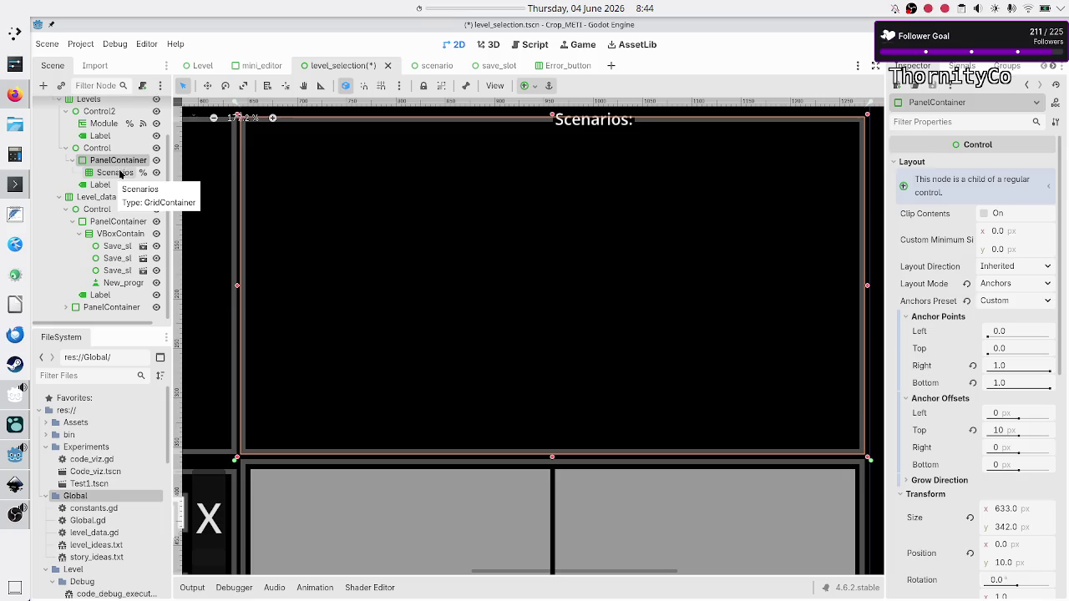
Step: Add a Control node as a child of the PanelContainer
{"action": "left_click", "coordinate": [44, 86]}
{"action": "type", "text": "control"}
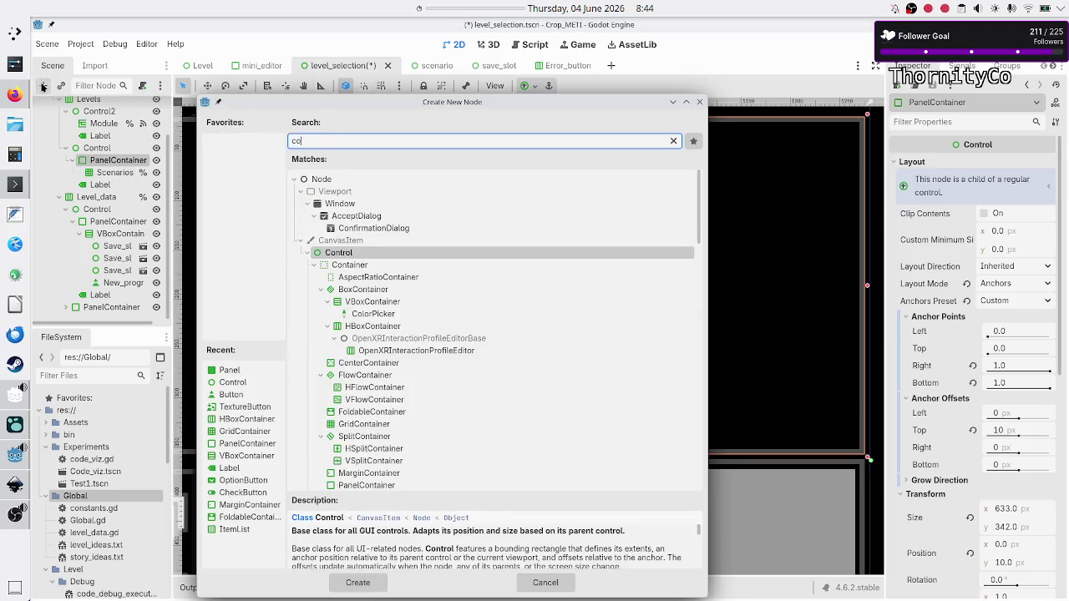
{"action": "key", "text": "Return"}
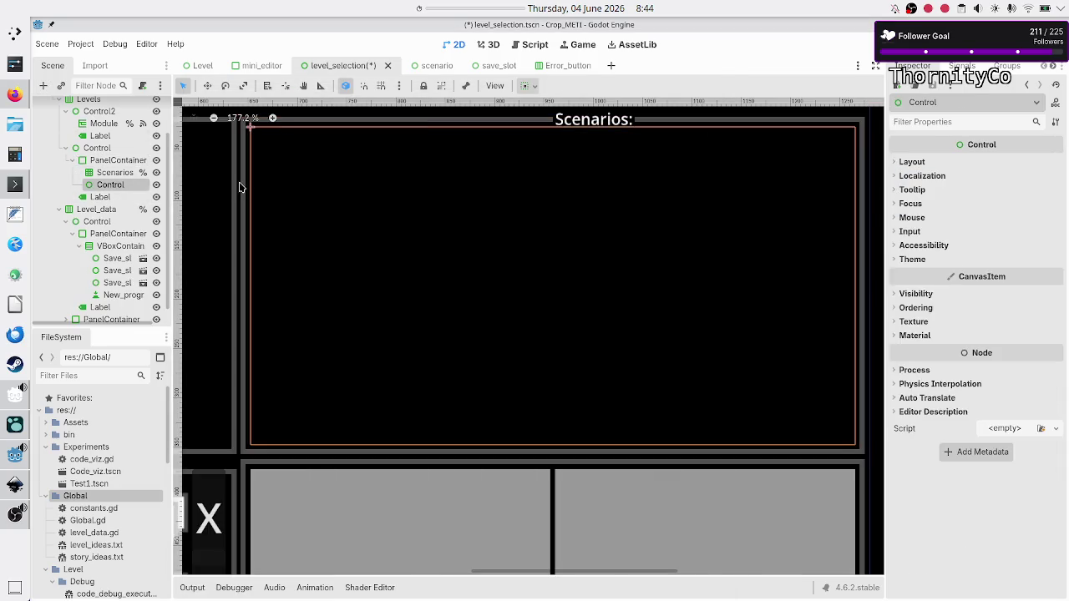
Step: Move the new Control node next to the Scenarios grid, keeping the Scenarios name
{"action": "left_click", "coordinate": [99, 173]}
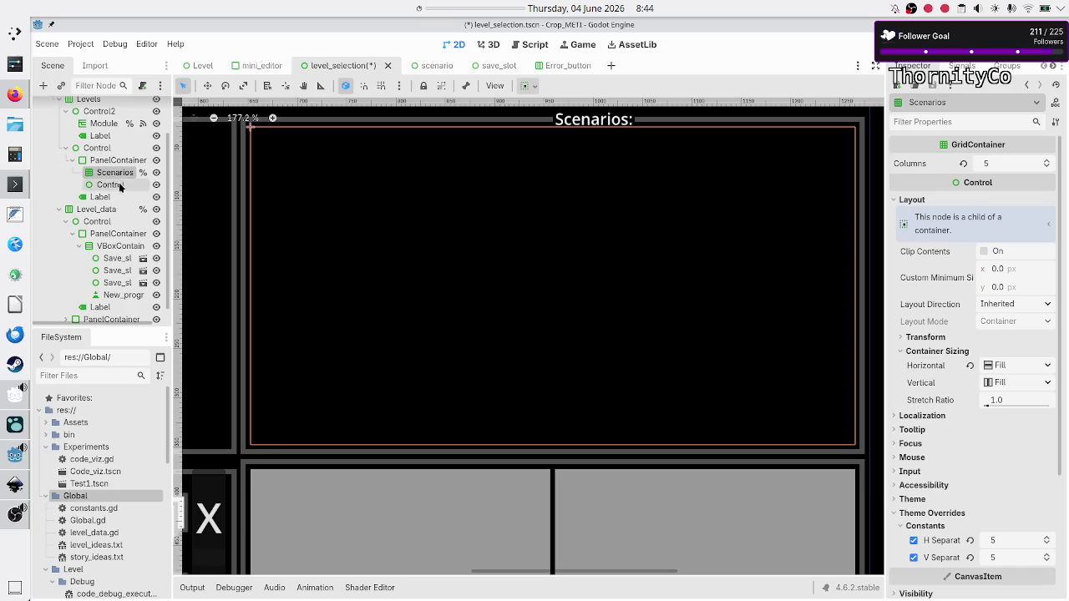
{"action": "left_click_drag", "start_coordinate": [123, 184], "coordinate": [127, 172]}
{"action": "left_click", "coordinate": [127, 173]}
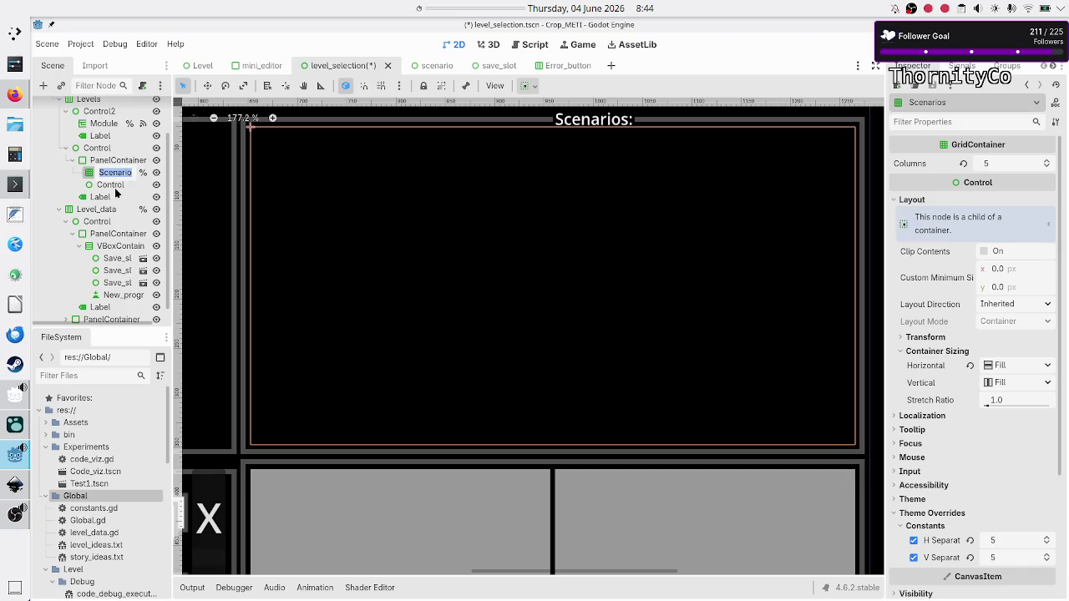
{"action": "key", "text": "Escape"}
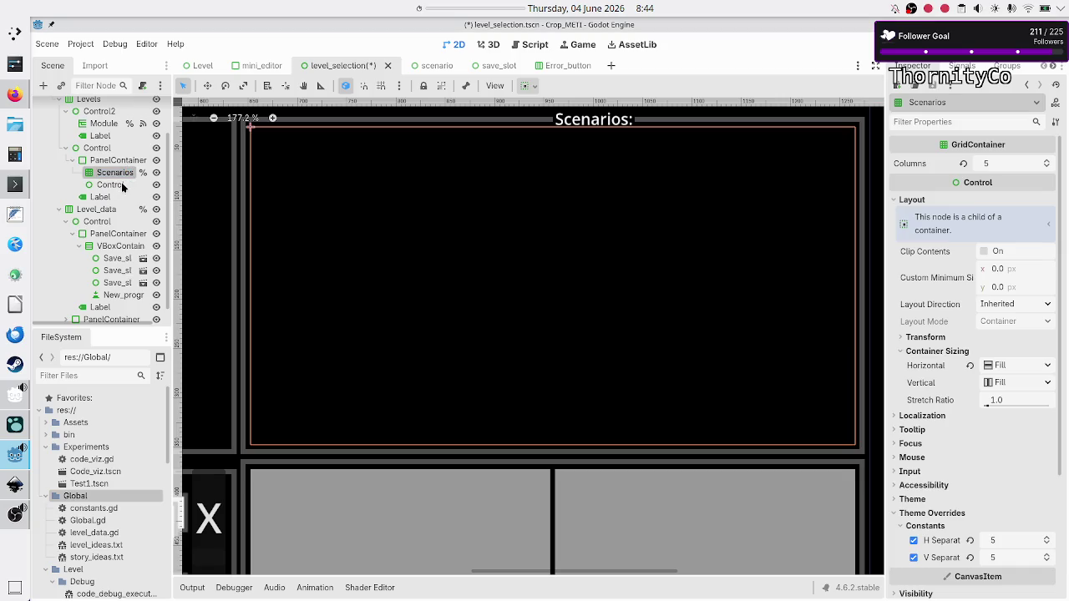
{"action": "left_click", "coordinate": [118, 186]}
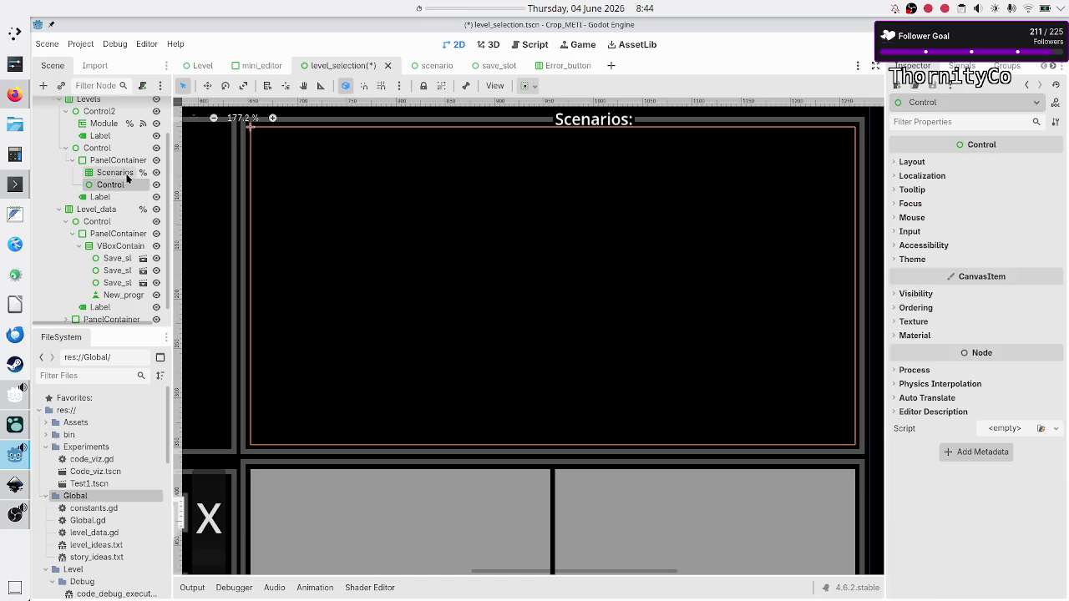
Step: Delete the old Scenarios grid node and confirm with OK
{"action": "left_click", "coordinate": [127, 176]}
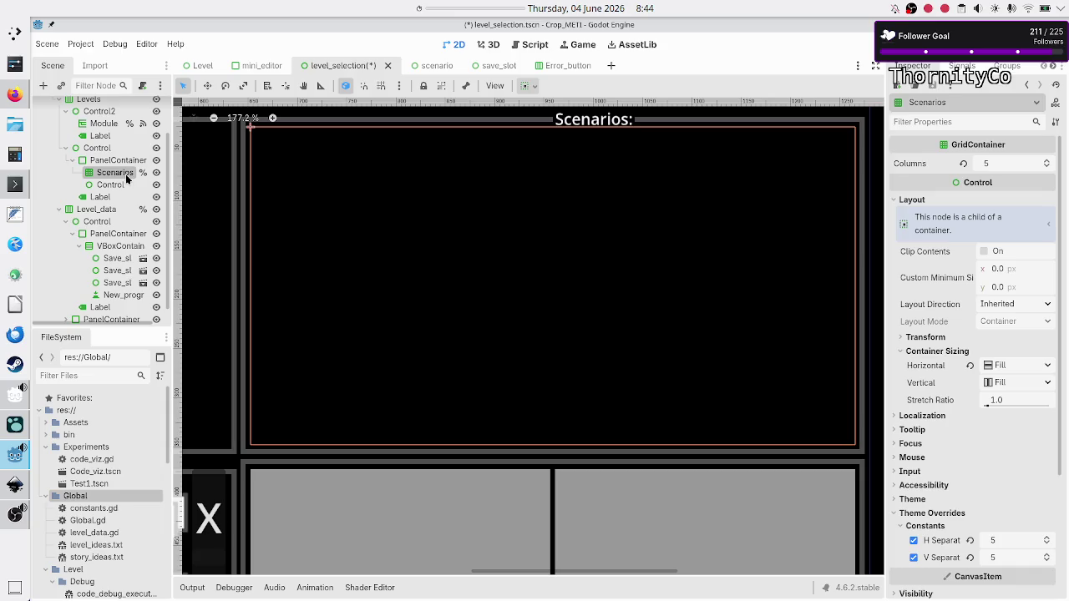
{"action": "left_click", "coordinate": [127, 177]}
{"action": "key", "text": "Escape"}
{"action": "key", "text": "Delete"}
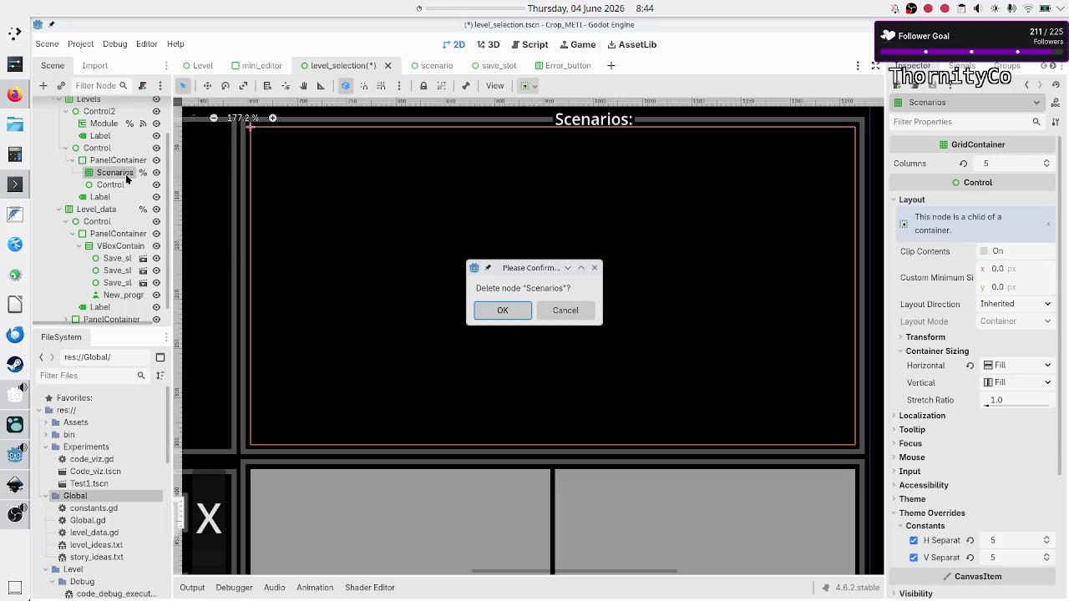
{"action": "key", "text": "Return"}
Step: Rename the Control node to Scenarios and enable Access as Unique Name
{"action": "double_click", "coordinate": [123, 173]}
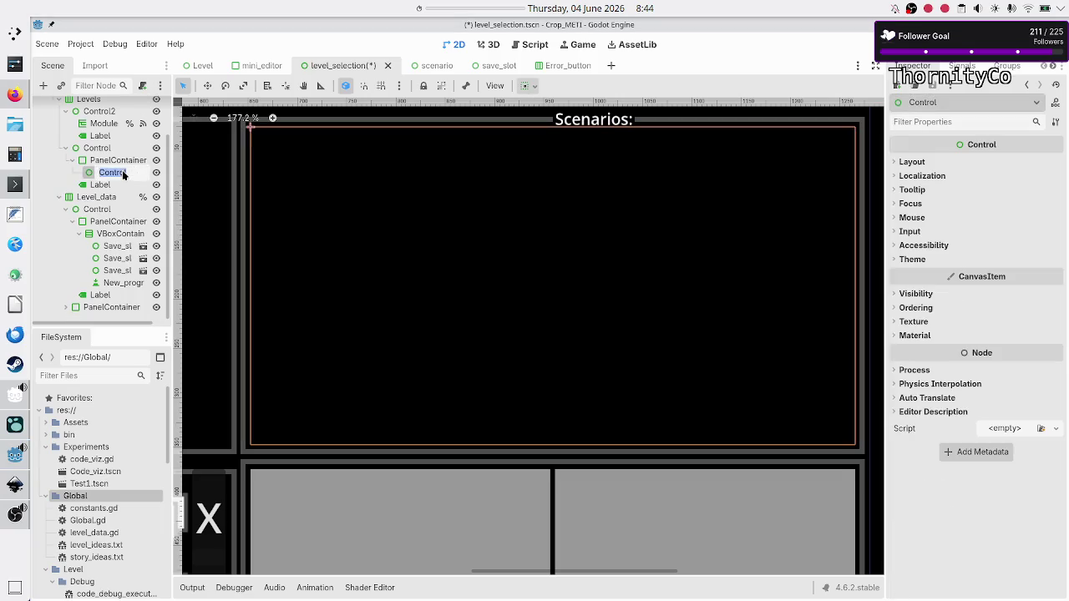
{"action": "type", "text": "Scenarios"}
{"action": "key", "text": "Return"}
{"action": "right_click", "coordinate": [123, 173]}
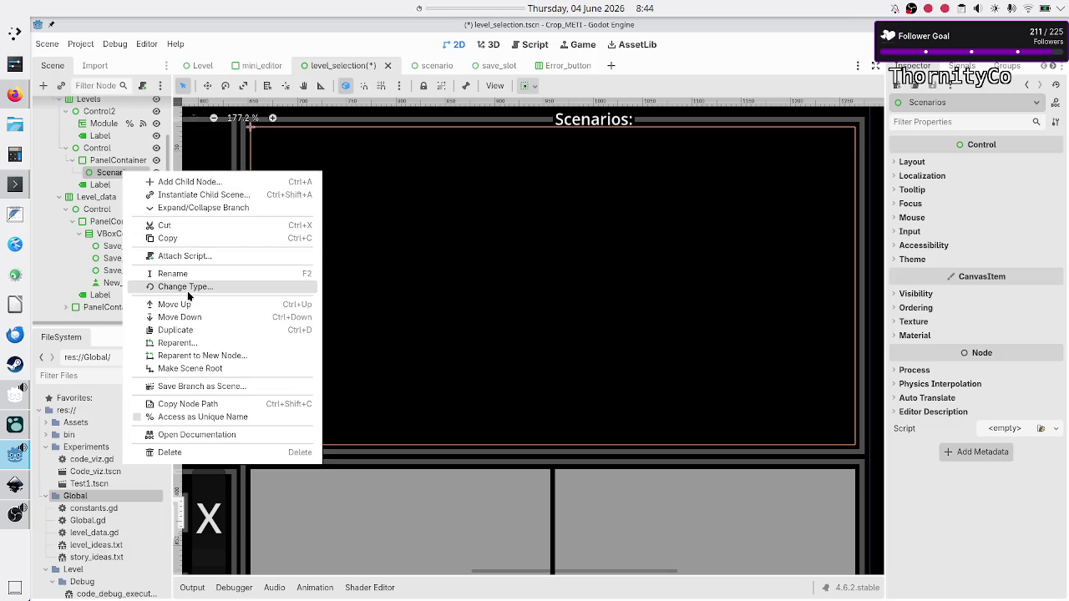
{"action": "left_click", "coordinate": [177, 418]}
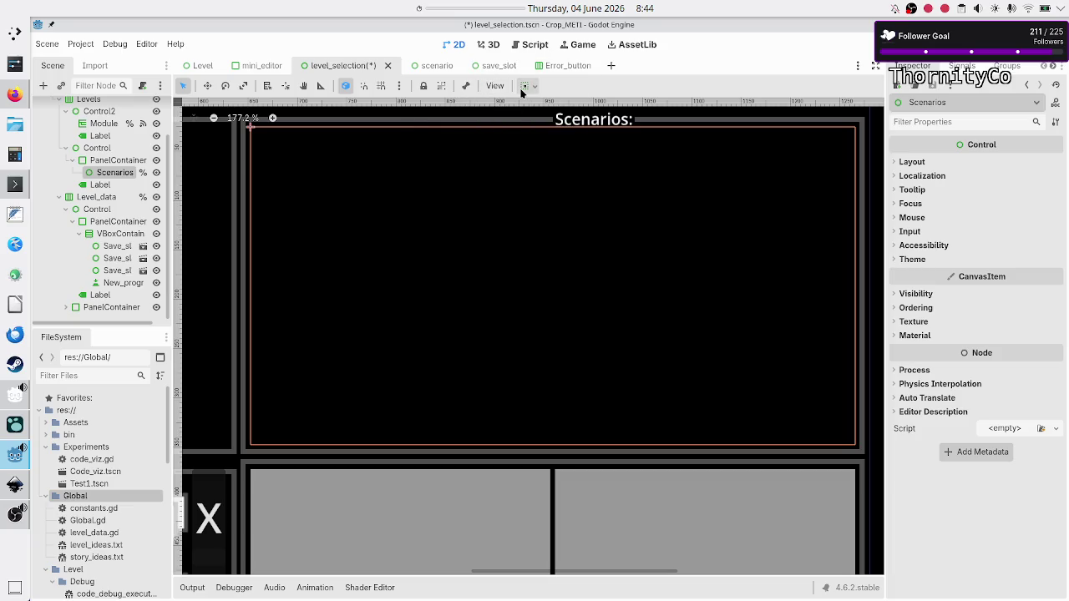
Step: Check the PanelContainer bounds and review Scenarios' Layout and Container Sizing settings
{"action": "left_click", "coordinate": [105, 161]}
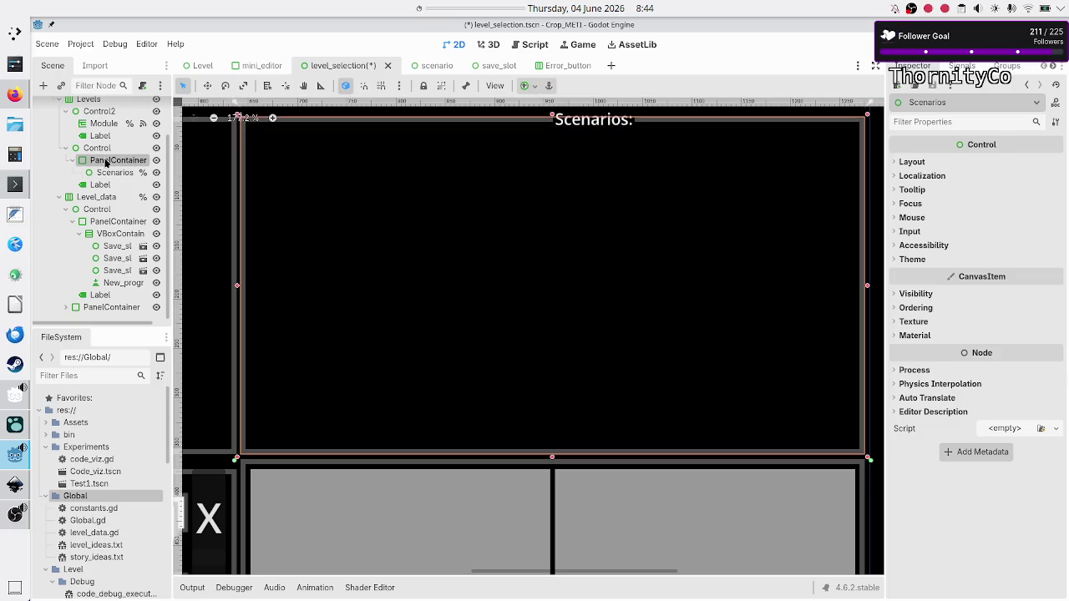
{"action": "left_click", "coordinate": [106, 173]}
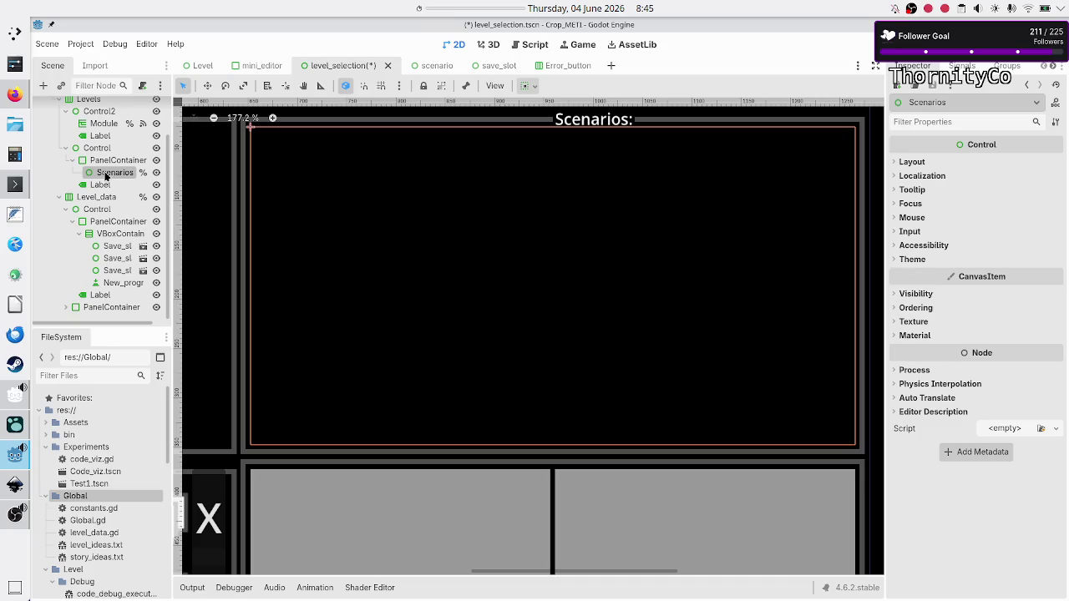
{"action": "left_click", "coordinate": [912, 166]}
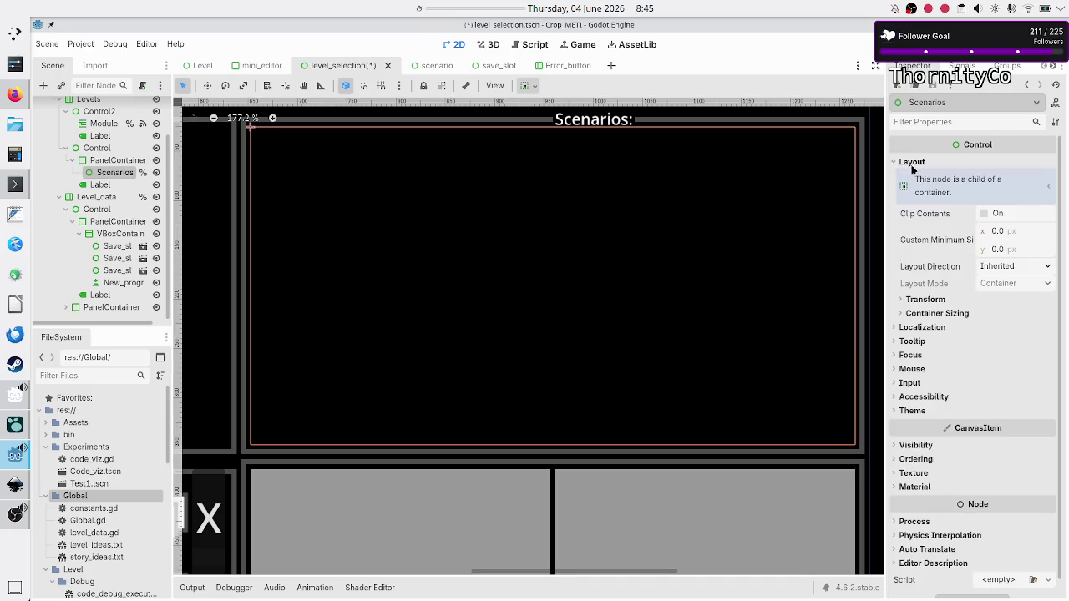
{"action": "left_click", "coordinate": [939, 314]}
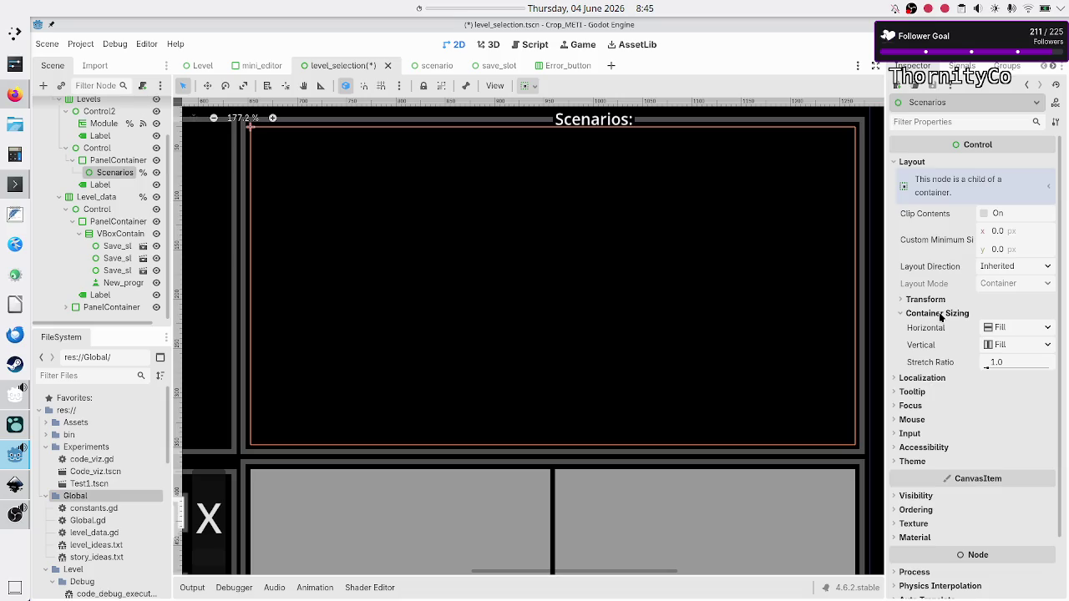
{"action": "left_click", "coordinate": [107, 162]}
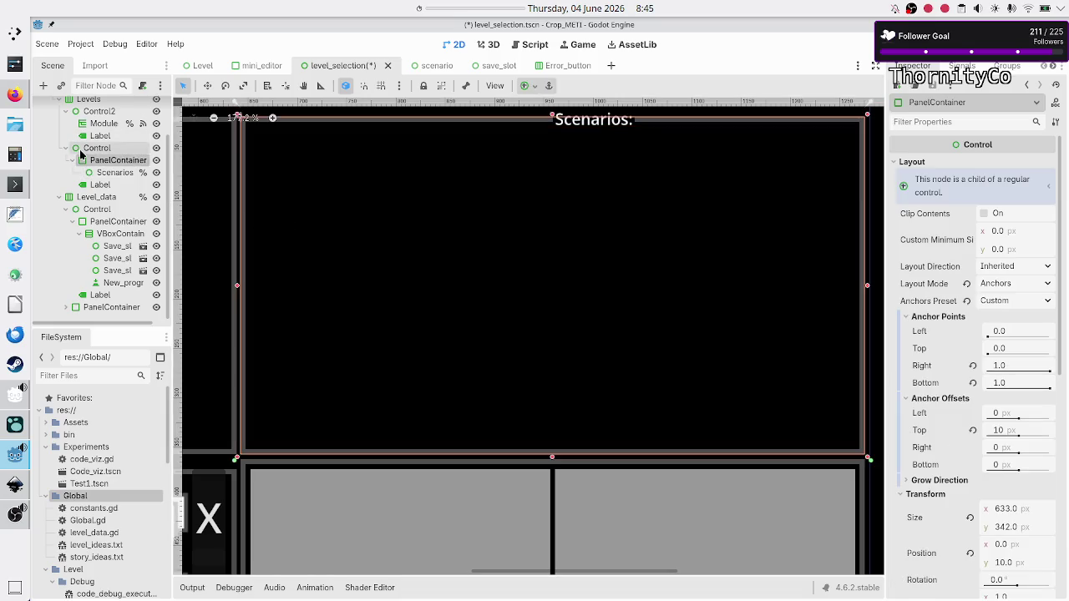
Step: Add a ScrollContainer child under the PanelContainer by searching 'scrollco'
{"action": "left_click", "coordinate": [44, 86]}
{"action": "type", "text": "scr"}
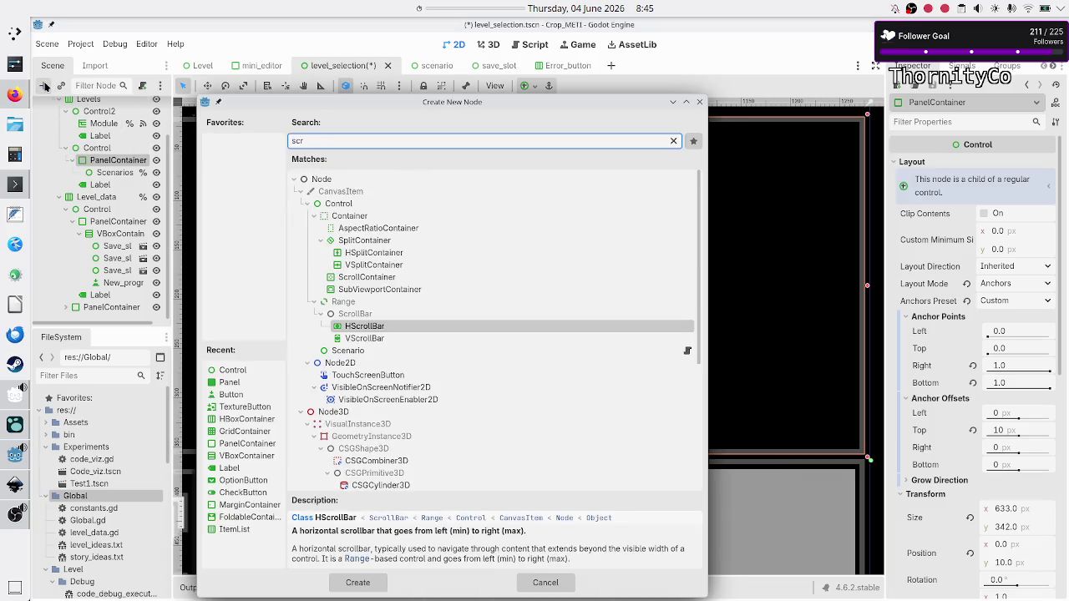
{"action": "type", "text": "ollco"}
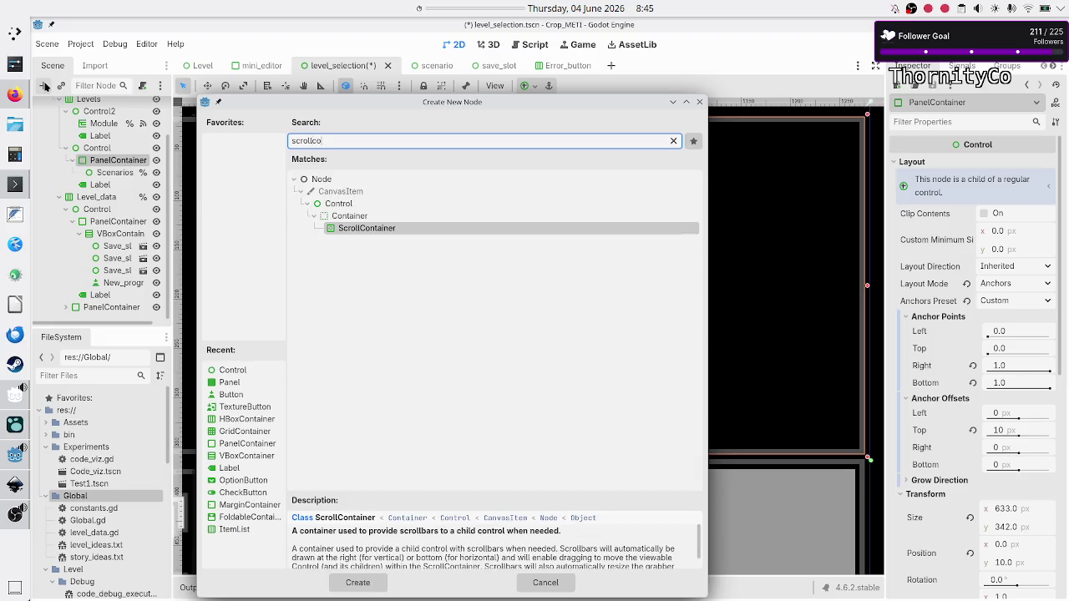
{"action": "key", "text": "Return"}
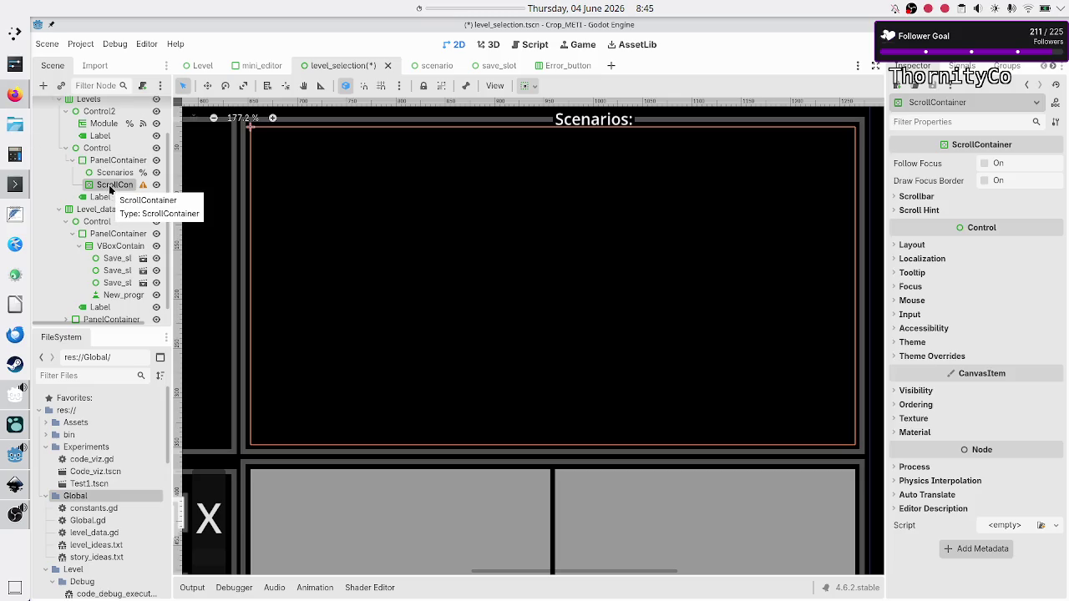
{"action": "scroll", "coordinate": [126, 175], "scroll_direction": "up", "scroll_amount": 2}
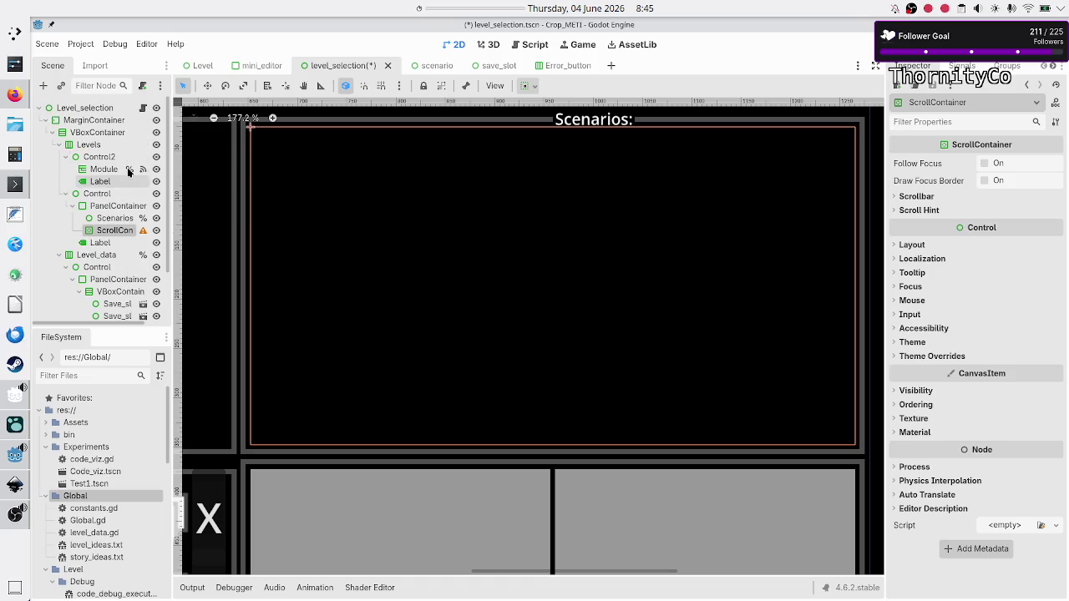
{"action": "left_click", "coordinate": [143, 108]}
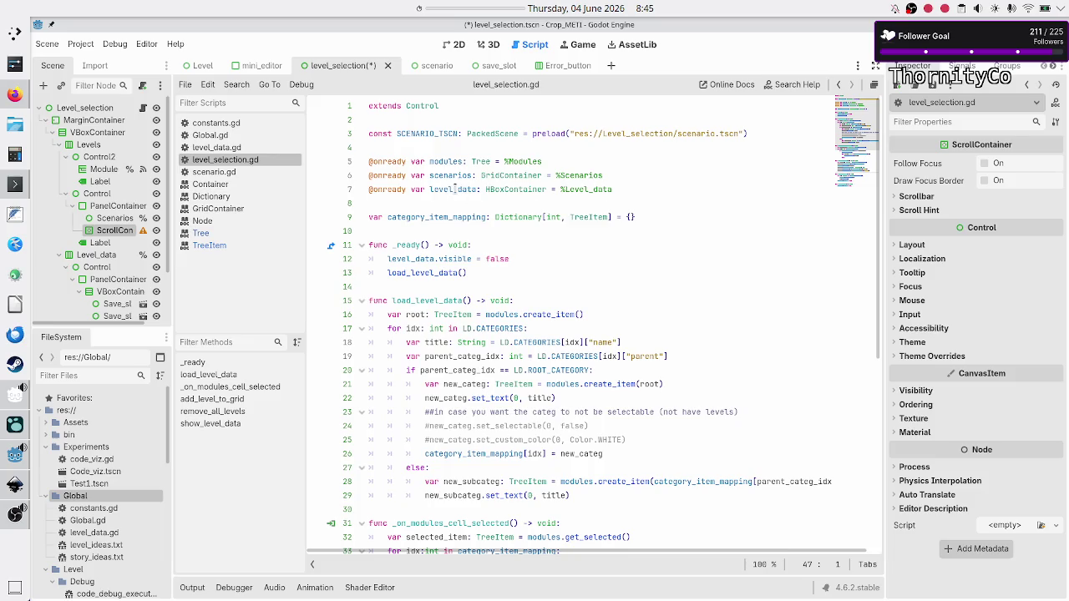
Step: Undo the accidental reverse reparent, then drag Scenarios into the ScrollContainer
{"action": "scroll", "coordinate": [492, 231], "scroll_direction": "down", "scroll_amount": 2}
{"action": "scroll", "coordinate": [492, 231], "scroll_direction": "down", "scroll_amount": 7}
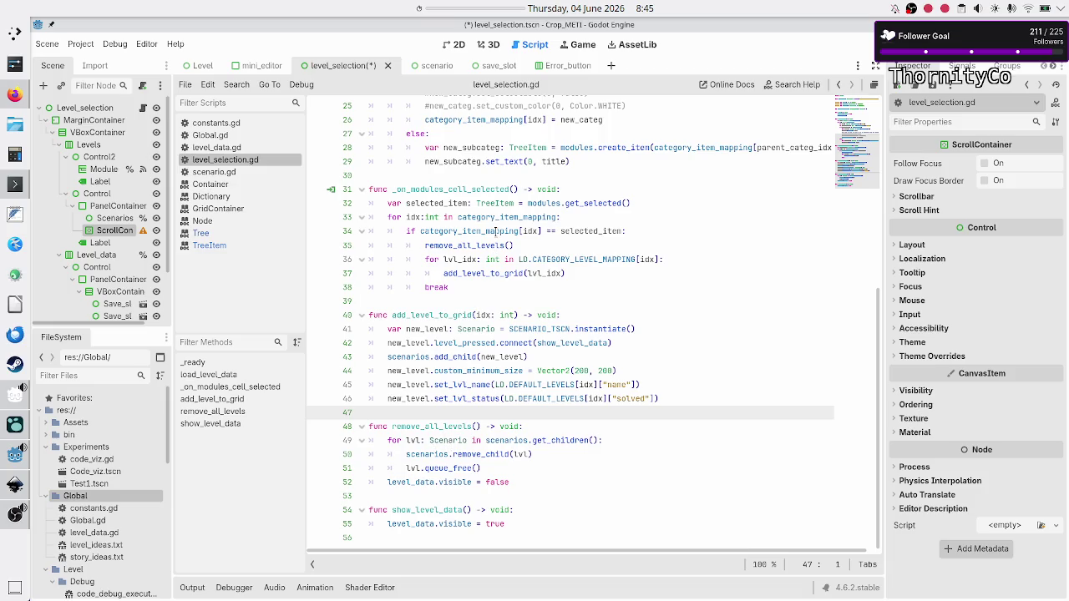
{"action": "mouse_move", "coordinate": [512, 234]}
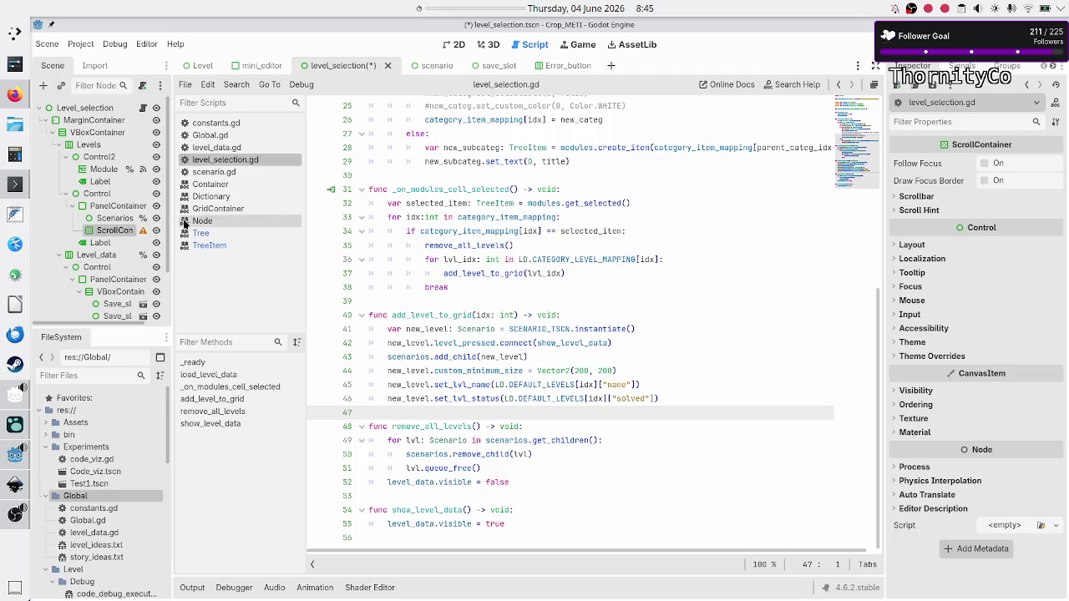
{"action": "left_click_drag", "start_coordinate": [115, 217], "coordinate": [118, 220]}
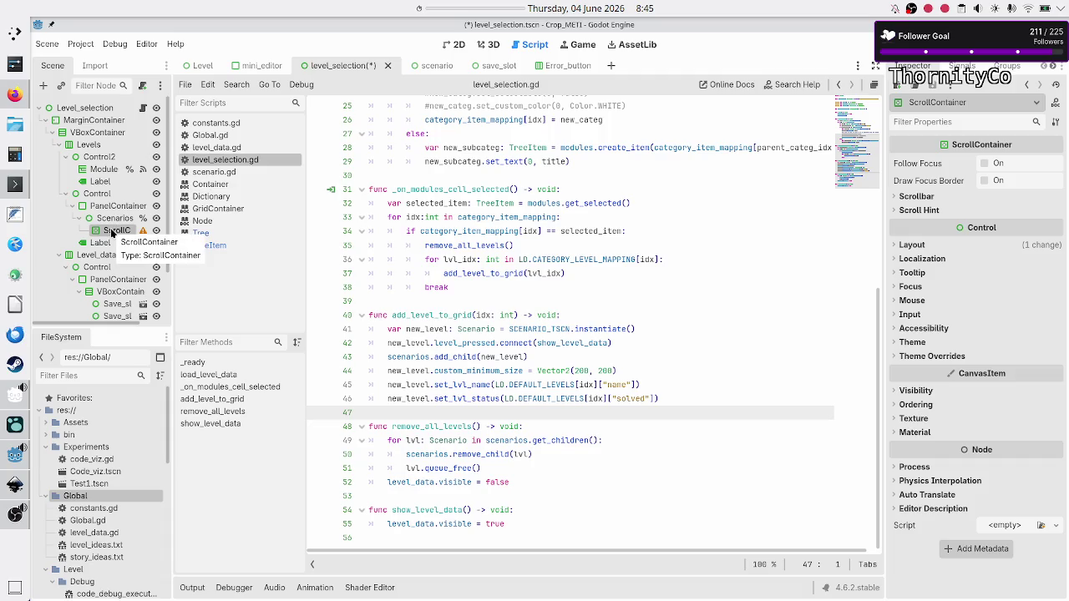
{"action": "key", "text": "ctrl+z"}
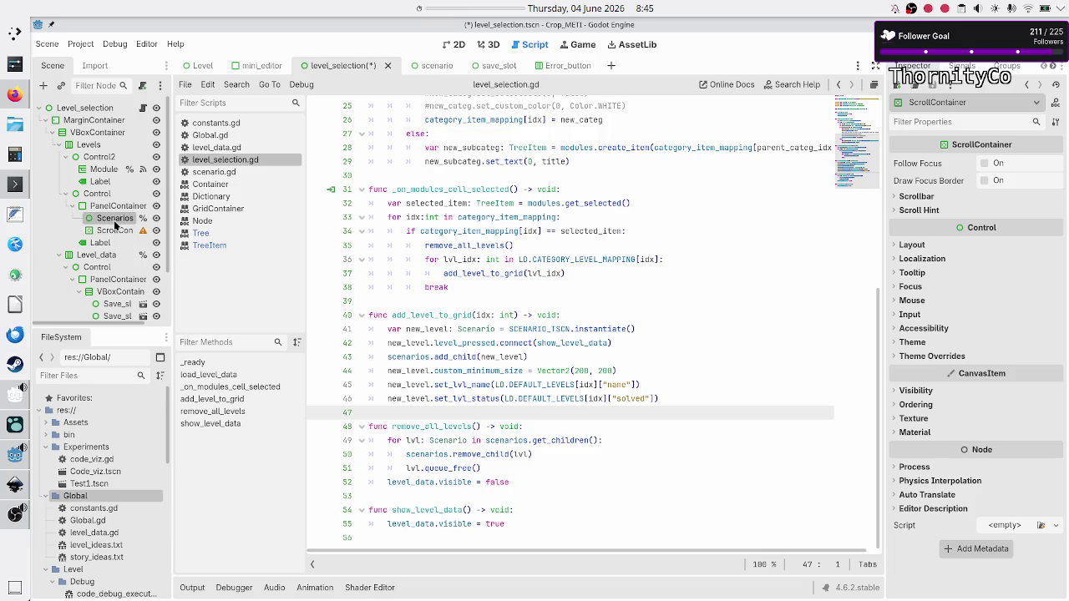
{"action": "left_click", "coordinate": [116, 221]}
{"action": "left_click_drag", "start_coordinate": [116, 226], "coordinate": [116, 232]}
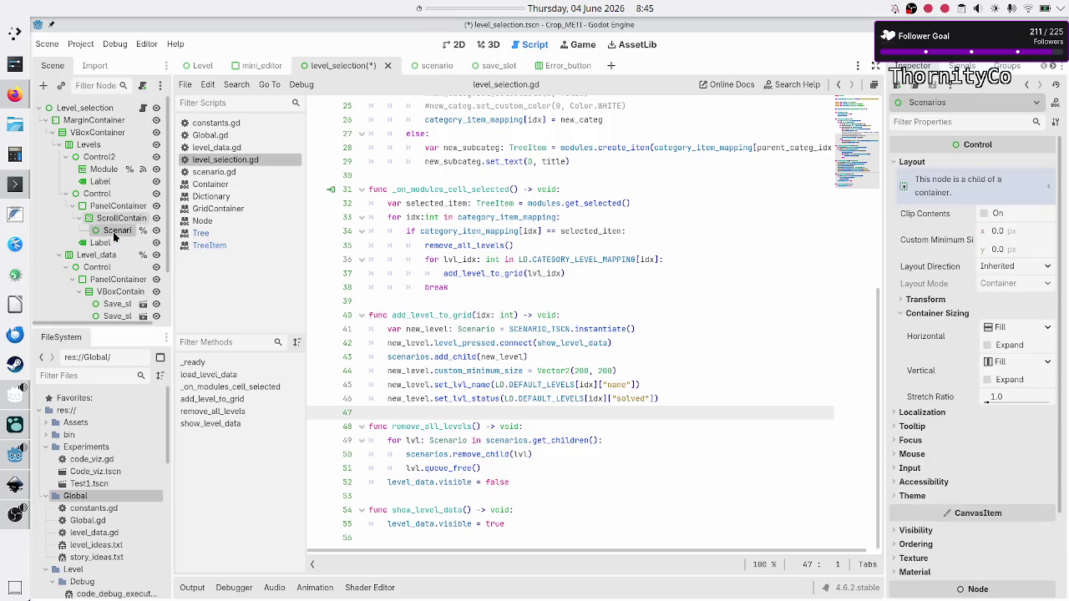
Step: In the 2D view, inspect ScrollContainer and Scenarios, checking alignment options without changes
{"action": "left_click", "coordinate": [458, 45]}
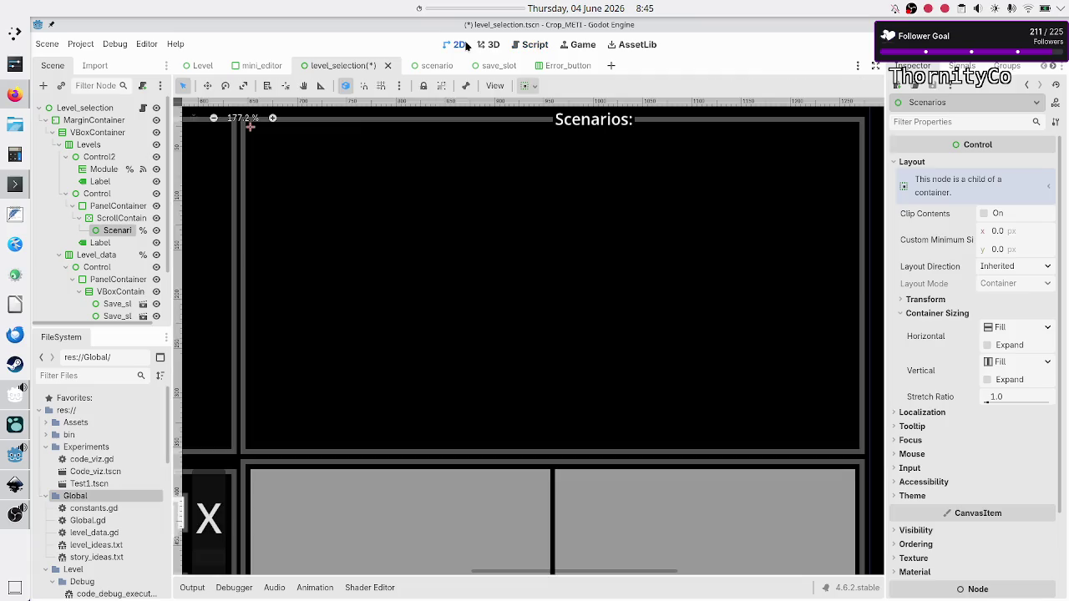
{"action": "left_click", "coordinate": [120, 220]}
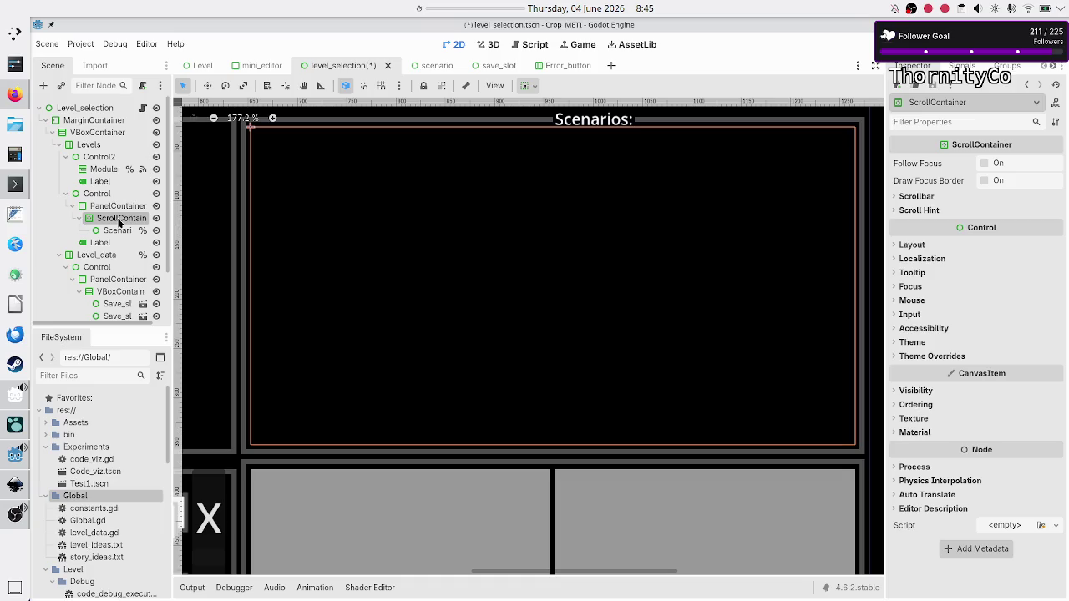
{"action": "left_click", "coordinate": [117, 230]}
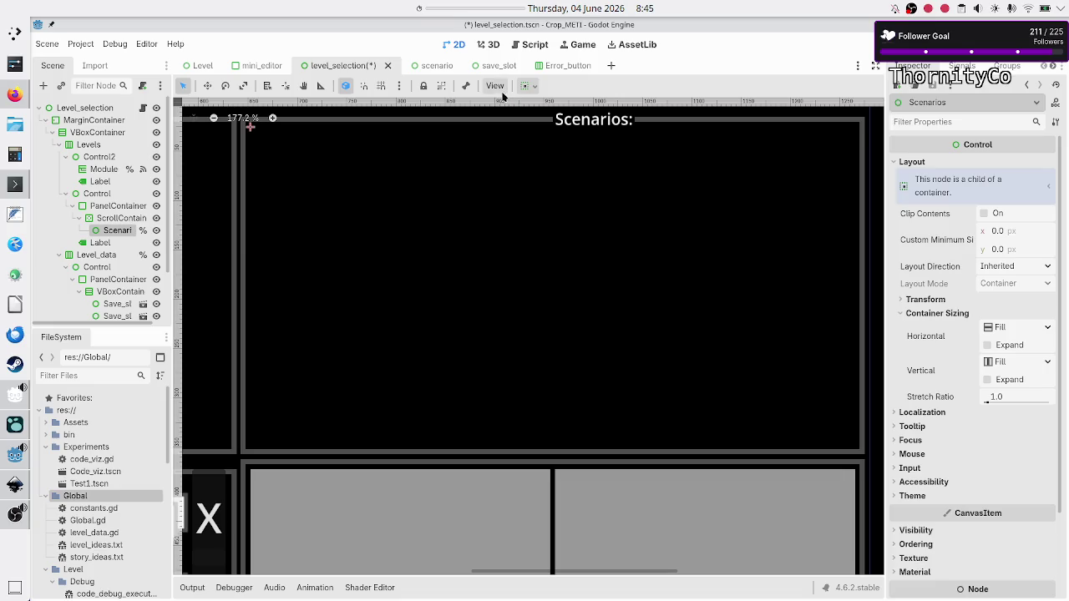
{"action": "left_click", "coordinate": [531, 87]}
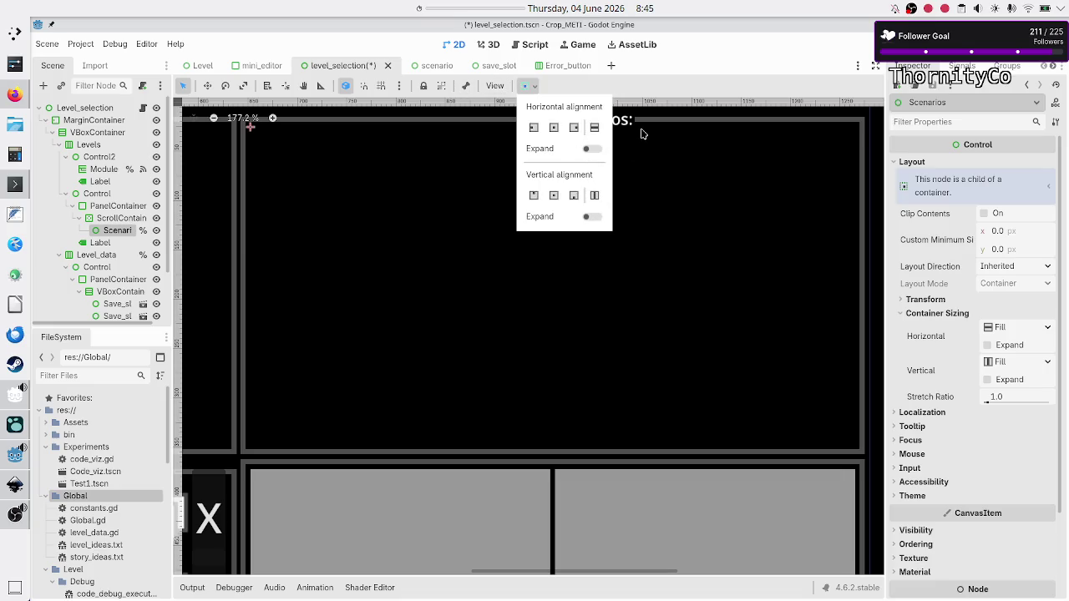
{"action": "left_click", "coordinate": [582, 86]}
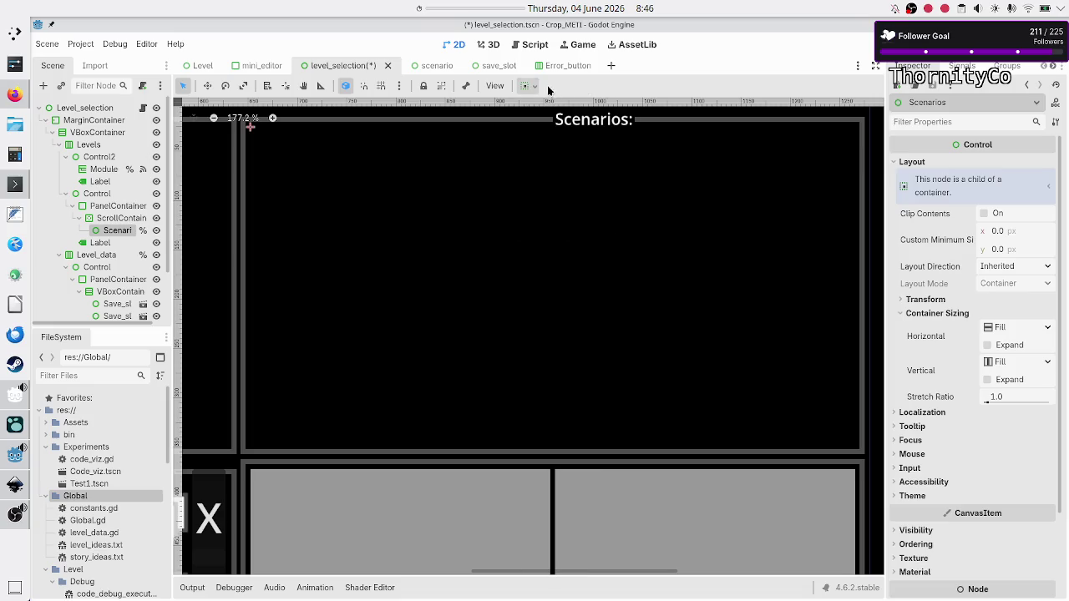
Step: Make Scenarios expand both horizontally and vertically inside the ScrollContainer
{"action": "left_click", "coordinate": [116, 219]}
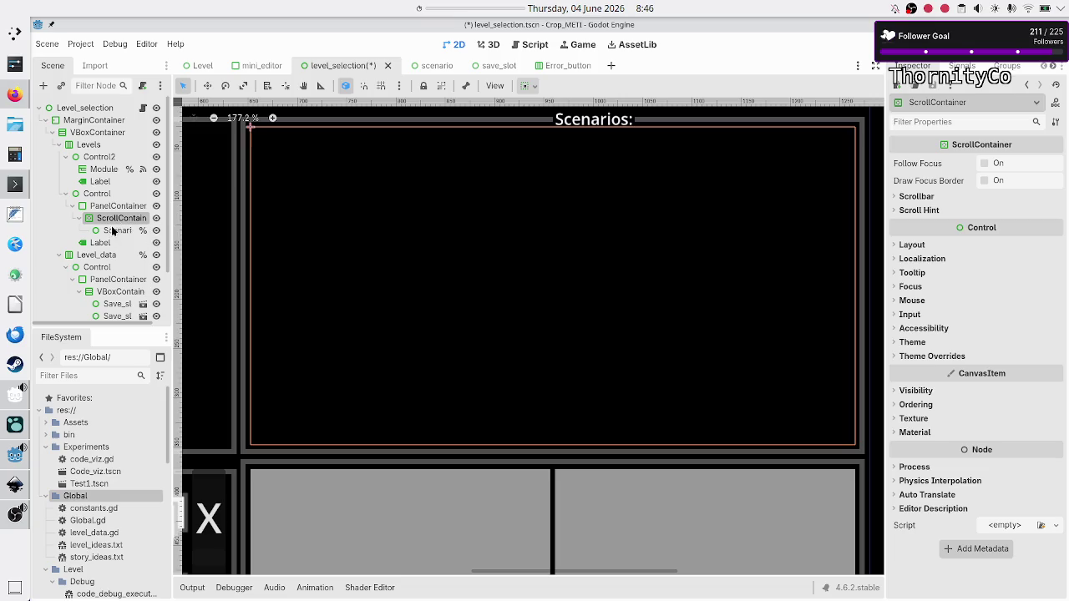
{"action": "left_click", "coordinate": [115, 231]}
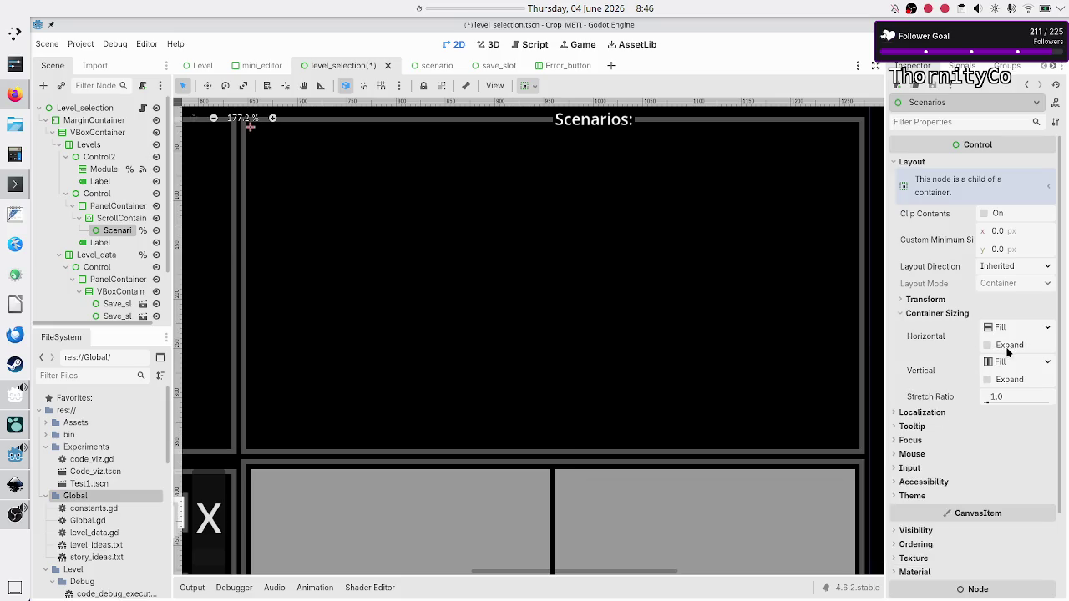
{"action": "left_click", "coordinate": [1008, 351]}
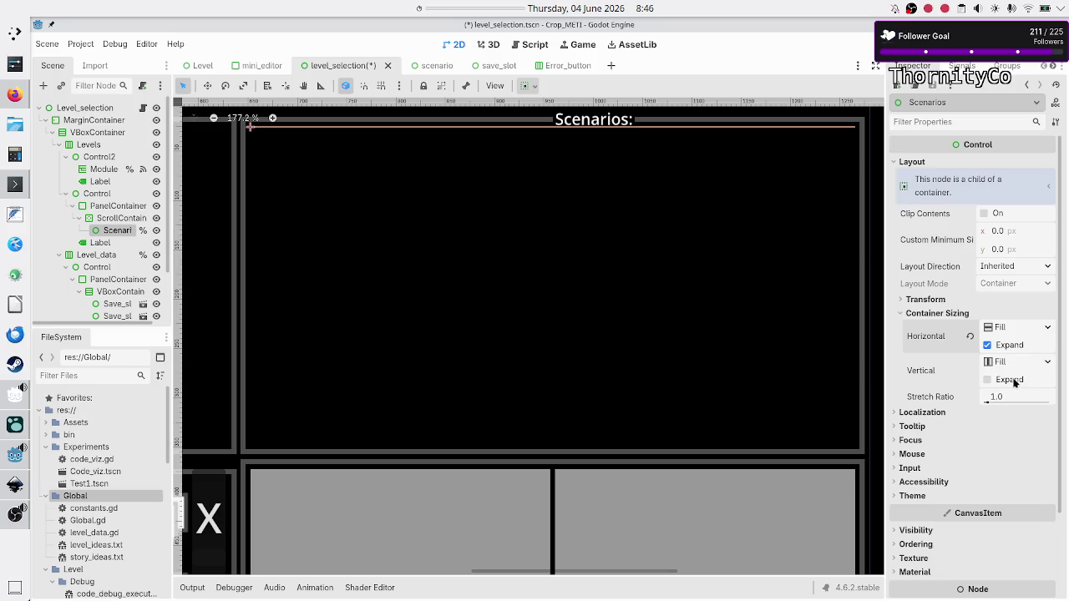
{"action": "left_click", "coordinate": [1013, 381]}
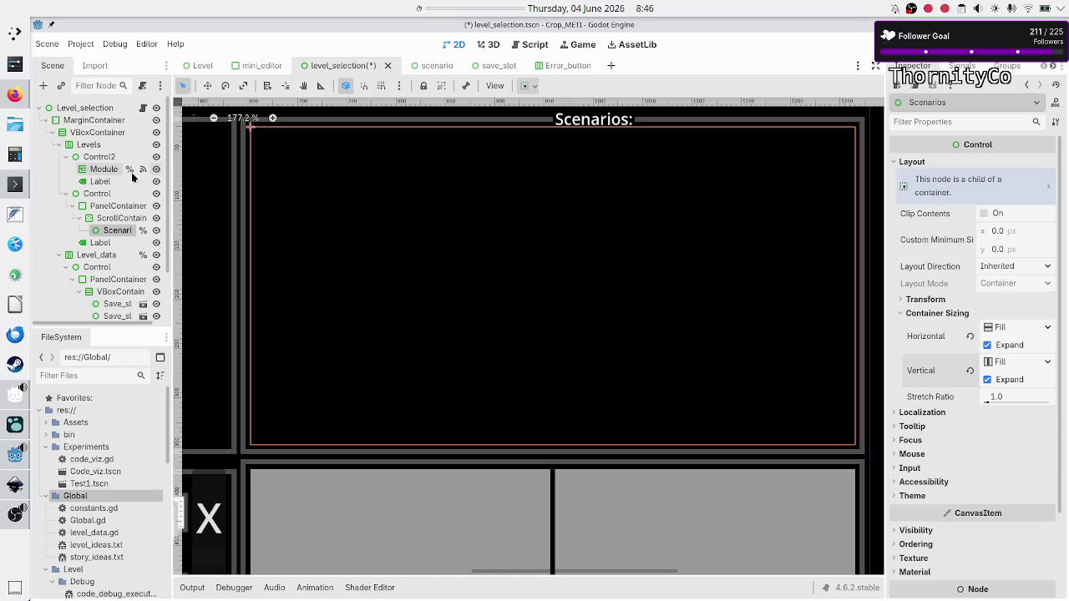
{"action": "left_click", "coordinate": [118, 219]}
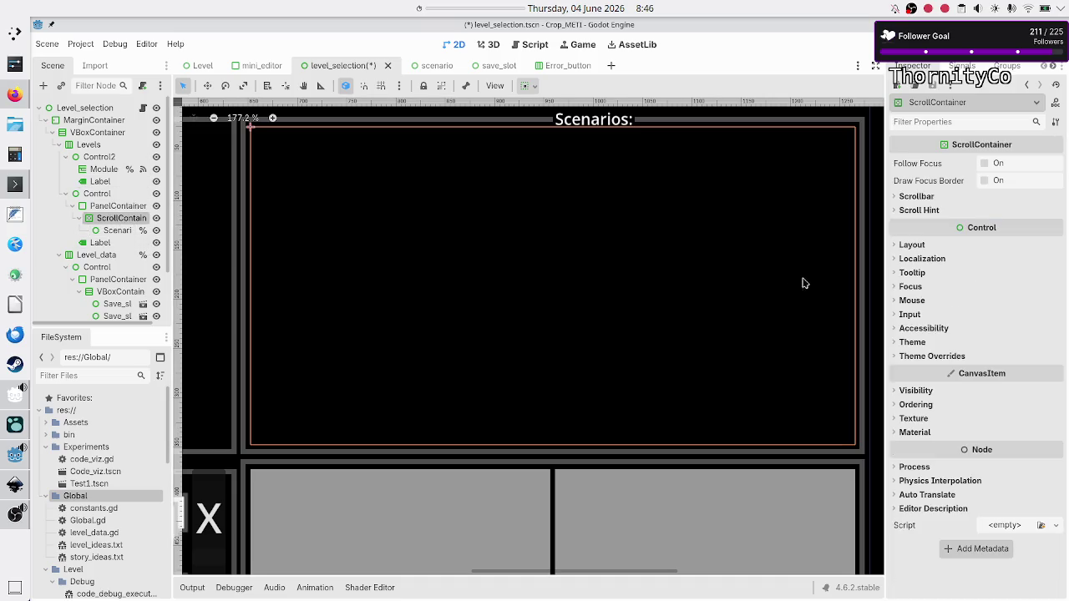
{"action": "mouse_move", "coordinate": [911, 168]}
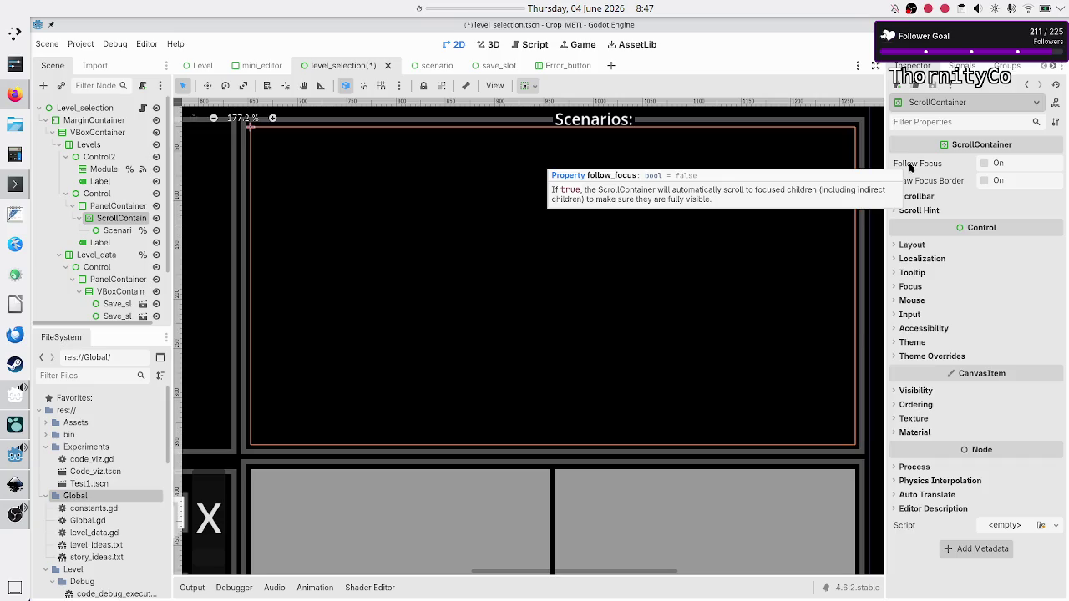
Step: Turn on Follow Focus for the ScrollContainer and review its Scrollbar settings
{"action": "left_click", "coordinate": [985, 163]}
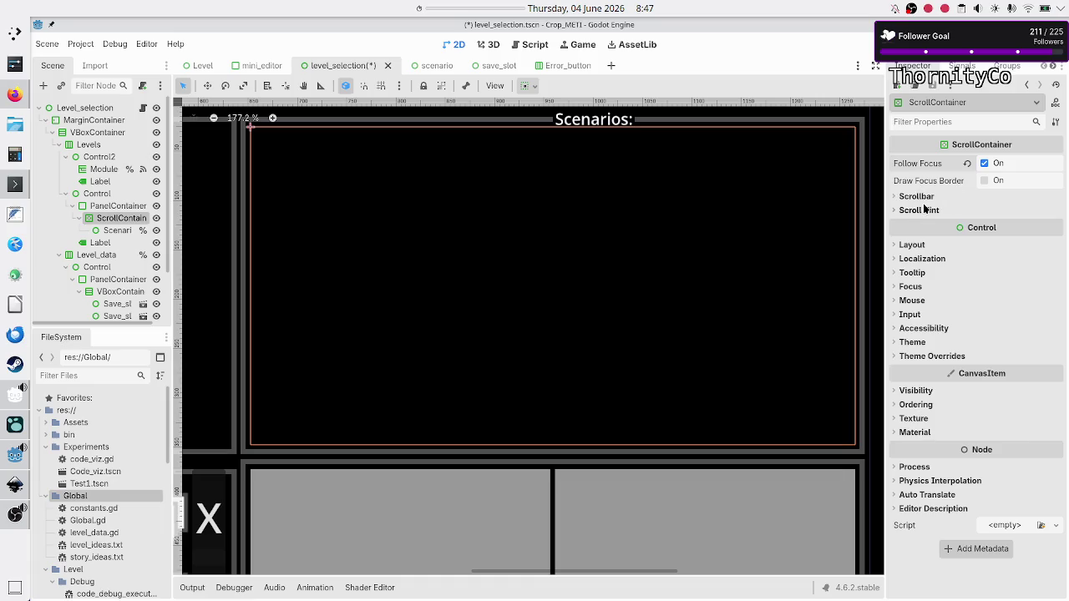
{"action": "left_click", "coordinate": [927, 199]}
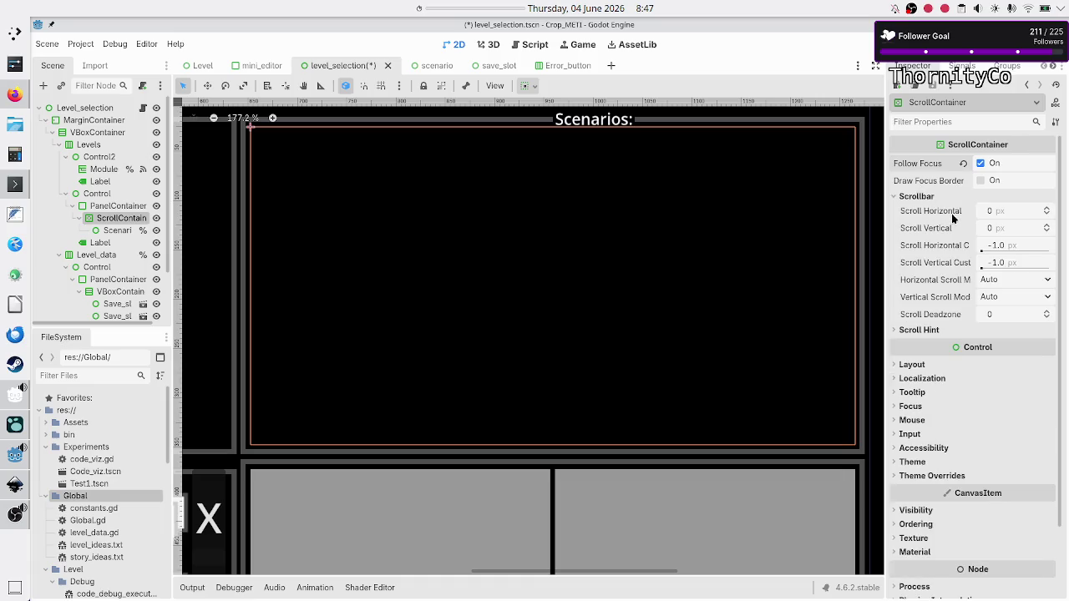
{"action": "mouse_move", "coordinate": [953, 219]}
{"action": "mouse_move", "coordinate": [912, 234]}
Step: Review the Scroll Hint settings, then show the Scenarios node's layout properties
{"action": "left_click", "coordinate": [933, 329]}
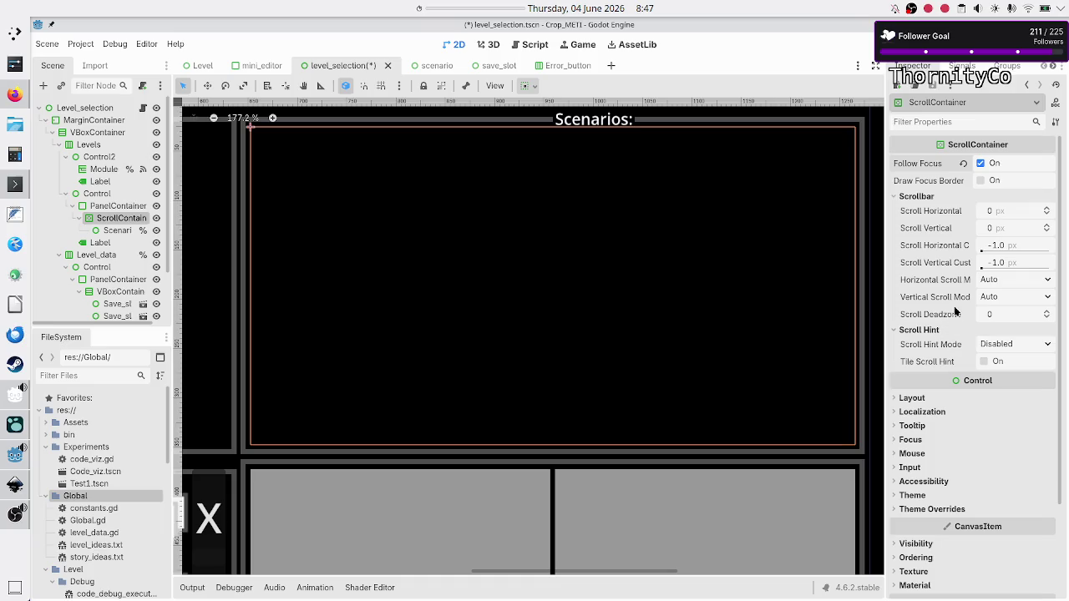
{"action": "mouse_move", "coordinate": [950, 320]}
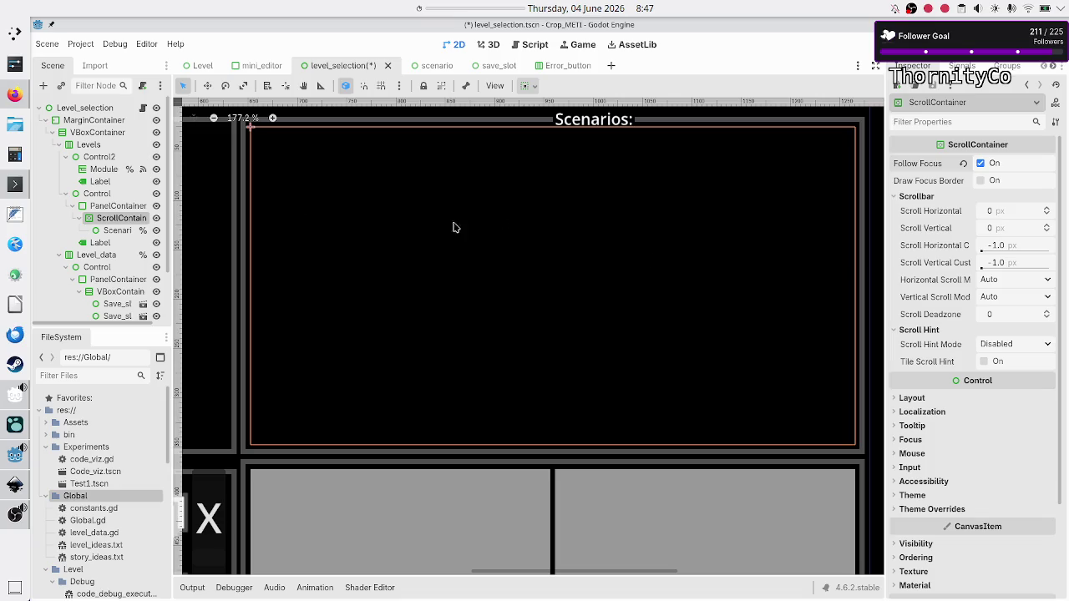
{"action": "left_click", "coordinate": [115, 232]}
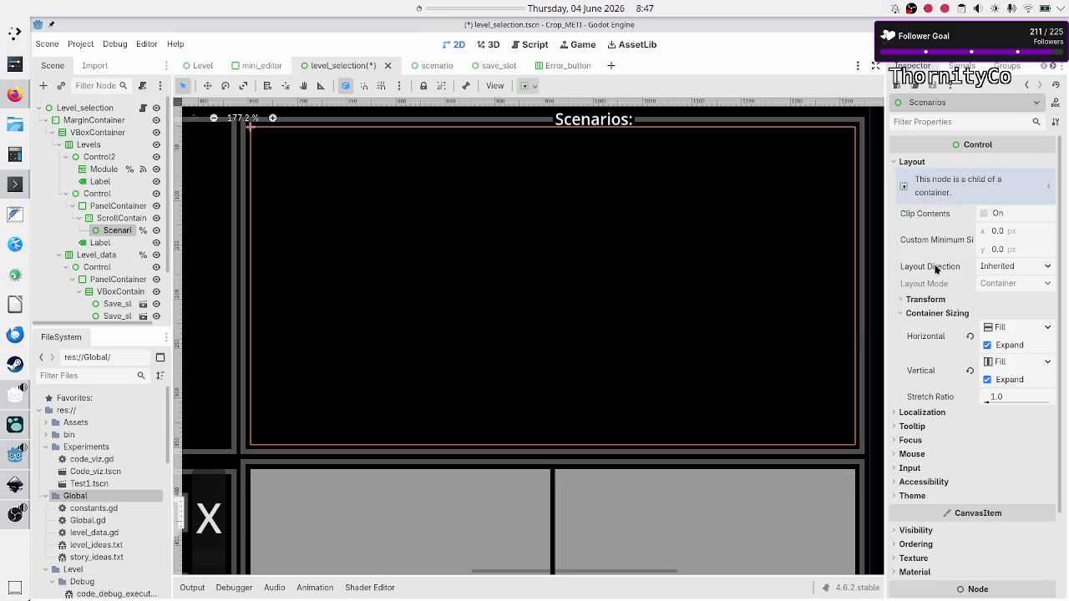
{"action": "mouse_move", "coordinate": [936, 269]}
Step: Keep Scenarios' Horizontal Expand on and turn Vertical Expand off, sizing it 613 × 0 px
{"action": "left_click", "coordinate": [119, 219]}
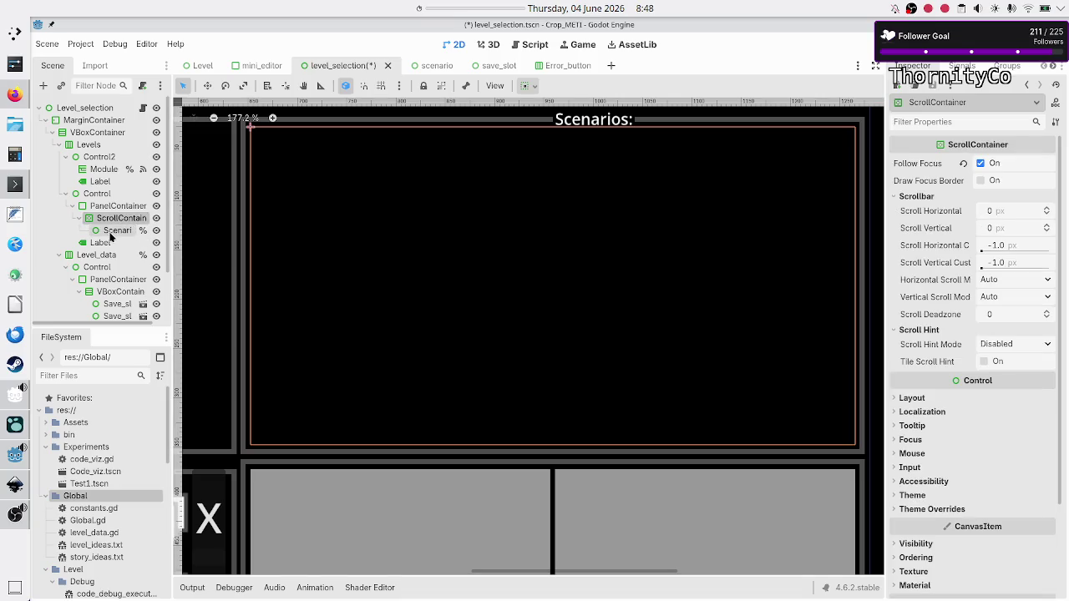
{"action": "left_click", "coordinate": [117, 231]}
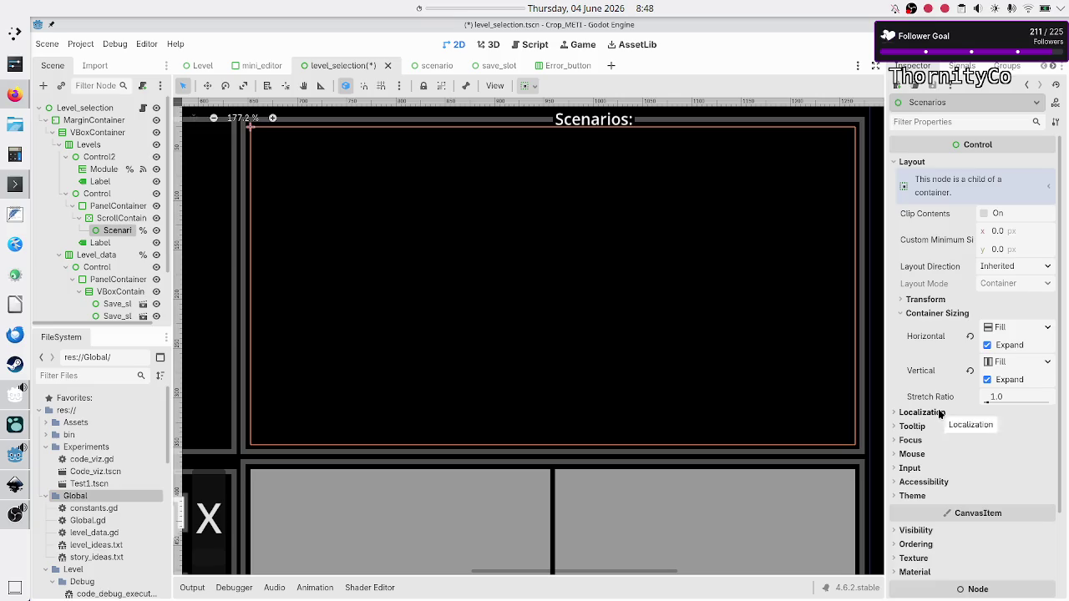
{"action": "left_click", "coordinate": [934, 300]}
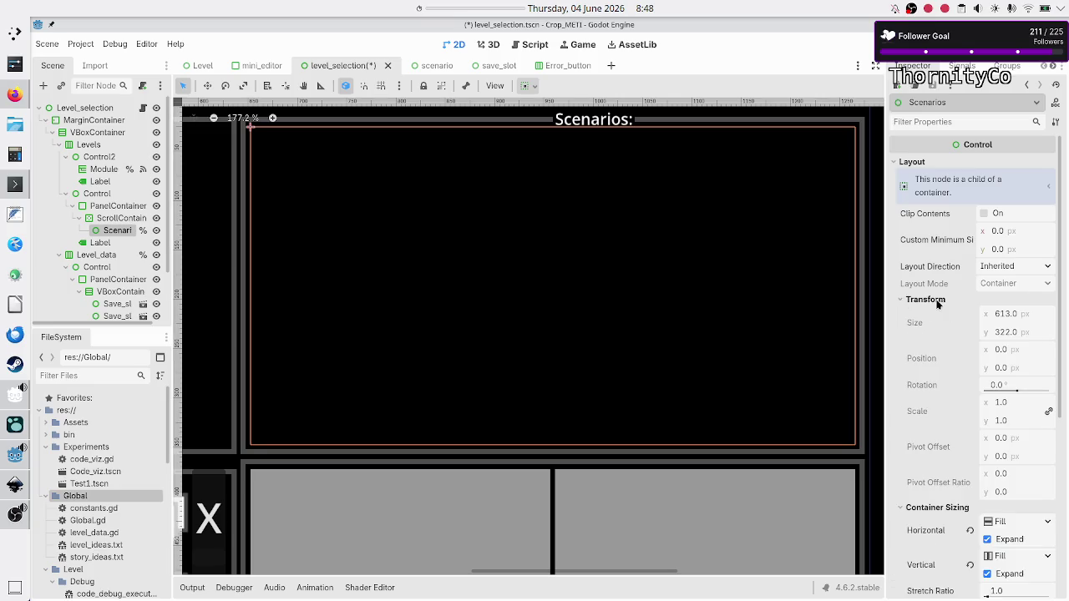
{"action": "scroll", "coordinate": [963, 407], "scroll_direction": "down", "scroll_amount": 5}
{"action": "left_click", "coordinate": [988, 367]}
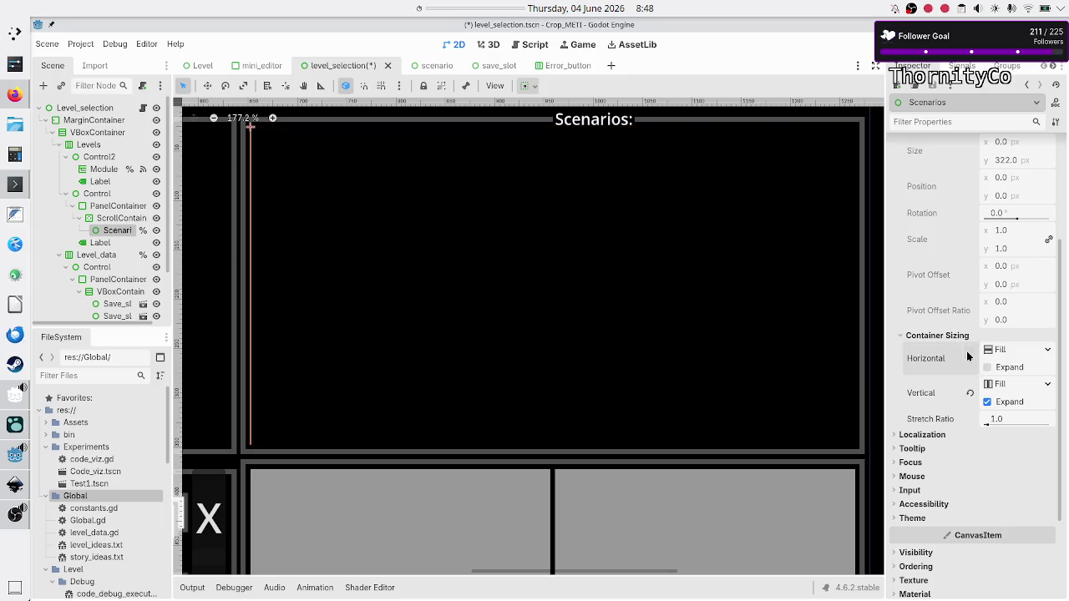
{"action": "left_click", "coordinate": [987, 402]}
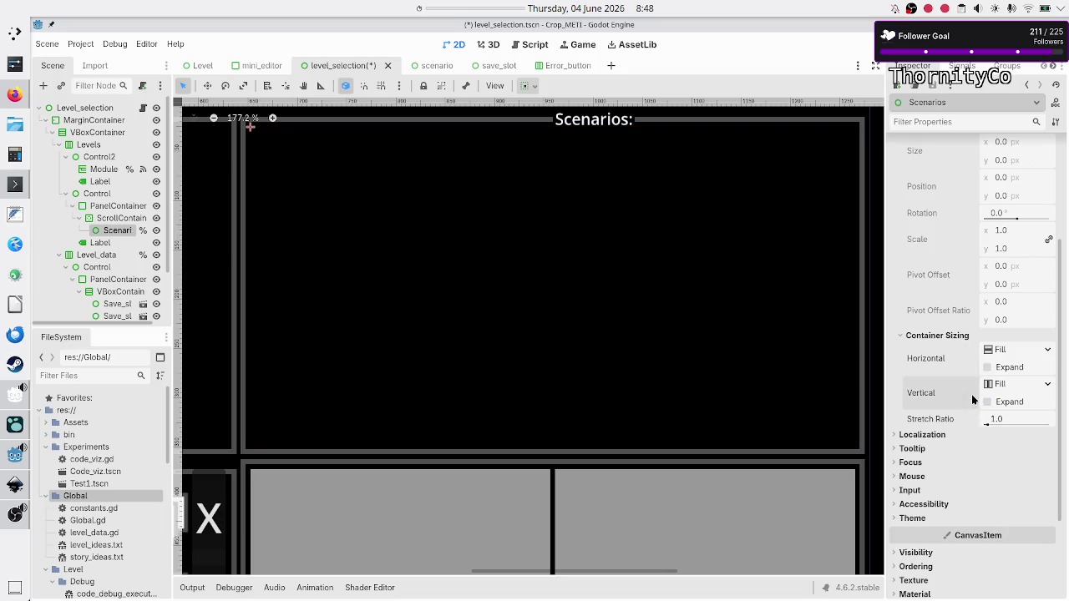
{"action": "left_click", "coordinate": [987, 402]}
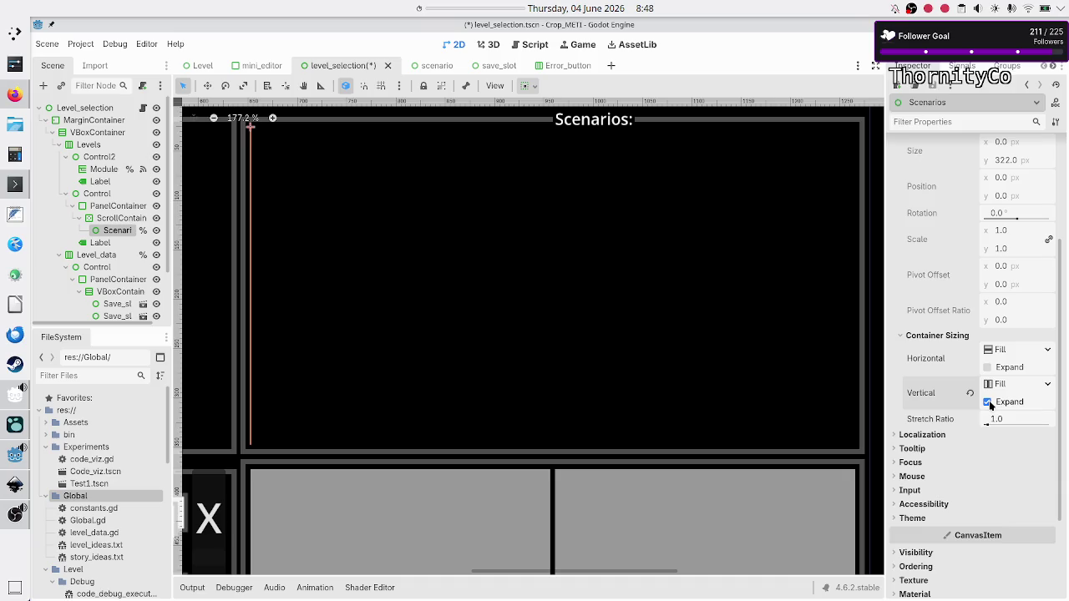
{"action": "left_click", "coordinate": [987, 402]}
{"action": "left_click", "coordinate": [987, 367]}
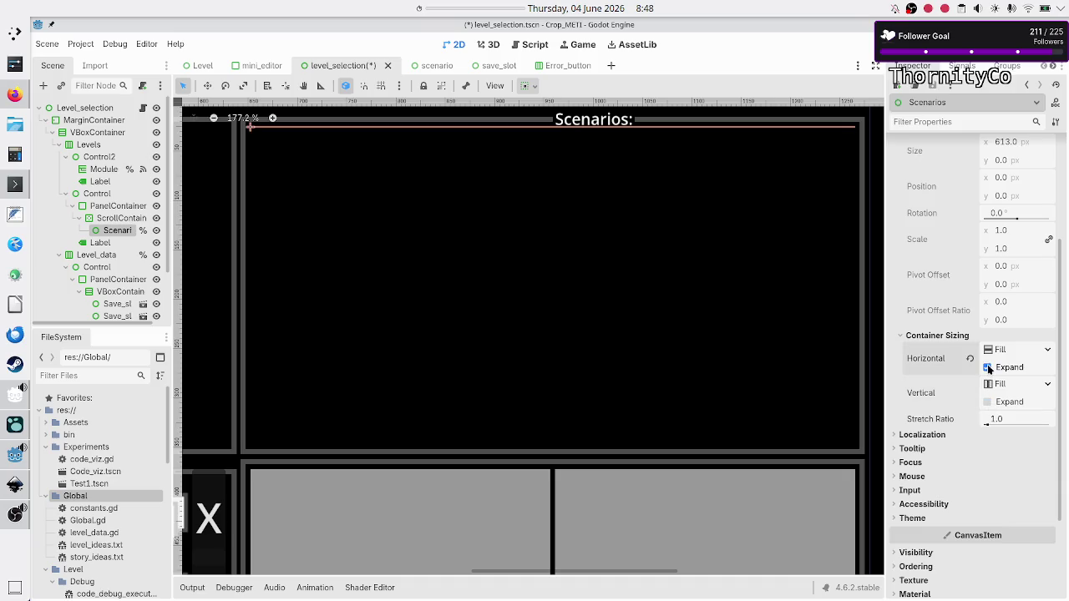
{"action": "scroll", "coordinate": [966, 236], "scroll_direction": "up", "scroll_amount": 5}
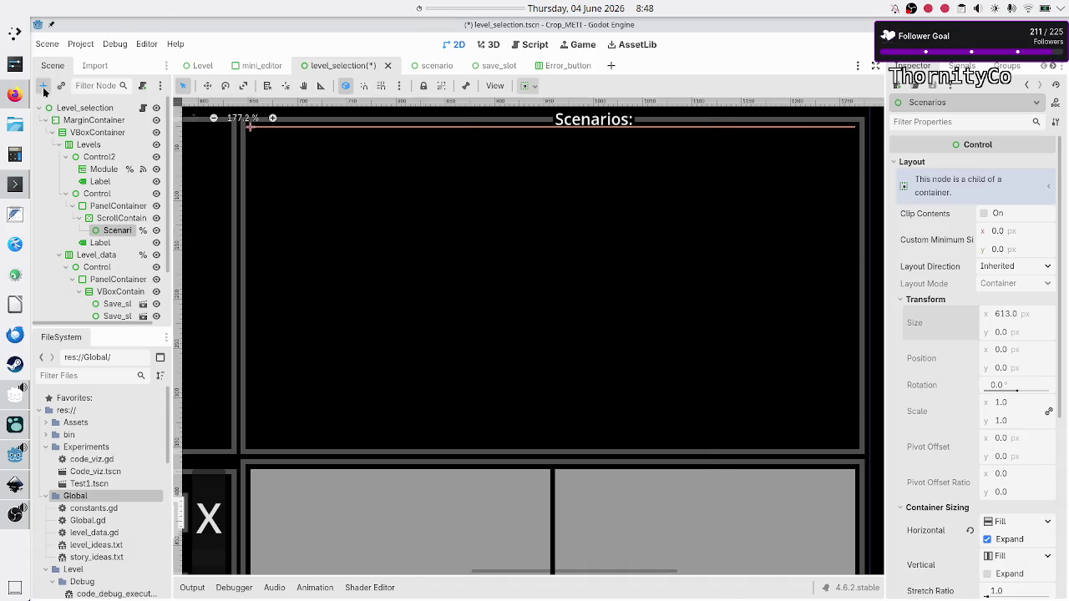
{"action": "left_click", "coordinate": [44, 88]}
{"action": "type", "text": "scroll"}
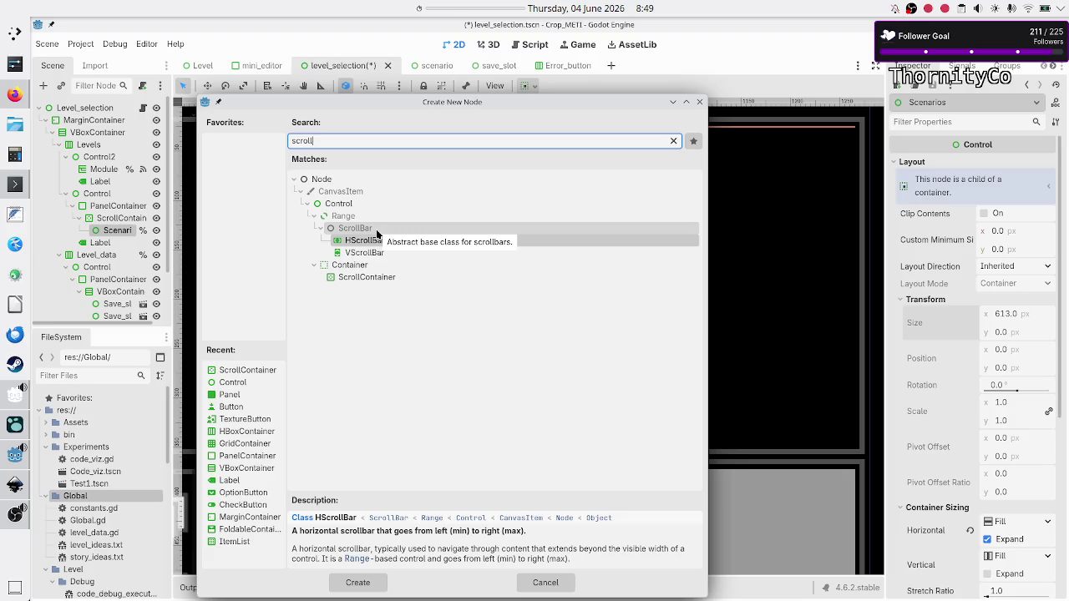
{"action": "left_click", "coordinate": [700, 103]}
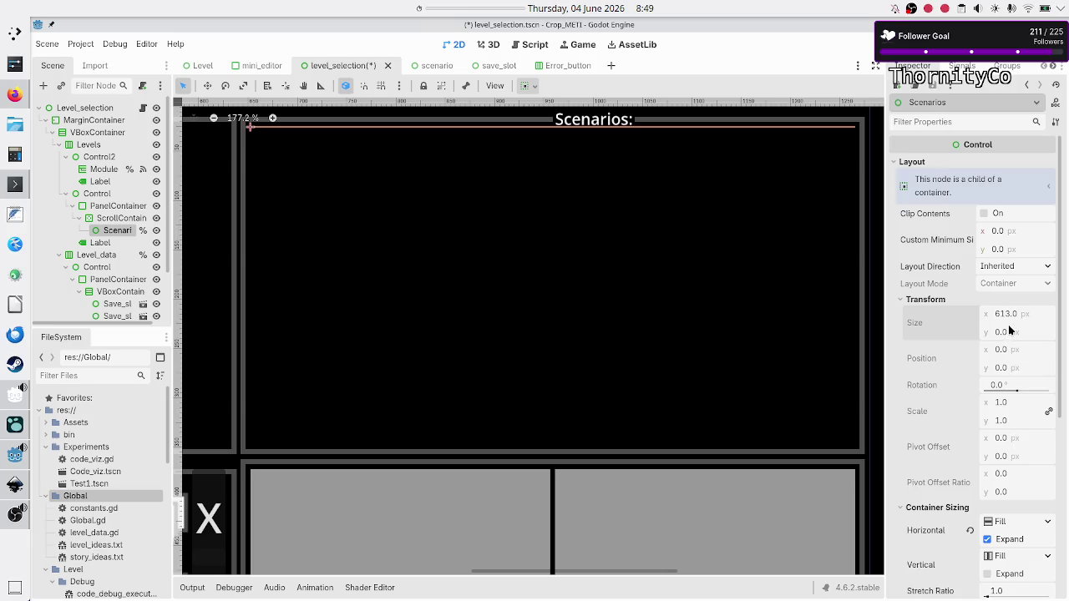
{"action": "left_click", "coordinate": [1011, 266]}
{"action": "left_click", "coordinate": [1012, 267]}
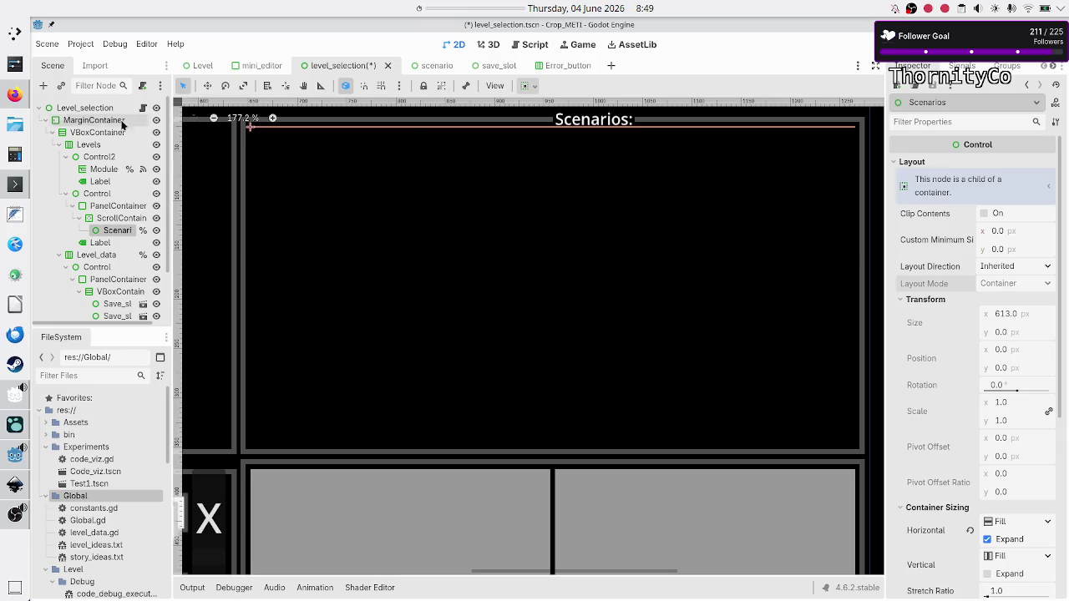
Step: In a new Firefox tab, search DuckDuckGo for 'godot grid container with scrollbar'
{"action": "left_click", "coordinate": [5, 98]}
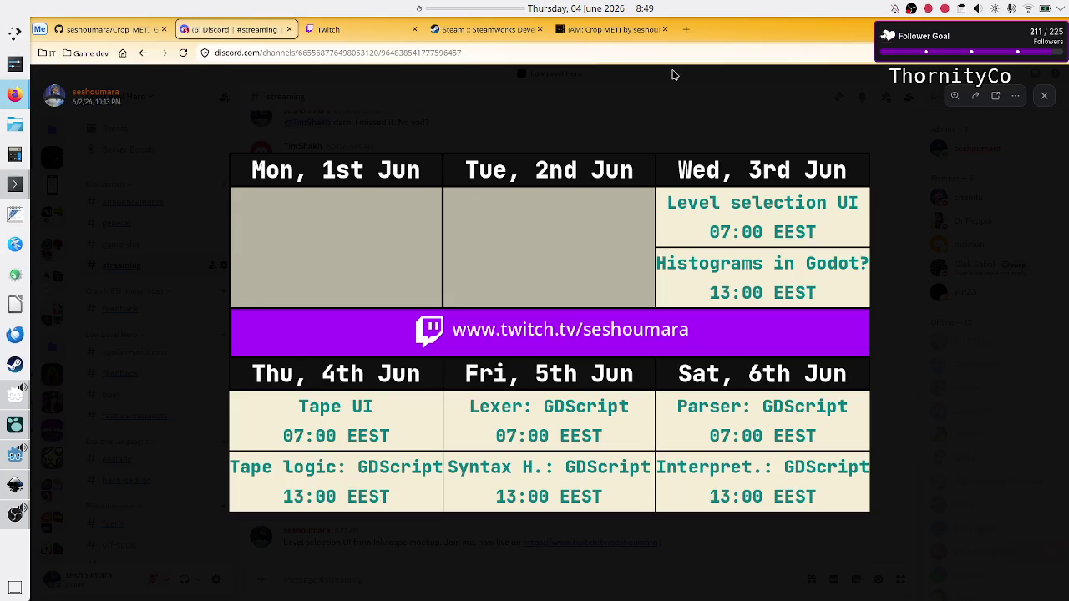
{"action": "left_click", "coordinate": [686, 29]}
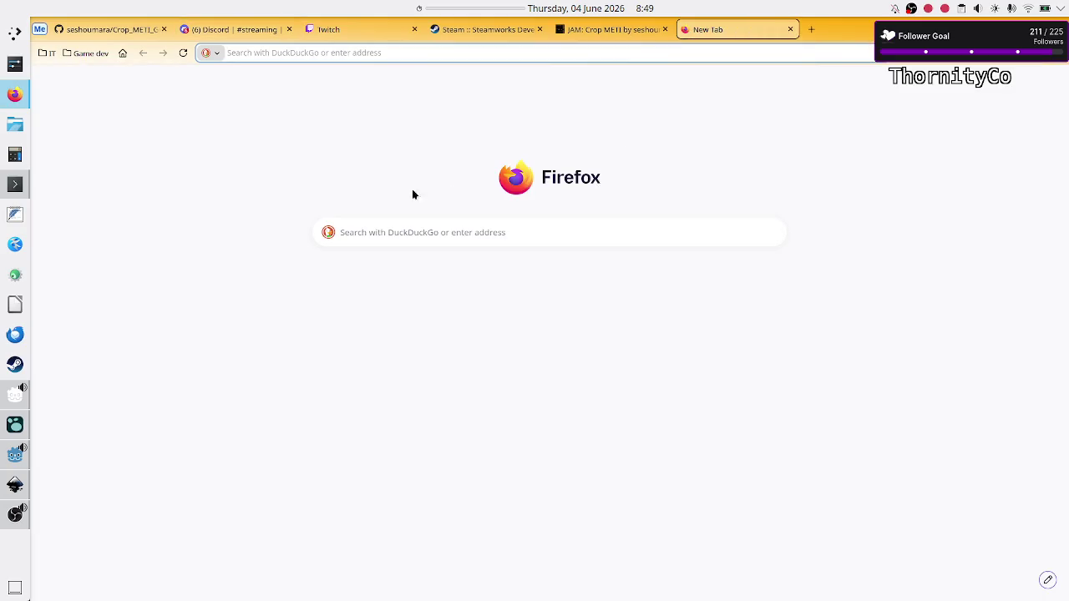
{"action": "left_click", "coordinate": [391, 233]}
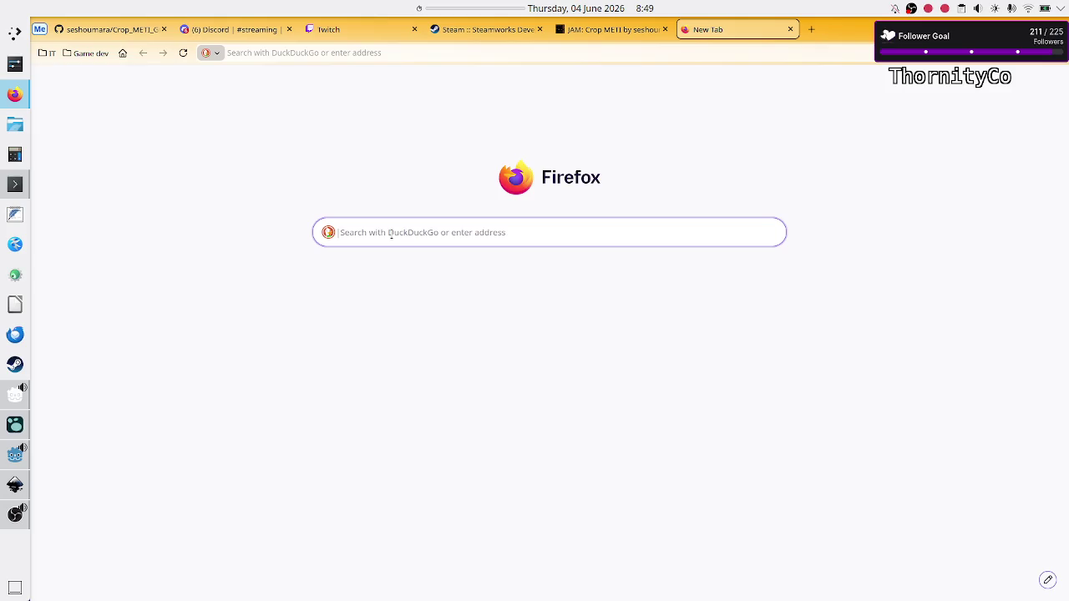
{"action": "type", "text": "grid contai"}
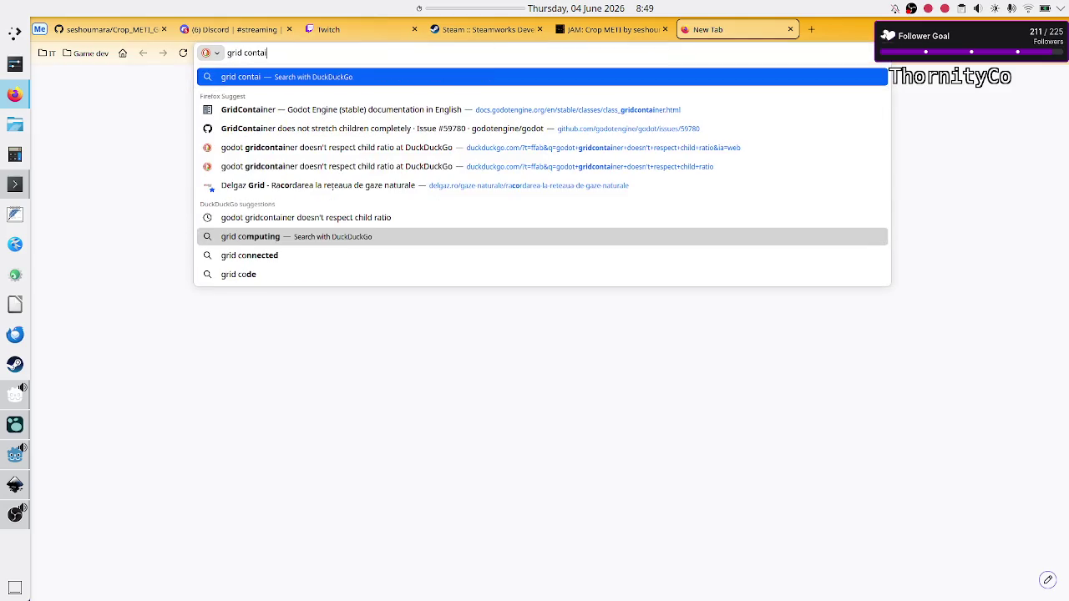
{"action": "type", "text": "ner with s"}
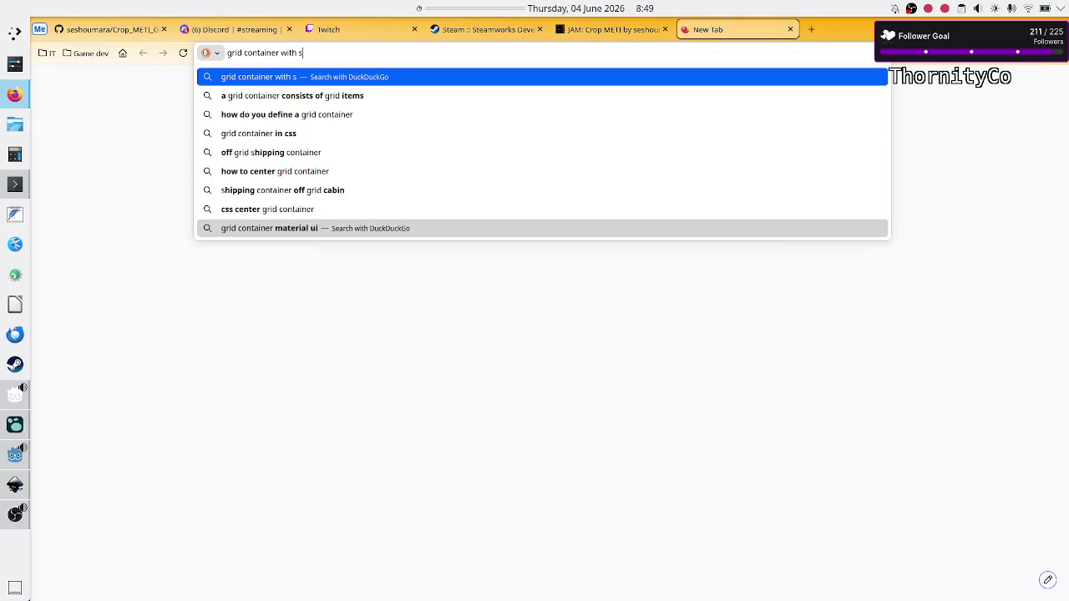
{"action": "type", "text": "cro"}
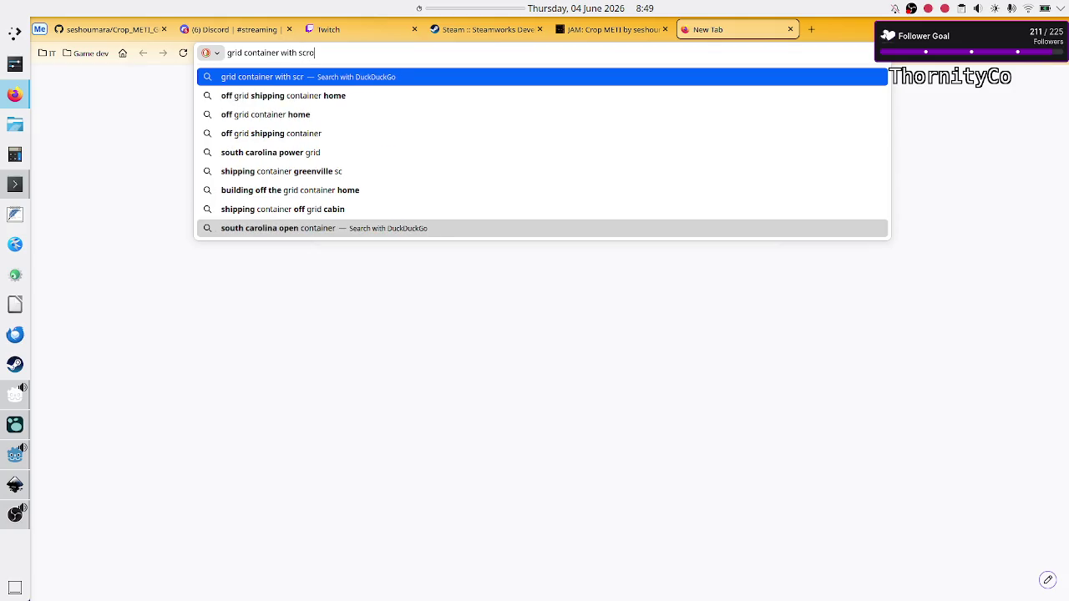
{"action": "type", "text": "llbar"}
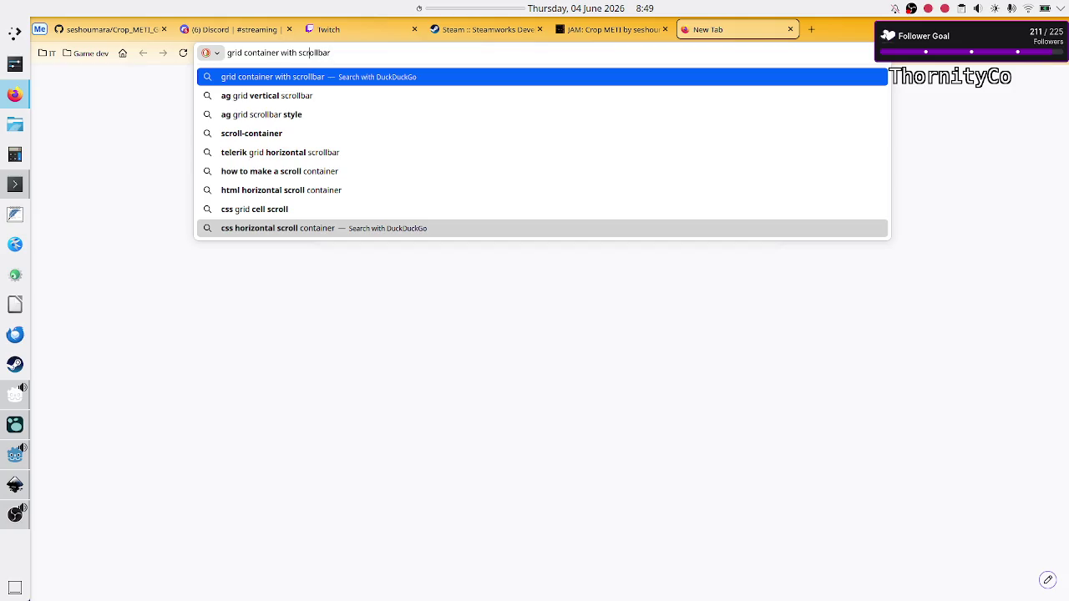
{"action": "type", "text": "godot"}
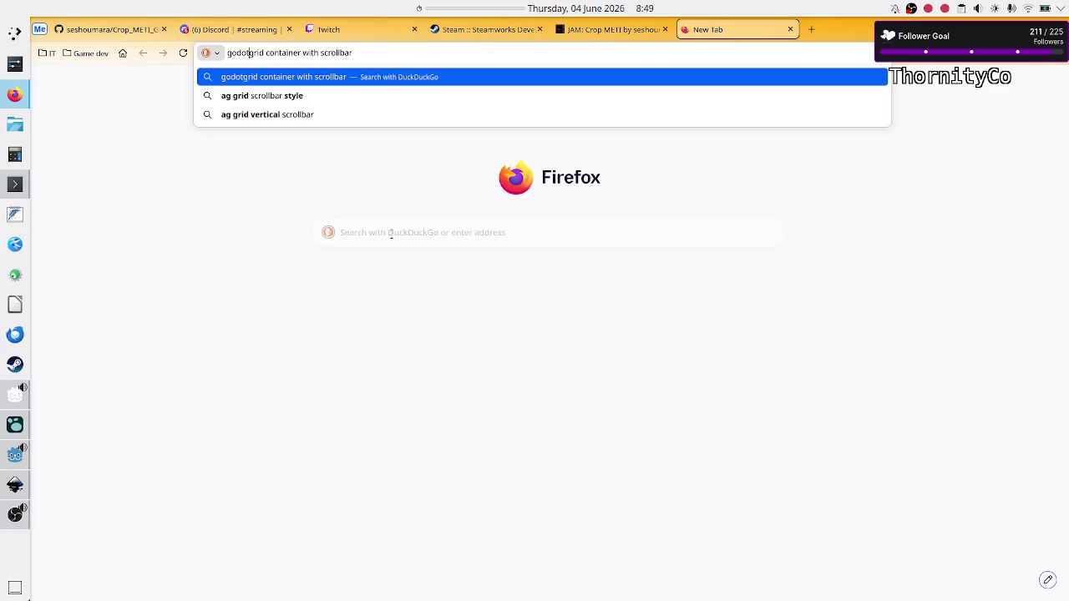
{"action": "key", "text": "Return"}
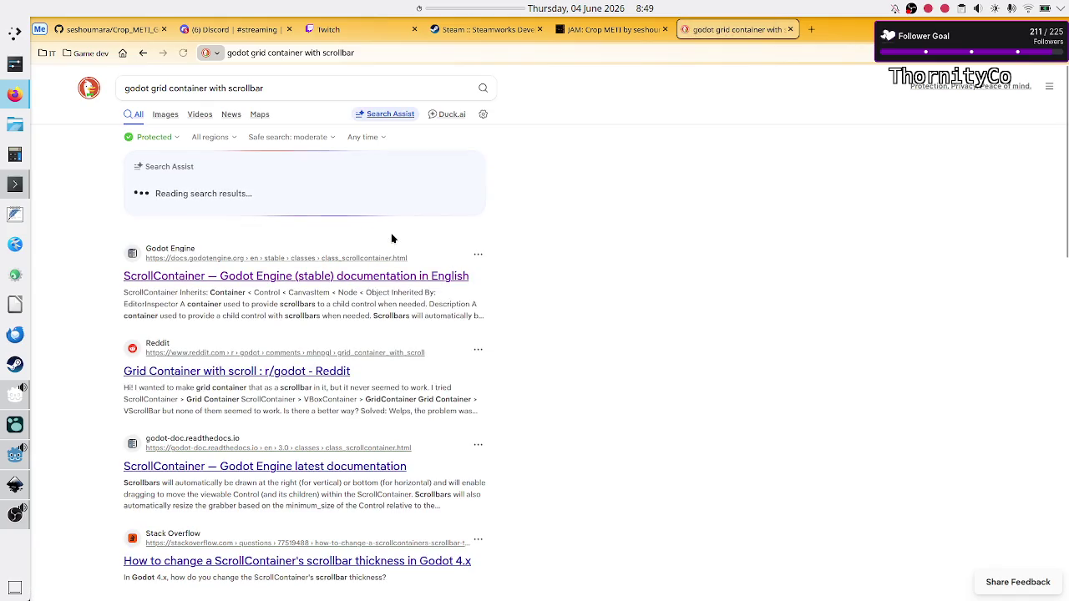
Step: Open the 'Grid Container with scroll' thread and highlight the node setups the poster tried
{"action": "left_click", "coordinate": [294, 374]}
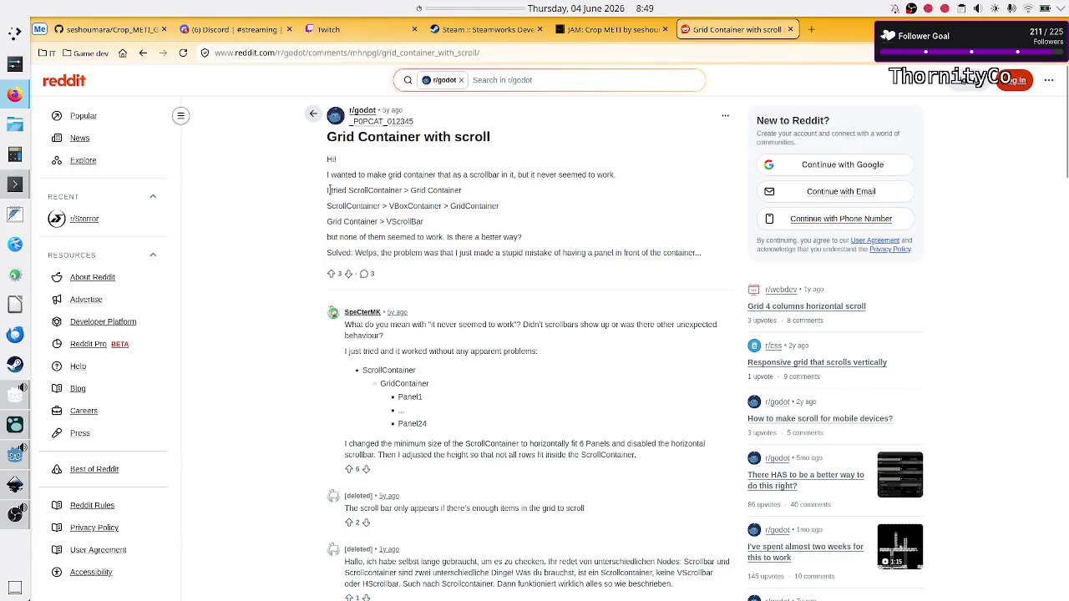
{"action": "left_click_drag", "start_coordinate": [379, 192], "coordinate": [453, 192]}
{"action": "left_click_drag", "start_coordinate": [350, 205], "coordinate": [356, 220]}
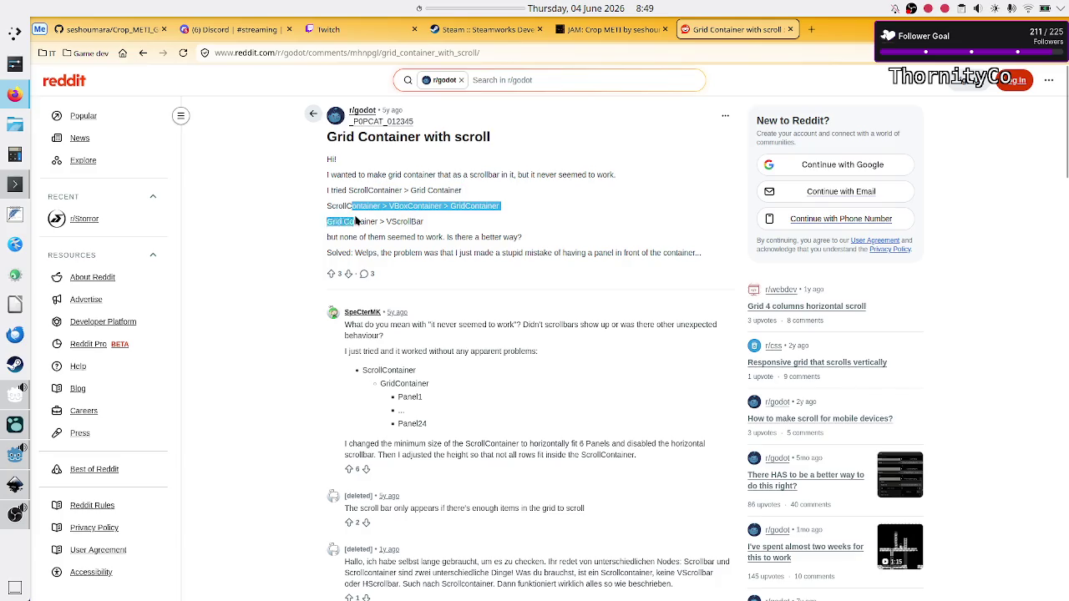
{"action": "left_click", "coordinate": [356, 221]}
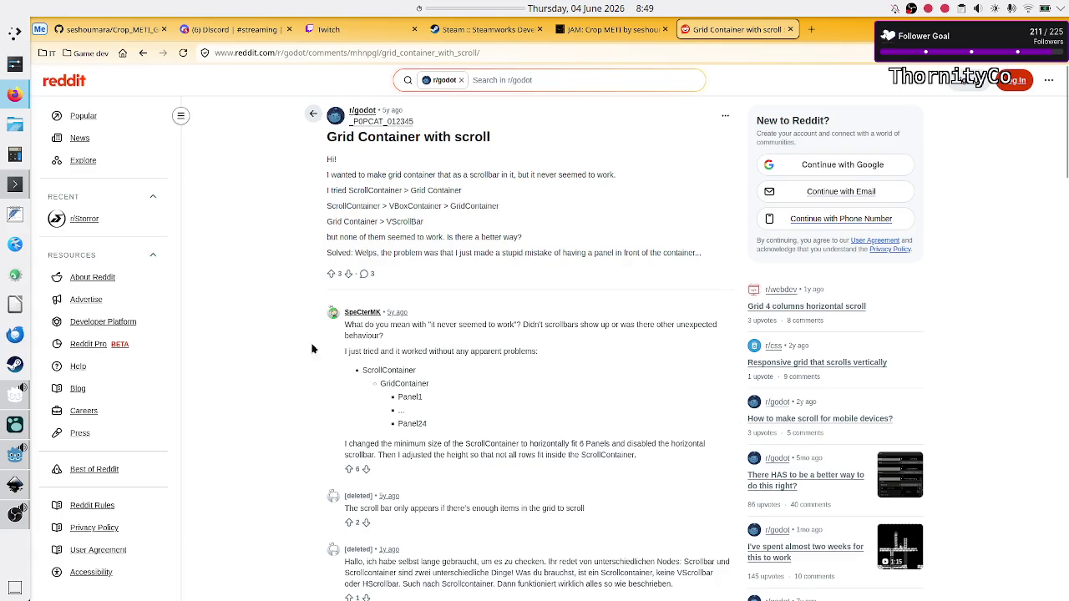
Step: Highlight the reply's advice: size the ScrollContainer to fit 6 Panels, horizontal scrollbar disabled, adjust height
{"action": "scroll", "coordinate": [312, 358], "scroll_direction": "down", "scroll_amount": 1}
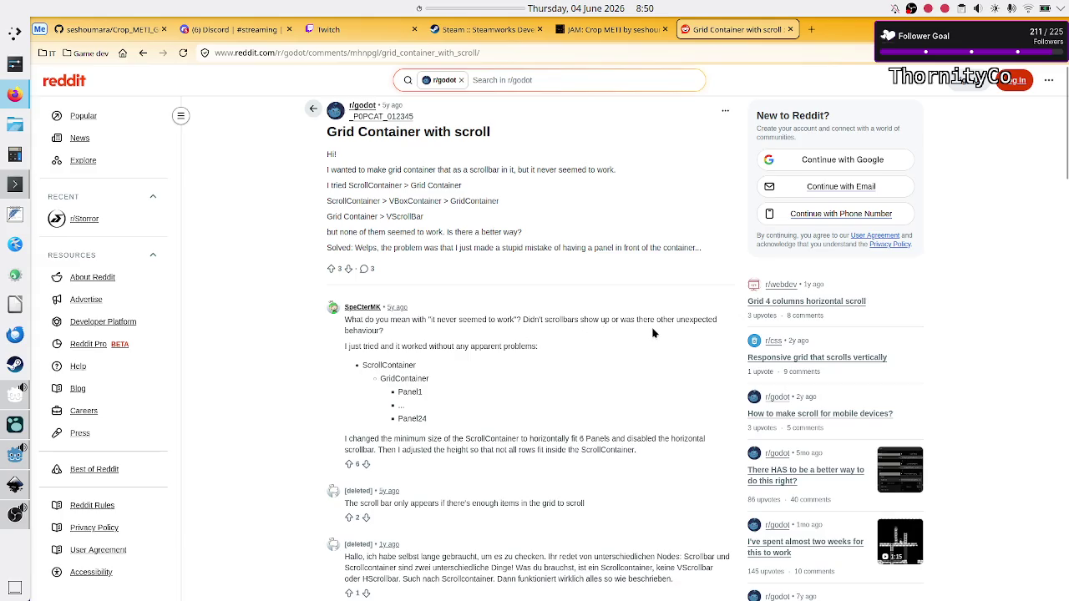
{"action": "scroll", "coordinate": [652, 328], "scroll_direction": "down", "scroll_amount": 1}
{"action": "double_click", "coordinate": [397, 343]}
{"action": "left_click", "coordinate": [397, 341]}
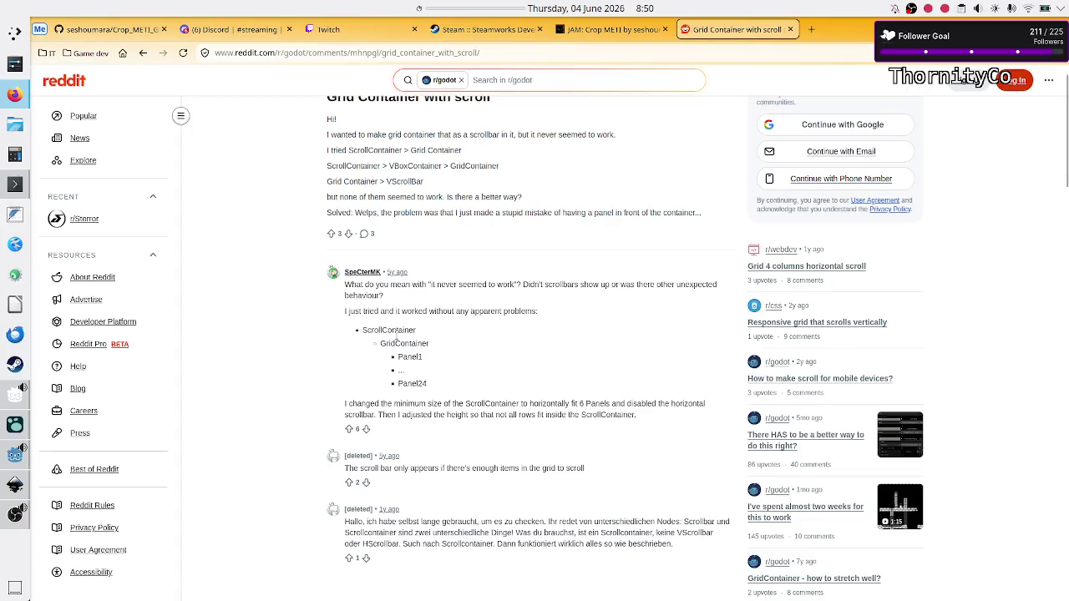
{"action": "mouse_move", "coordinate": [392, 404]}
{"action": "left_mouse_down"}
{"action": "mouse_move", "coordinate": [494, 414]}
{"action": "mouse_move", "coordinate": [564, 404]}
{"action": "left_mouse_up"}
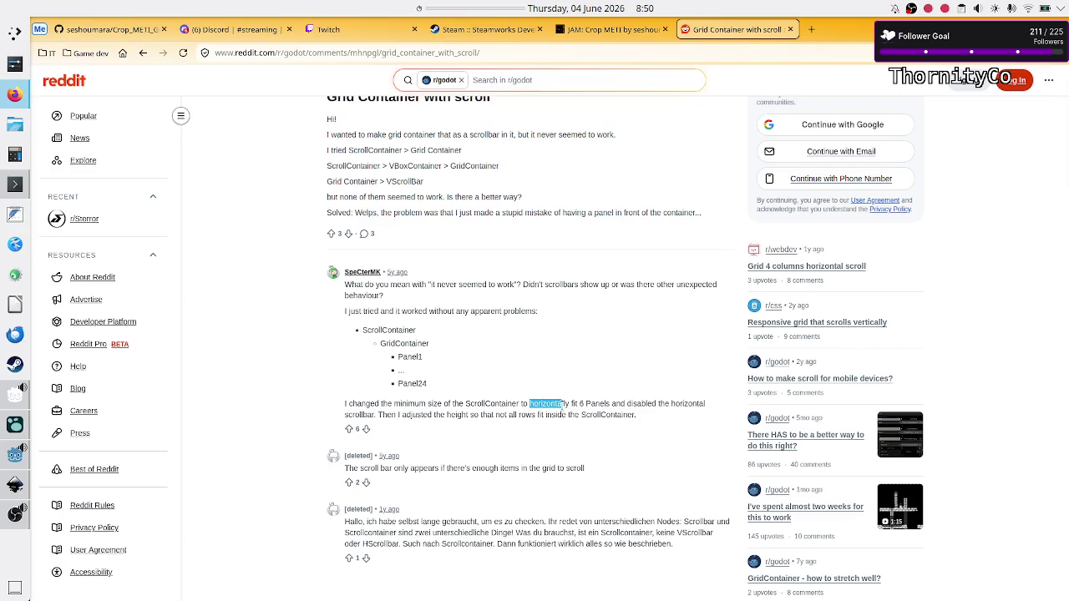
{"action": "left_click_drag", "start_coordinate": [564, 404], "coordinate": [612, 404]}
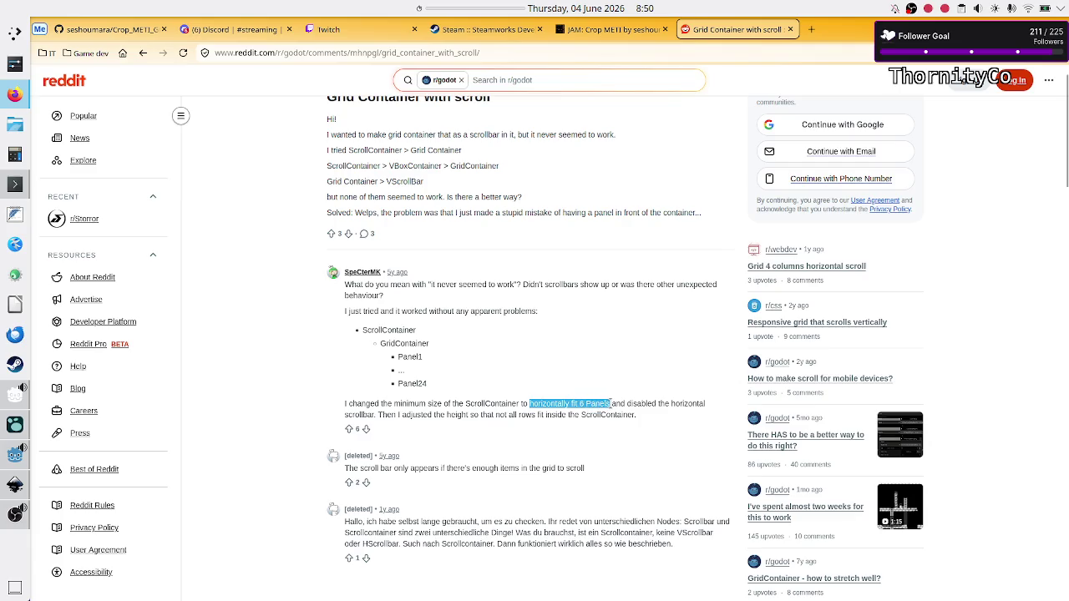
{"action": "double_click", "coordinate": [641, 405]}
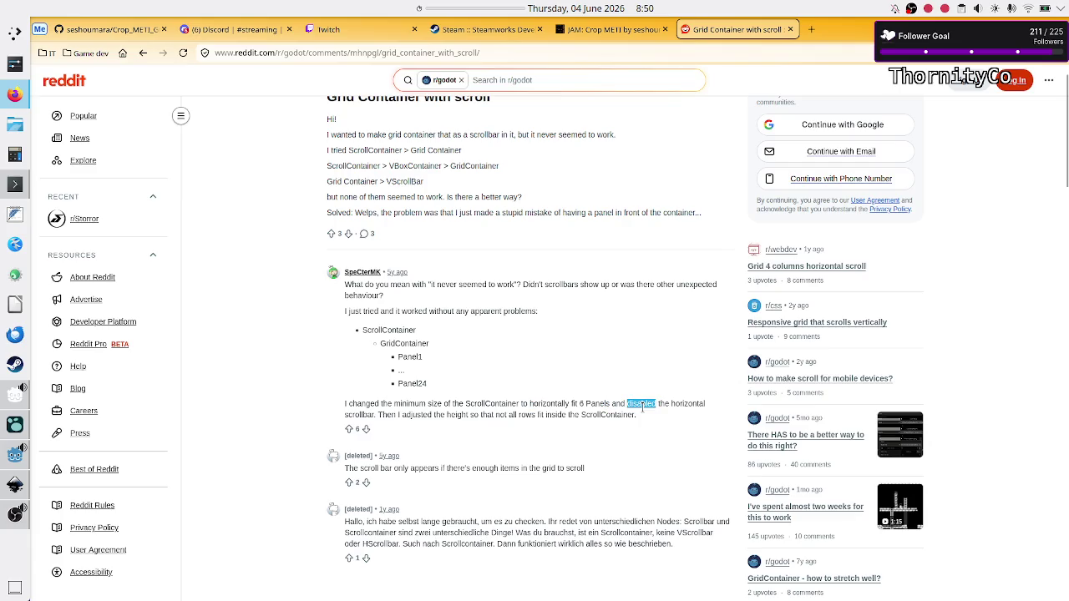
{"action": "double_click", "coordinate": [694, 404]}
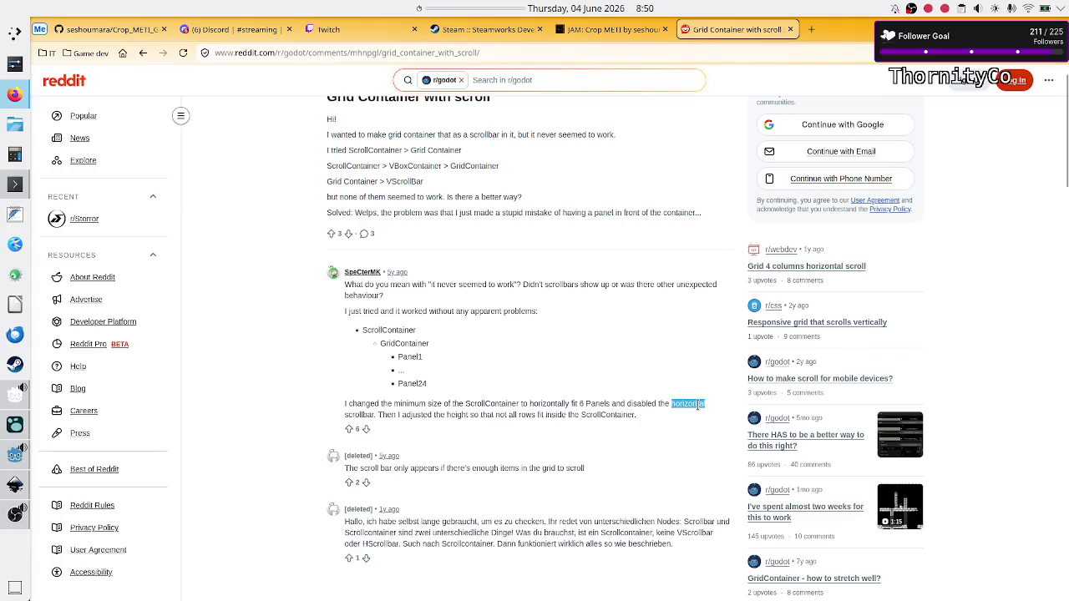
{"action": "double_click", "coordinate": [359, 414]}
{"action": "double_click", "coordinate": [606, 416]}
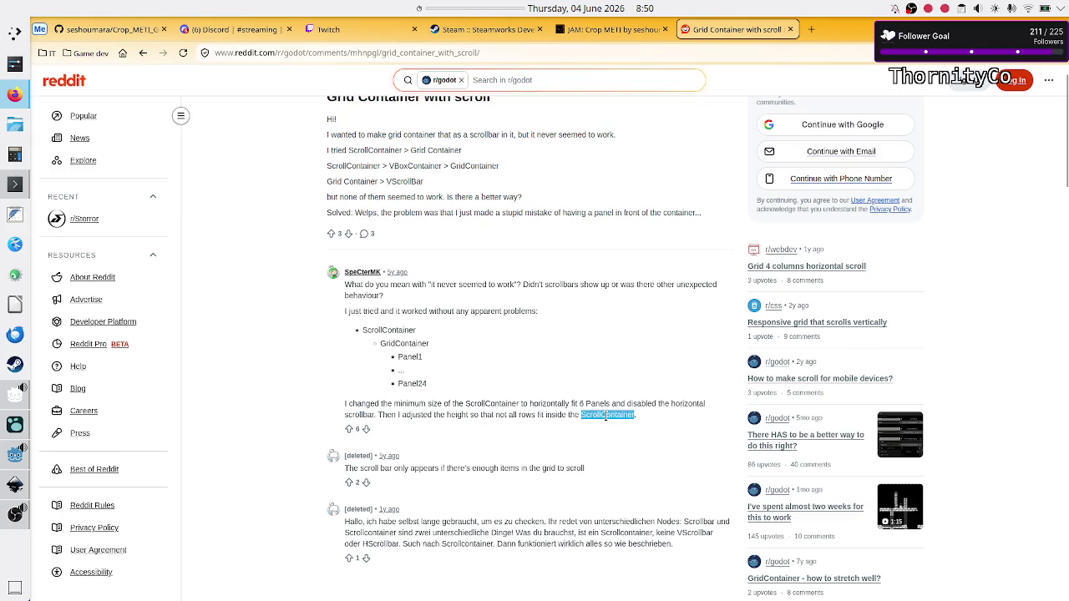
{"action": "left_click", "coordinate": [648, 414]}
{"action": "left_click_drag", "start_coordinate": [641, 417], "coordinate": [382, 416]}
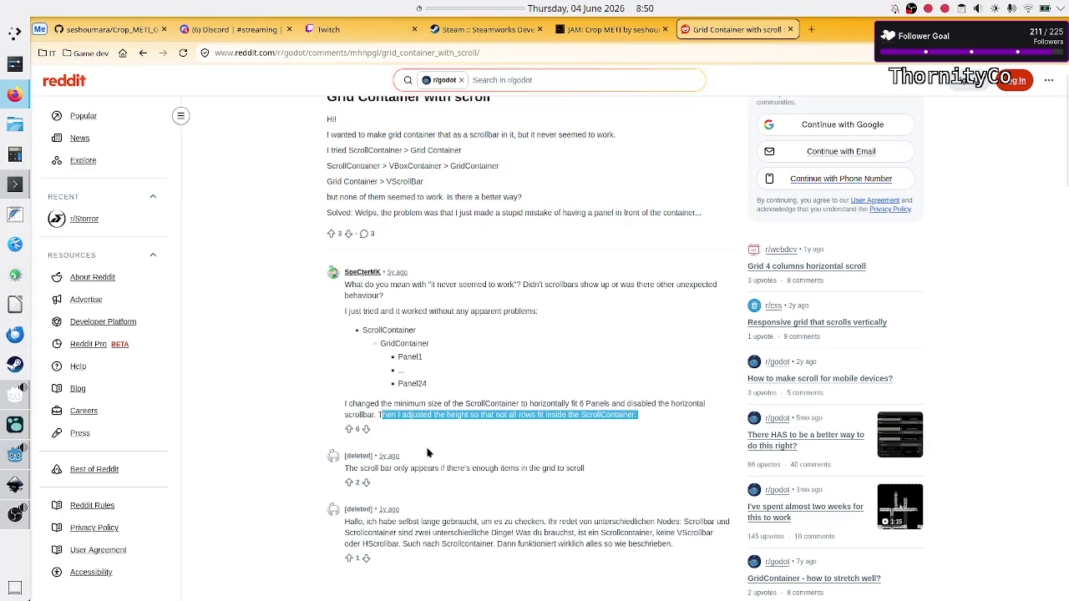
Step: Scroll down and highlight the reply's Panel1–Panel24 example list
{"action": "scroll", "coordinate": [492, 471], "scroll_direction": "down", "scroll_amount": 3}
{"action": "scroll", "coordinate": [492, 471], "scroll_direction": "down", "scroll_amount": 7}
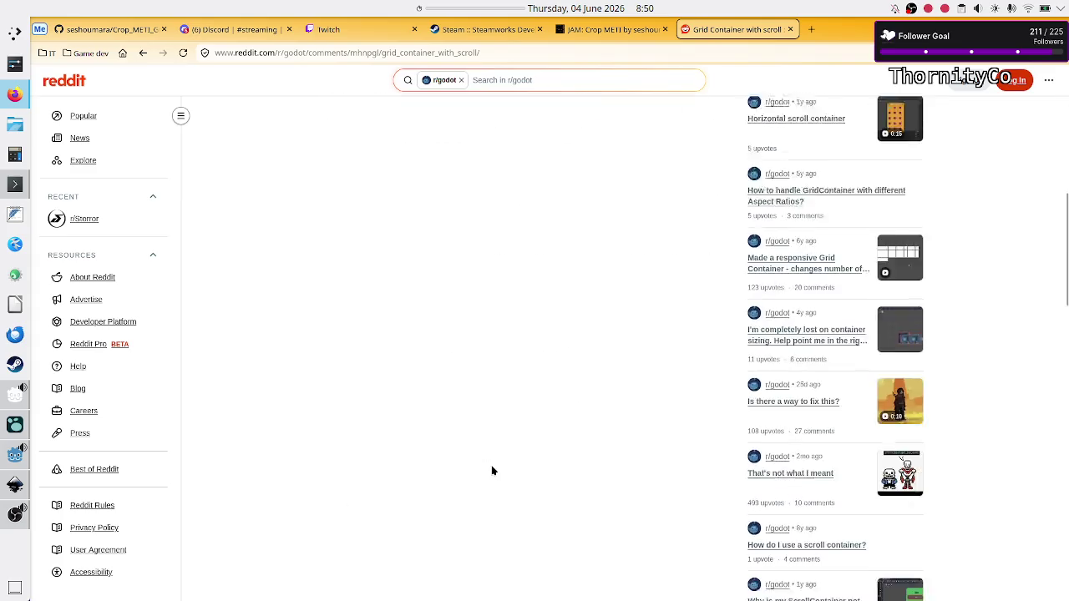
{"action": "scroll", "coordinate": [491, 468], "scroll_direction": "up", "scroll_amount": 11}
{"action": "scroll", "coordinate": [491, 468], "scroll_direction": "down", "scroll_amount": 2}
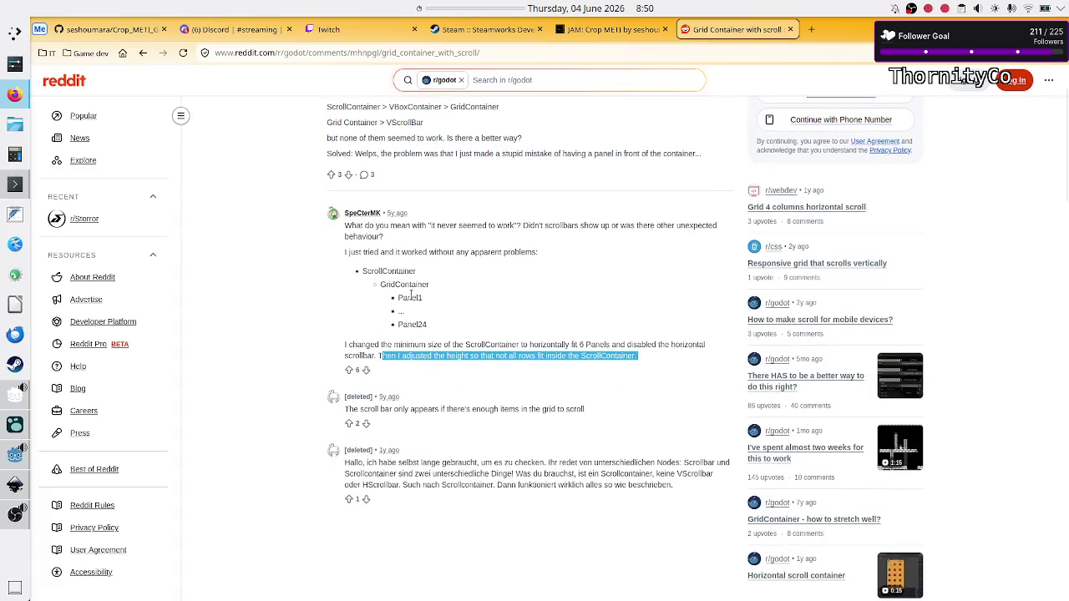
{"action": "left_click", "coordinate": [433, 330]}
{"action": "left_click_drag", "start_coordinate": [433, 329], "coordinate": [396, 297]}
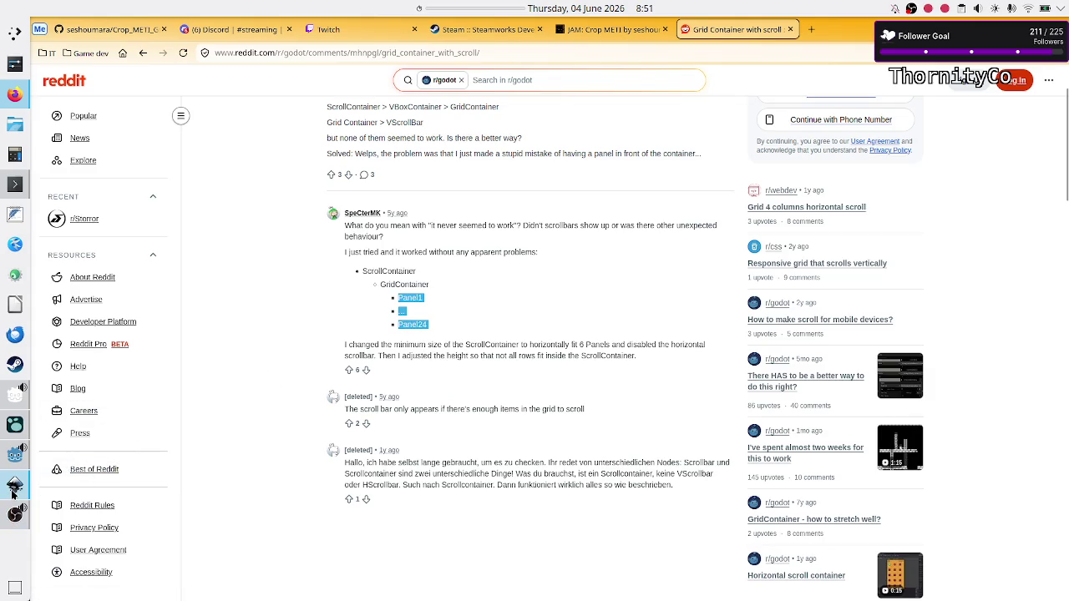
Step: Bring the Godot editor back to the front from the taskbar
{"action": "mouse_move", "coordinate": [7, 524]}
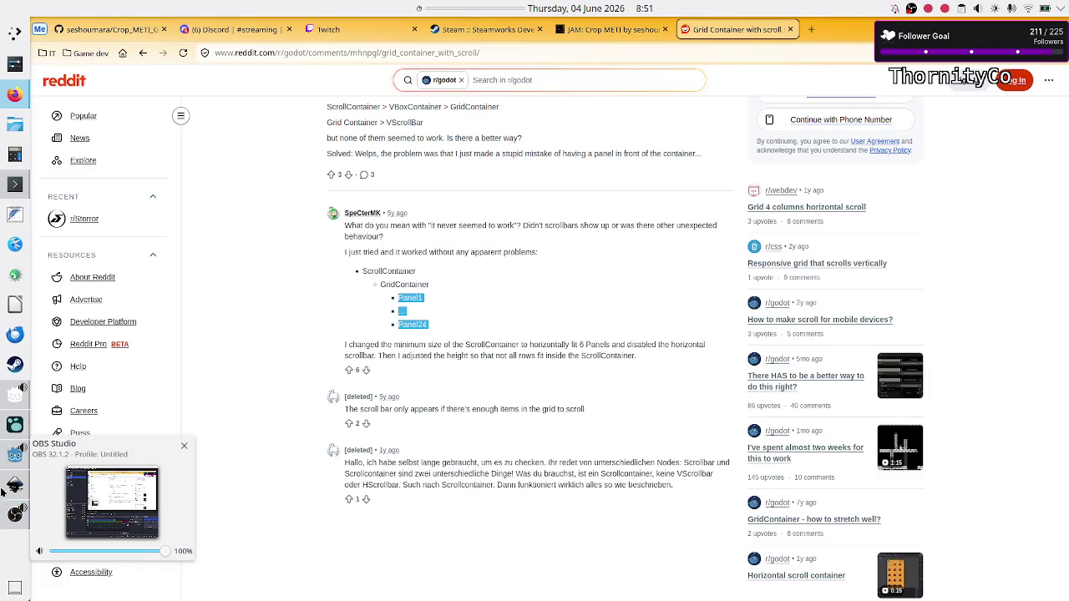
{"action": "mouse_move", "coordinate": [10, 458]}
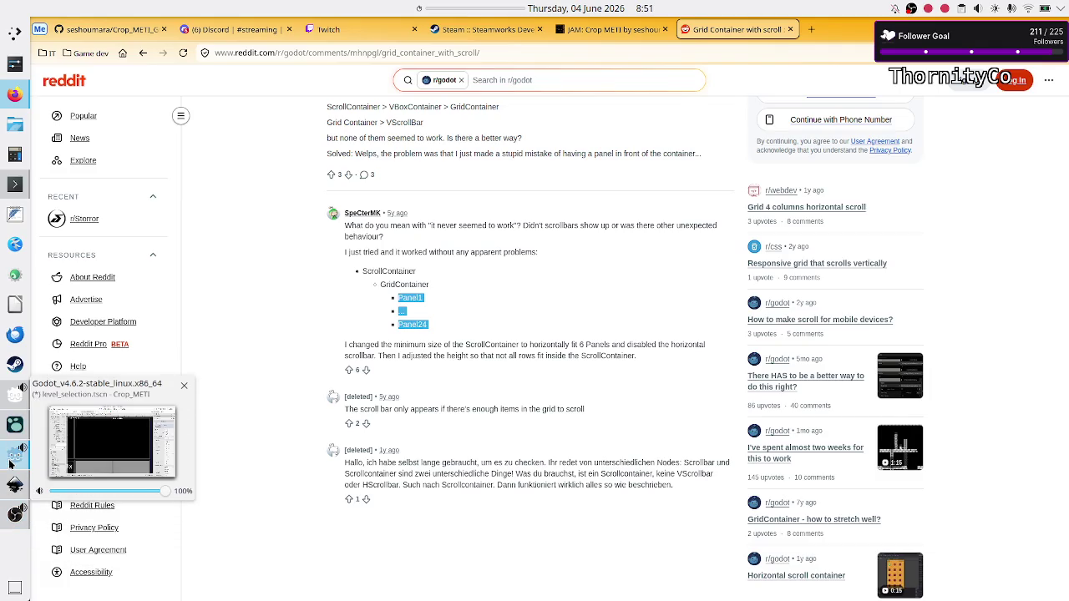
{"action": "left_click", "coordinate": [10, 464]}
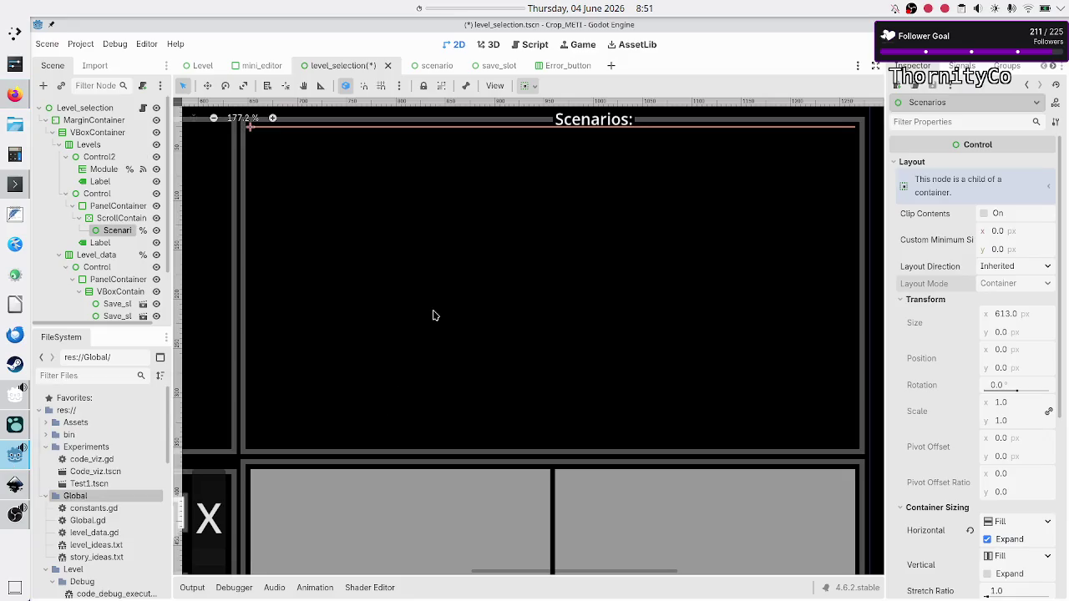
Step: Delete the Scenarios node from under ScrollContainer
{"action": "left_click", "coordinate": [119, 219]}
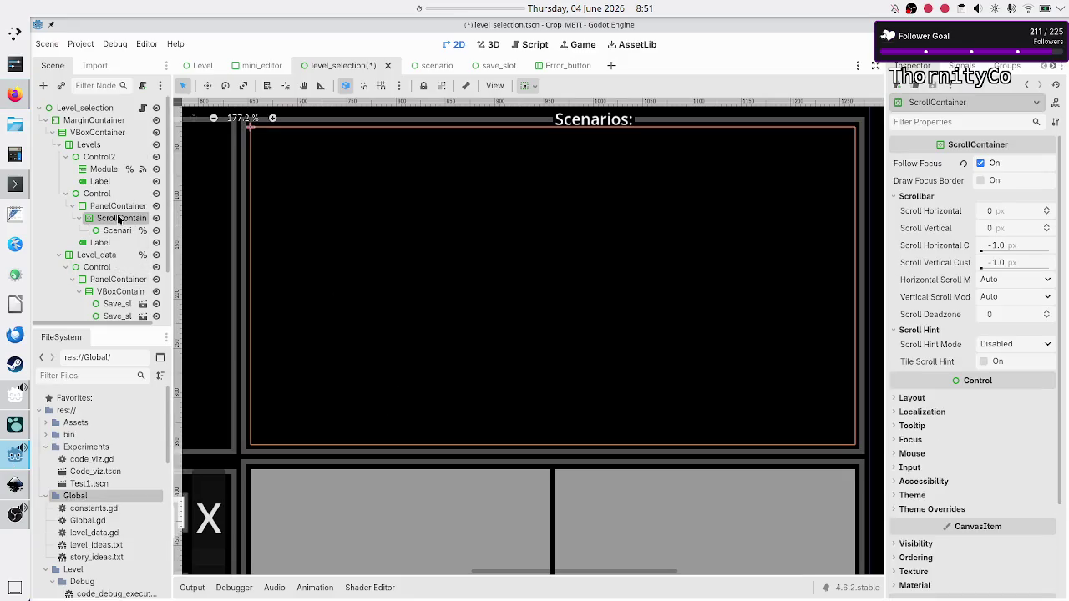
{"action": "left_click", "coordinate": [112, 231]}
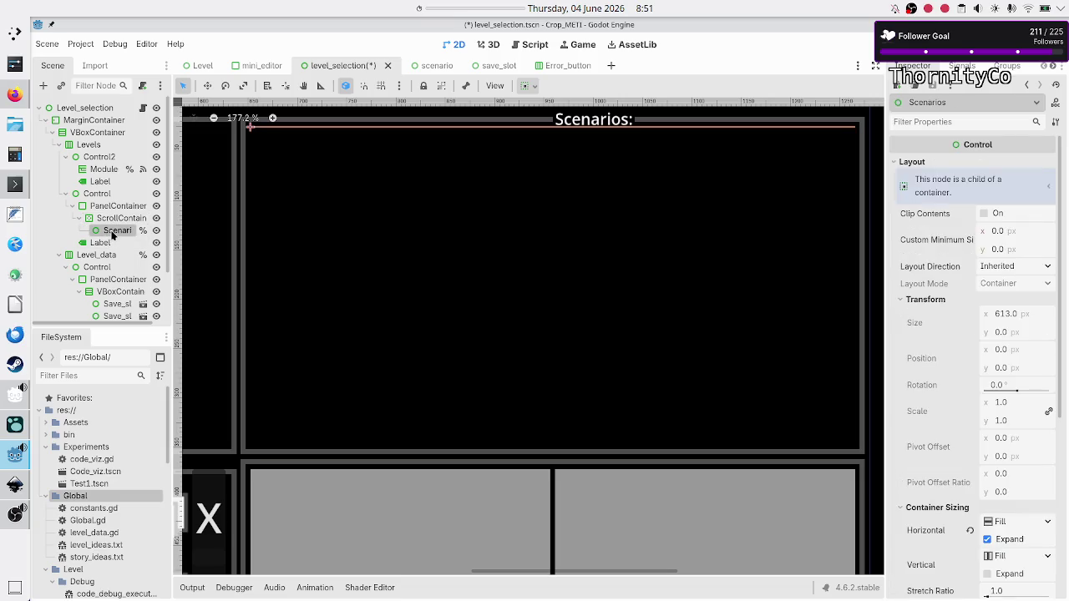
{"action": "key", "text": "Delete"}
{"action": "key", "text": "Return"}
Step: Add a GridContainer as a child of ScrollContainer
{"action": "left_click", "coordinate": [108, 219]}
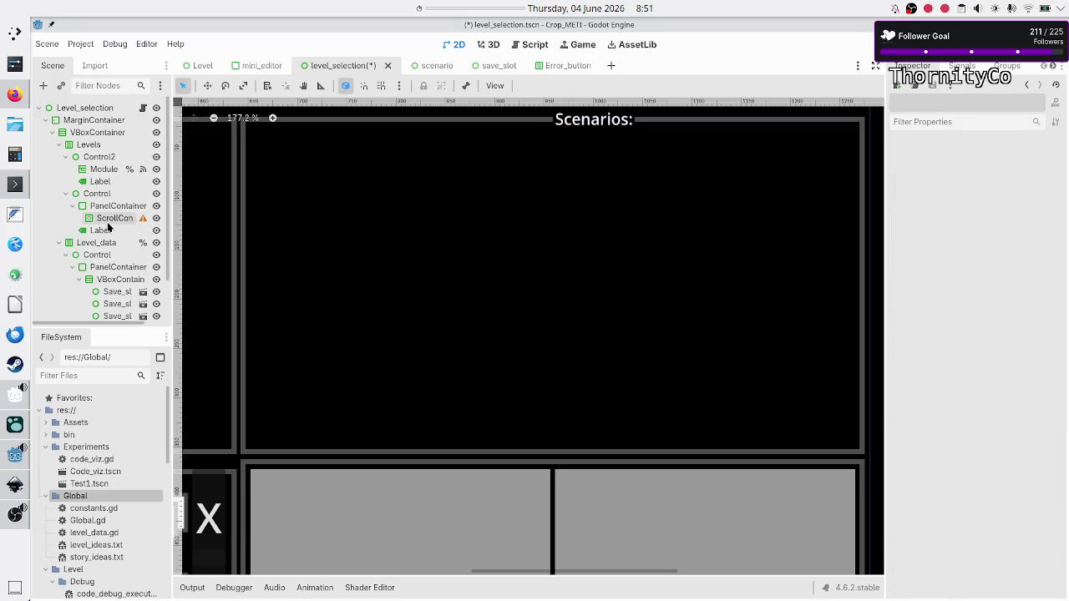
{"action": "left_click", "coordinate": [43, 86]}
{"action": "type", "text": "gr"}
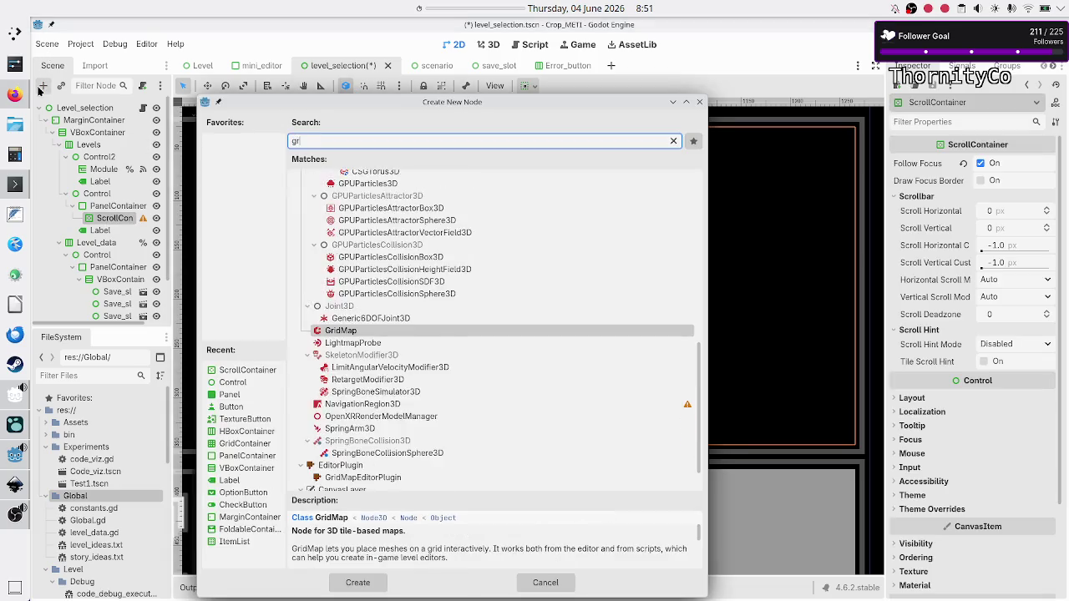
{"action": "type", "text": "idco"}
{"action": "key", "text": "Return"}
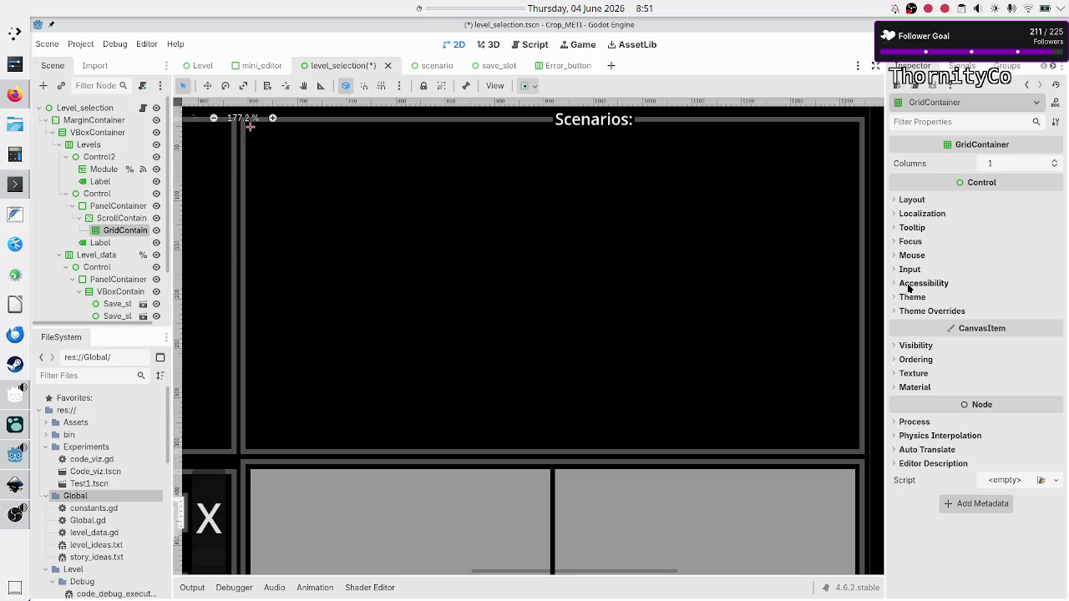
Step: Set the GridContainer's container sizing to Expand both horizontally and vertically
{"action": "left_click", "coordinate": [913, 200]}
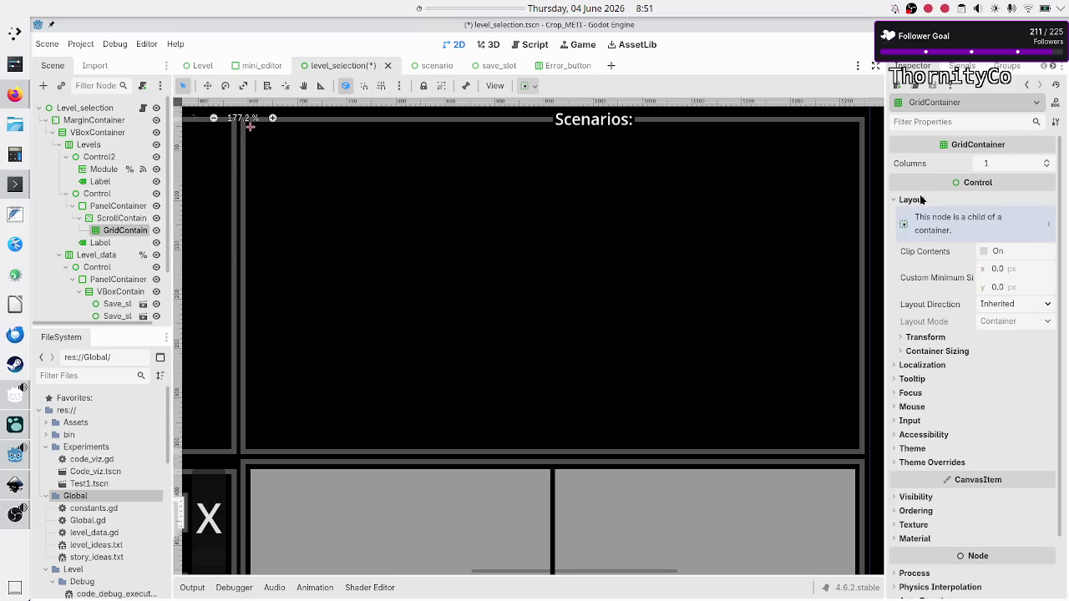
{"action": "left_click", "coordinate": [937, 351]}
{"action": "left_click", "coordinate": [1009, 384]}
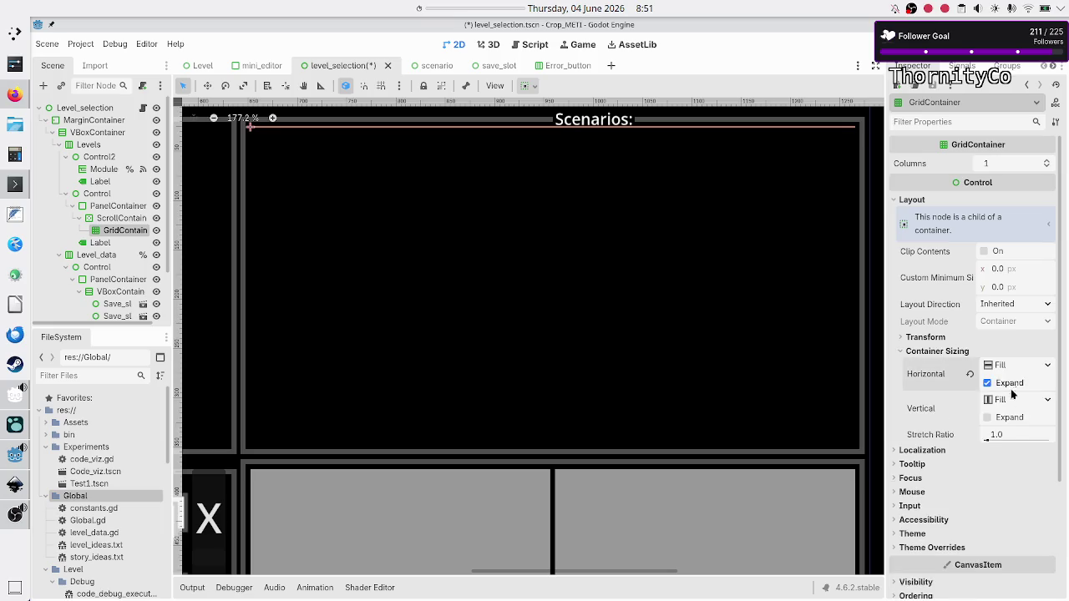
{"action": "left_click", "coordinate": [1008, 418]}
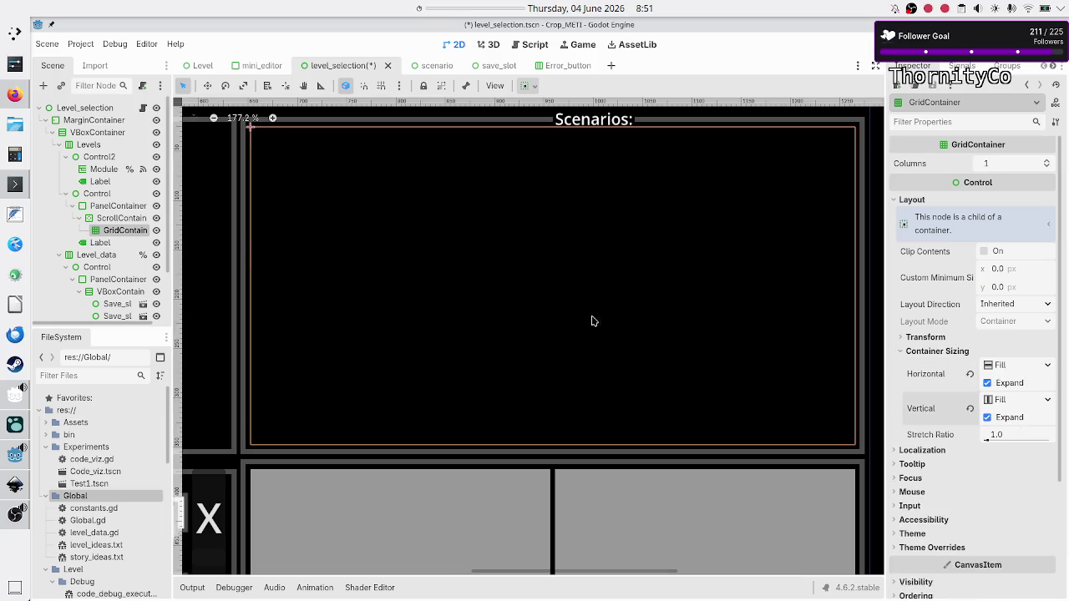
Step: Add a Panel inside the GridContainer and duplicate it up to twenty Panels
{"action": "left_click", "coordinate": [40, 84]}
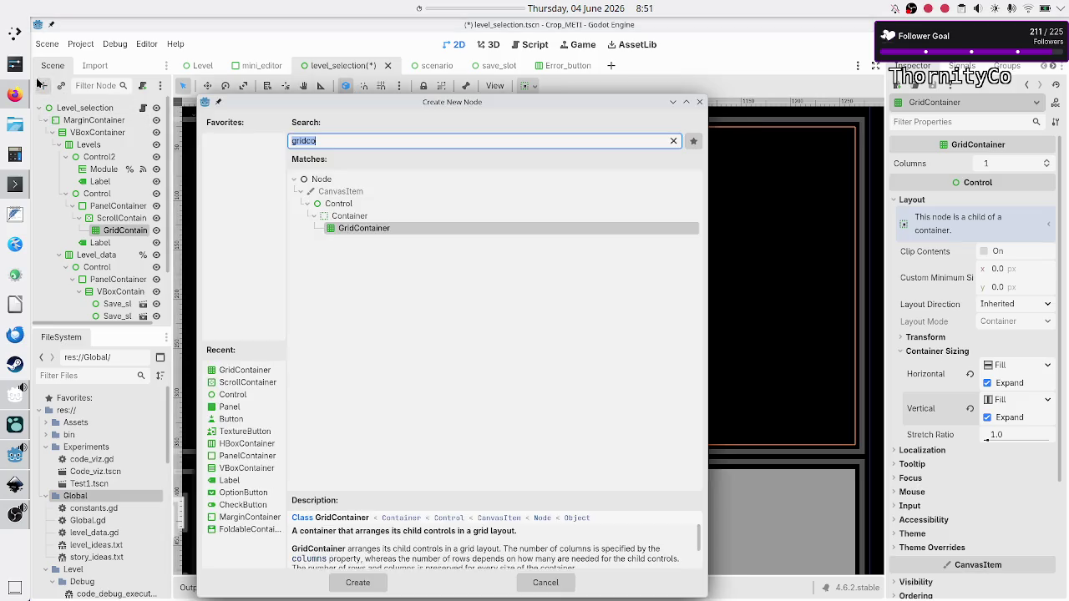
{"action": "type", "text": "panel"}
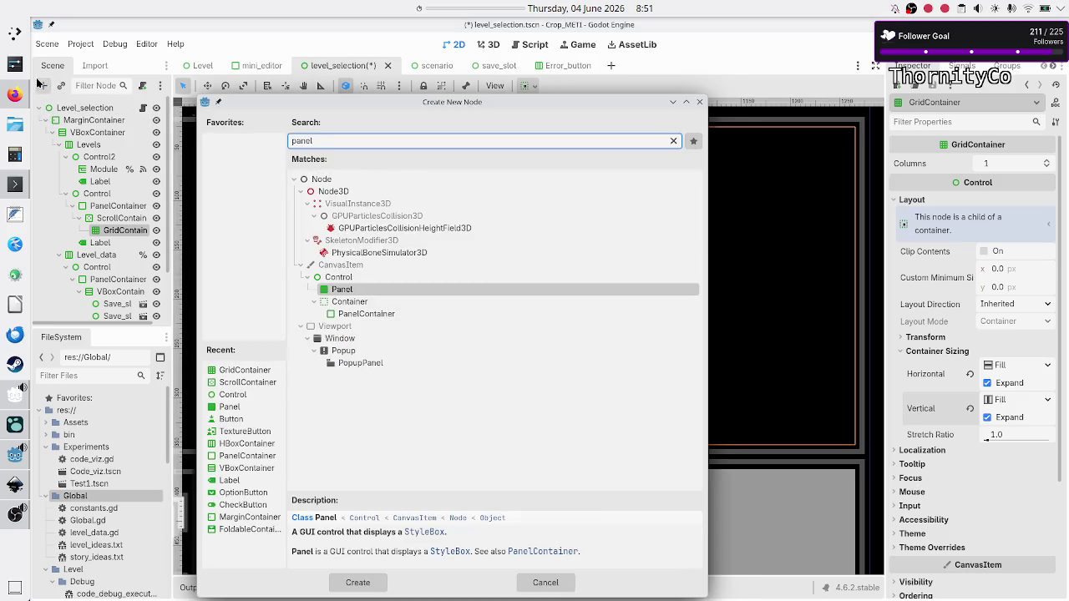
{"action": "key", "text": "Return"}
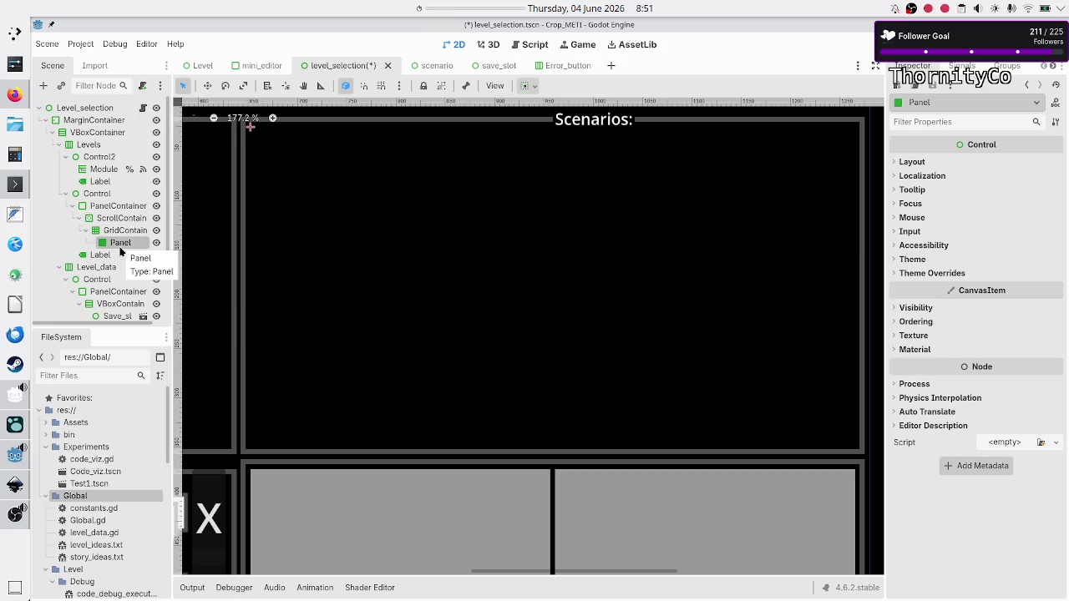
{"action": "key", "text": "ctrl+d"}
{"action": "key", "text": "ctrl+d"}
{"action": "key", "text": "ctrl+d"}
{"action": "key", "text": "ctrl+d"}
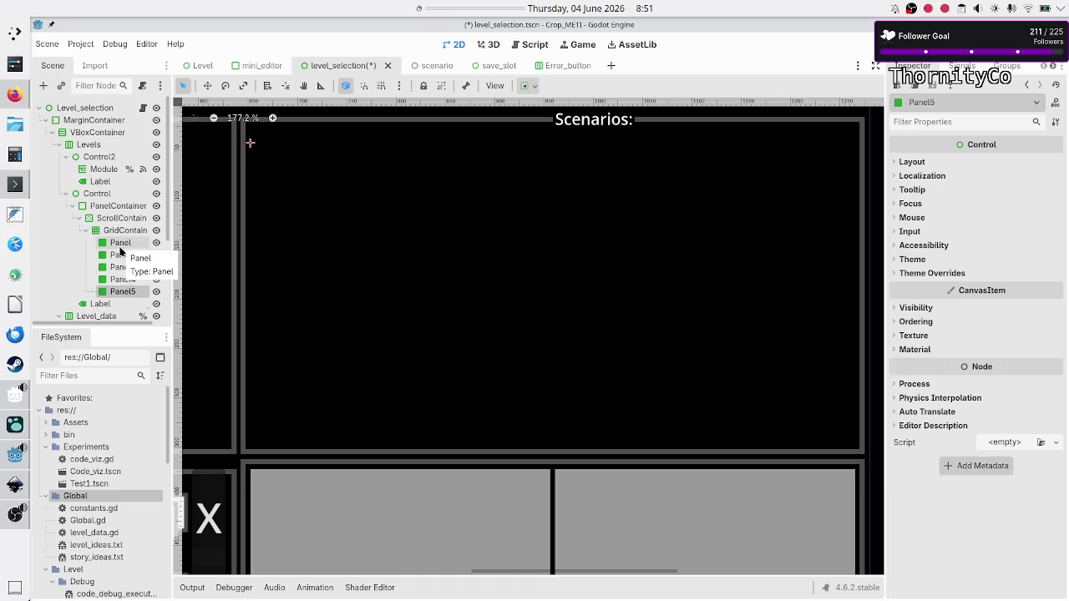
{"action": "key", "text": "ctrl+d"}
{"action": "key", "text": "ctrl+d"}
{"action": "key", "text": "ctrl+d"}
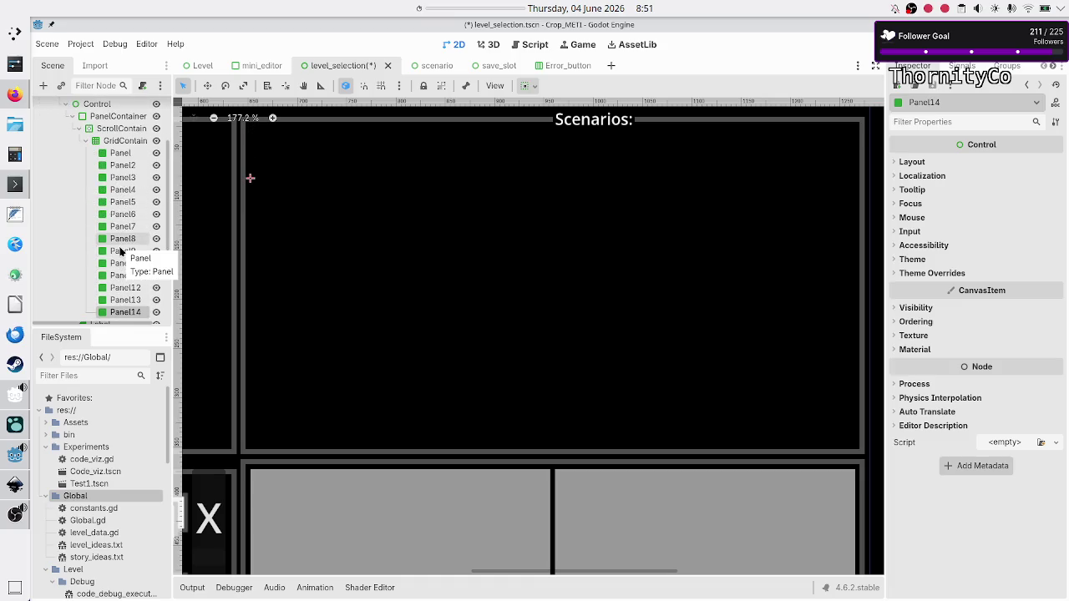
{"action": "key", "text": "ctrl+d"}
{"action": "key", "text": "ctrl+d"}
{"action": "key", "text": "ctrl+d"}
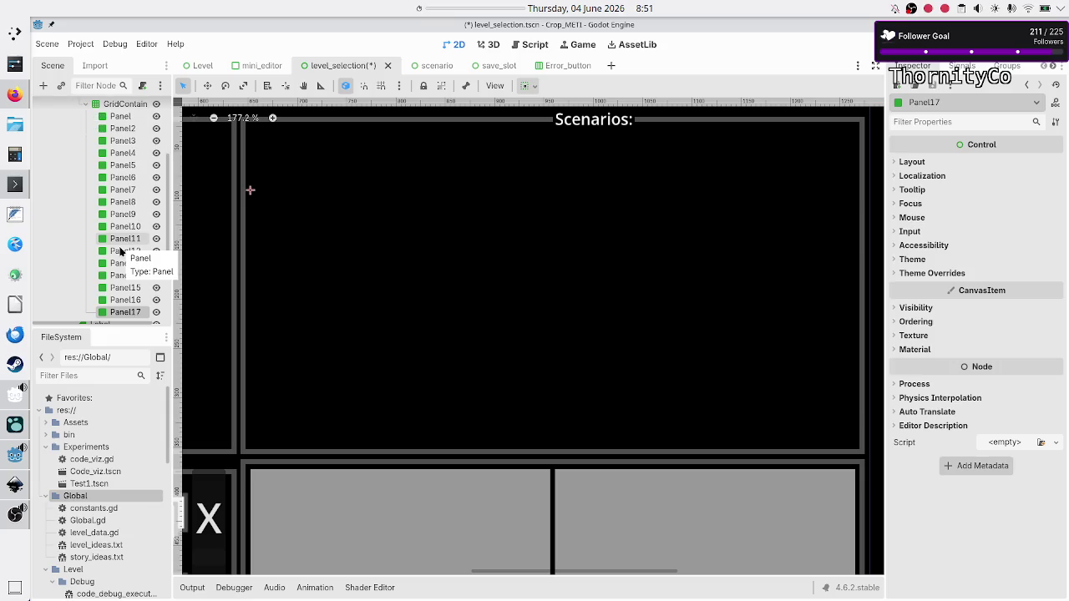
Step: Set all twenty Panels to Expand horizontally and vertically
{"action": "scroll", "coordinate": [124, 151], "scroll_direction": "up", "scroll_amount": 5}
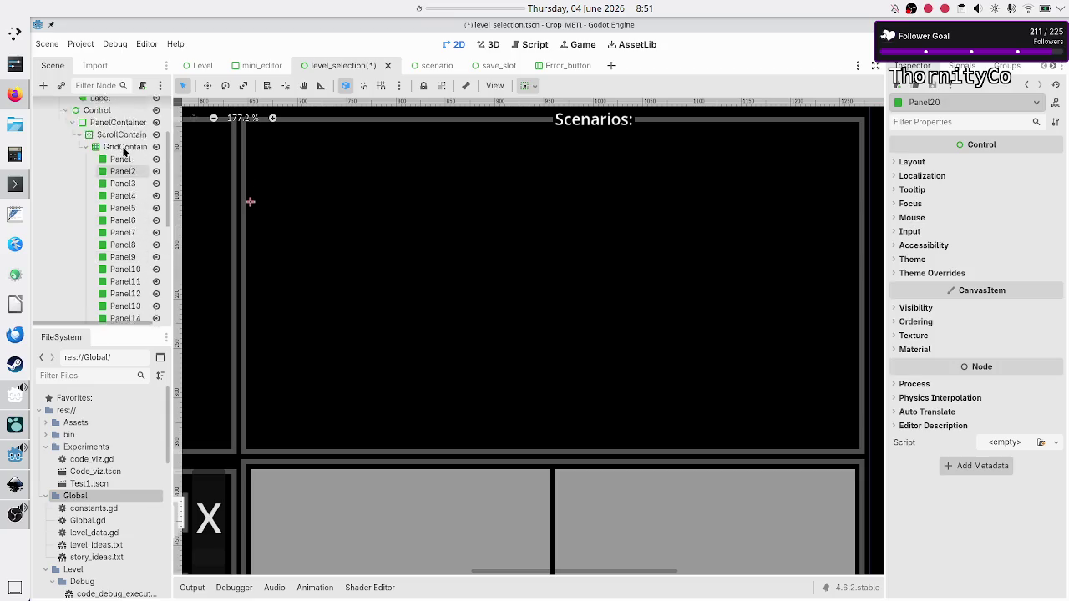
{"action": "left_click", "coordinate": [127, 185], "text": "shift"}
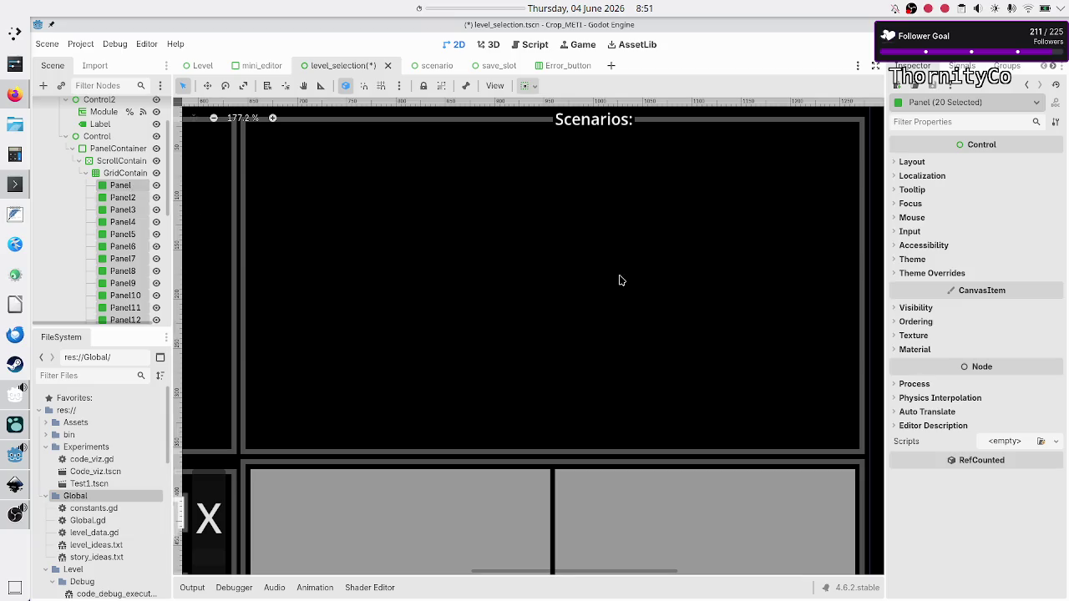
{"action": "left_click", "coordinate": [915, 164]}
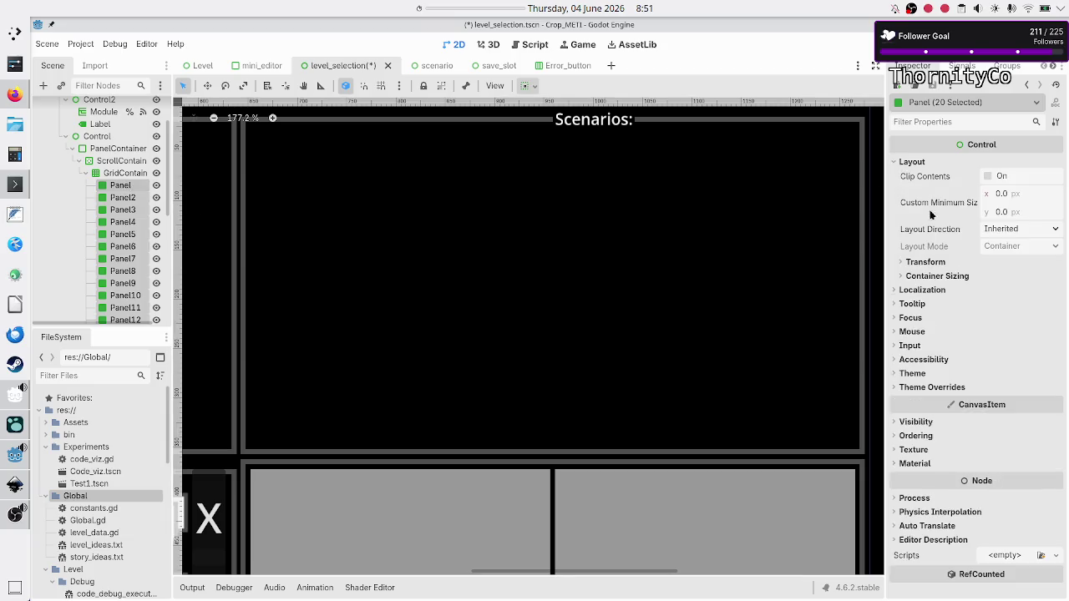
{"action": "left_click", "coordinate": [915, 277]}
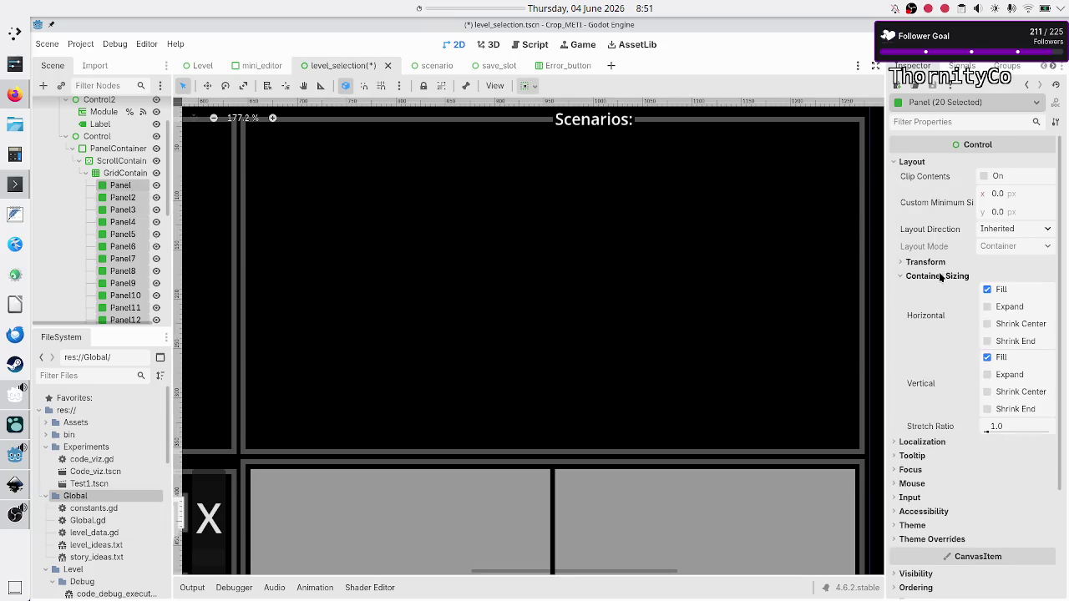
{"action": "left_click", "coordinate": [1014, 307]}
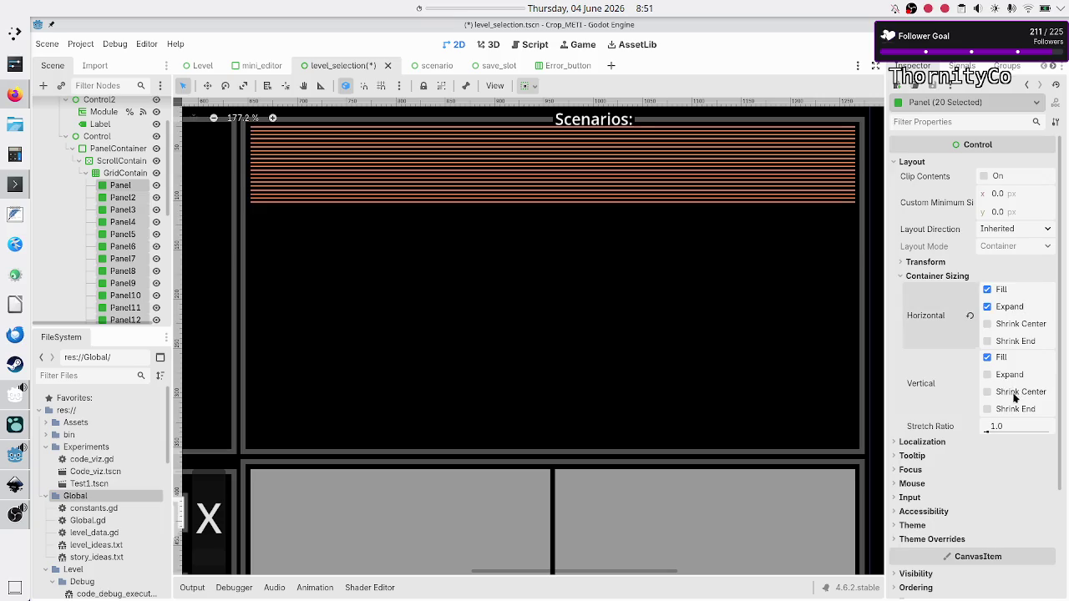
{"action": "left_click", "coordinate": [1021, 378]}
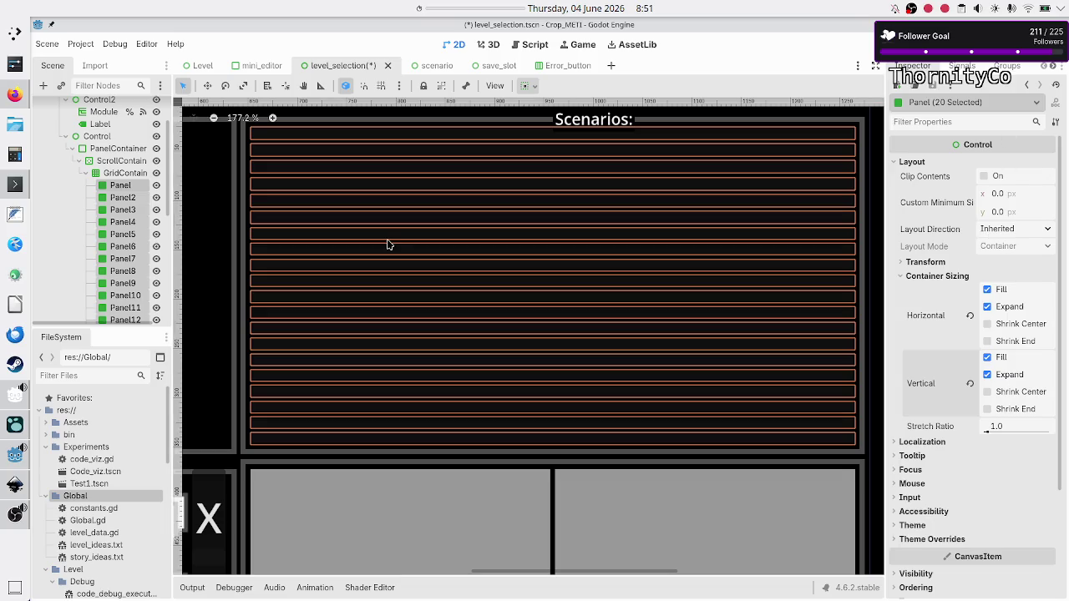
{"action": "left_click", "coordinate": [98, 177]}
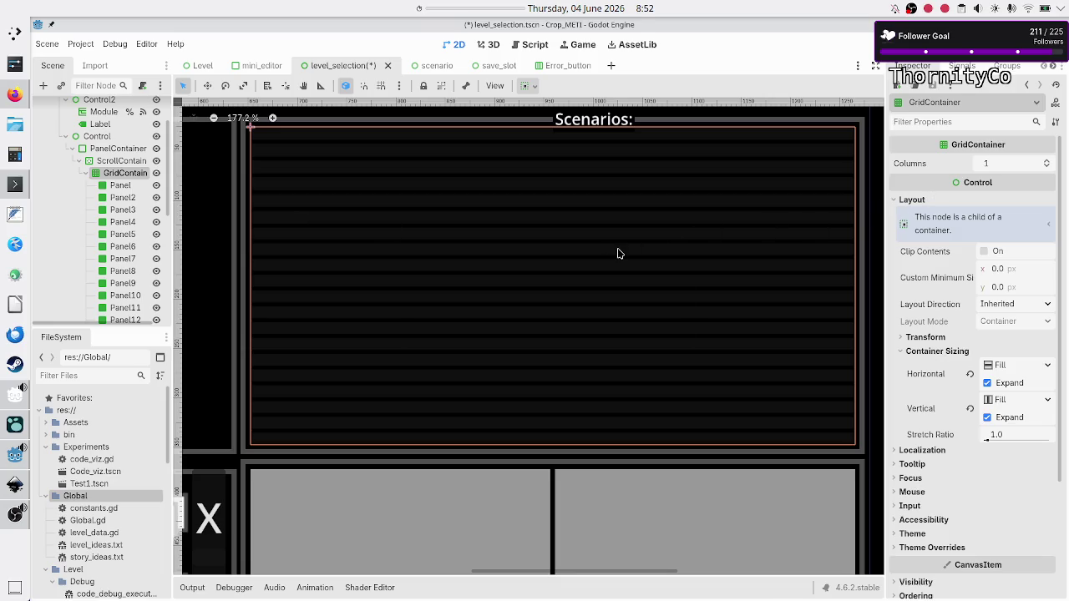
Step: Test-run the scene, then set the GridContainer to 5 columns
{"action": "key", "text": "F6"}
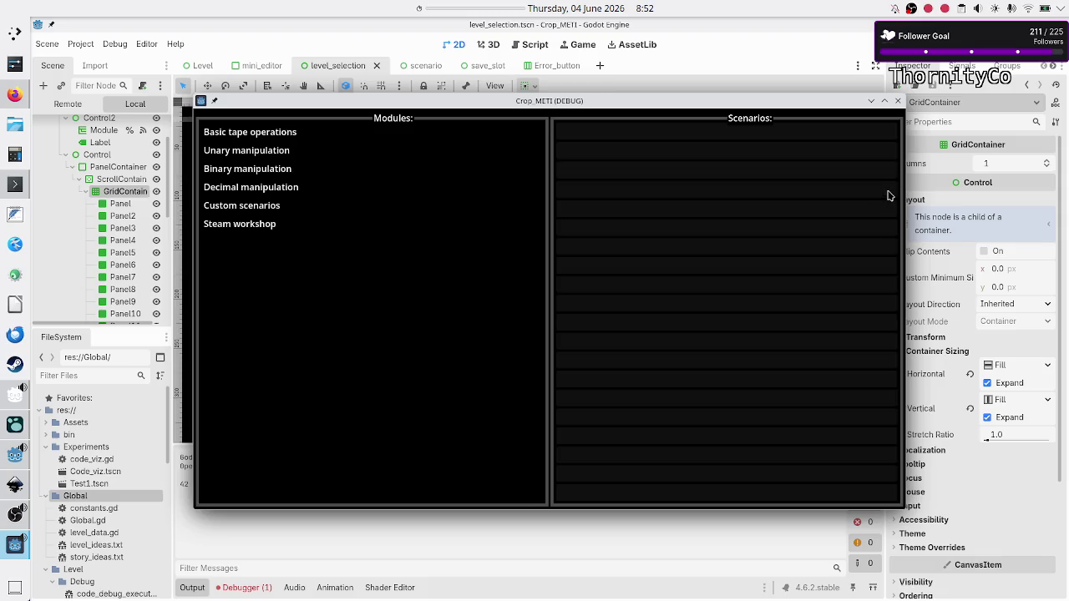
{"action": "left_click", "coordinate": [896, 104]}
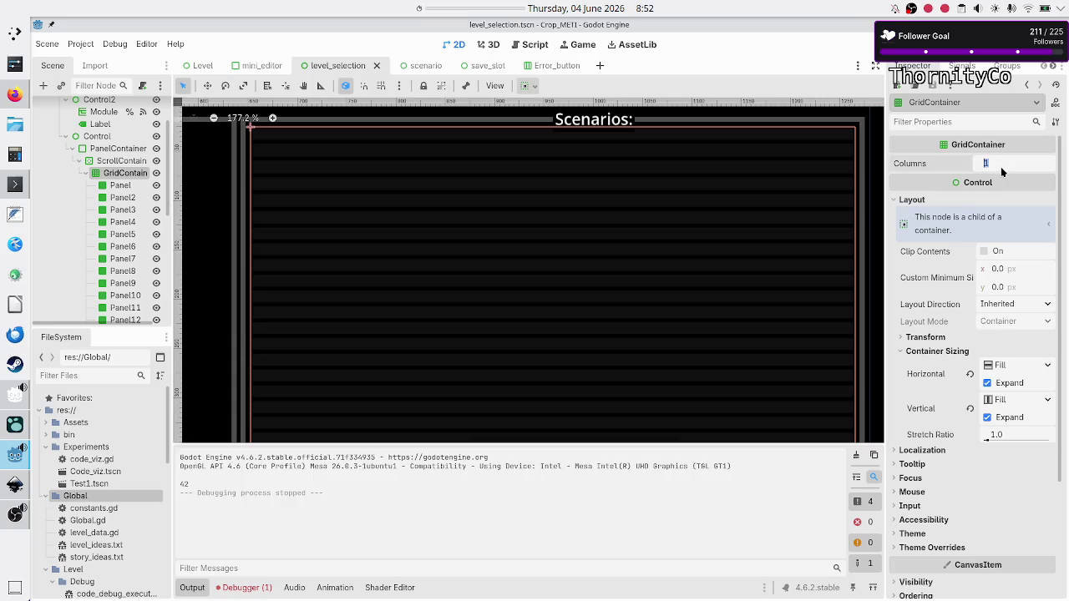
{"action": "type", "text": "5"}
{"action": "key", "text": "Return"}
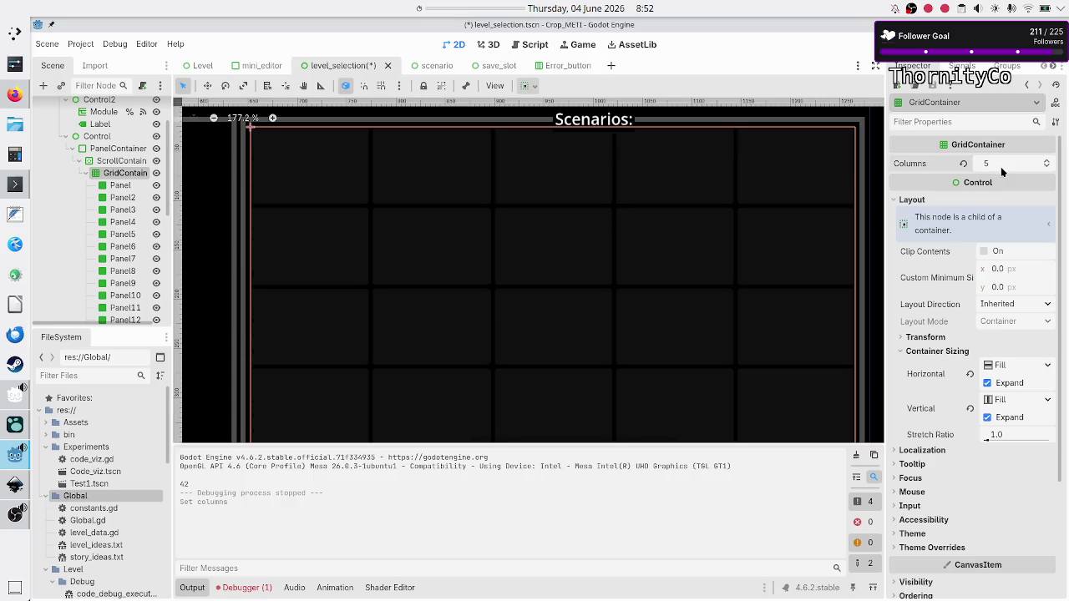
Step: Save and run the scene again to check the 5×4 panel grid, then return to the Reddit thread
{"action": "key", "text": "F6"}
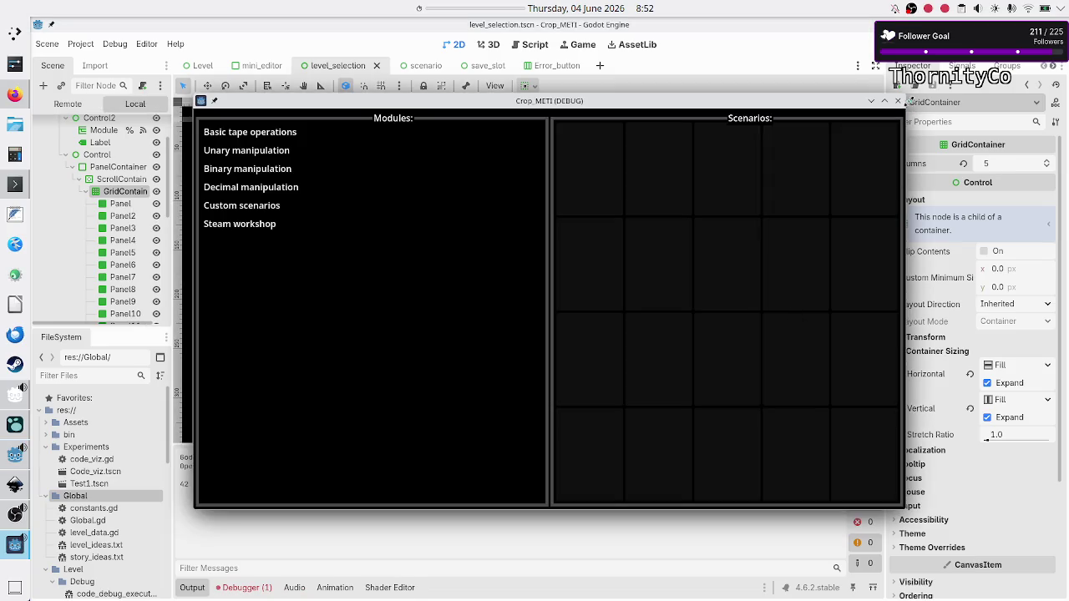
{"action": "left_click", "coordinate": [898, 100]}
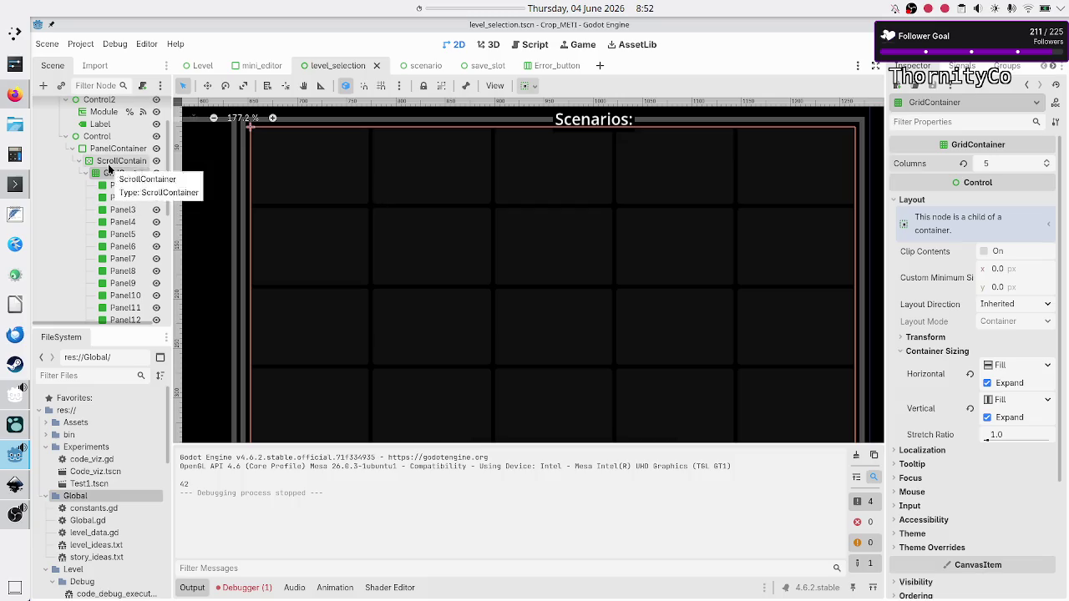
{"action": "left_click", "coordinate": [108, 164]}
{"action": "key", "text": "alt+Tab"}
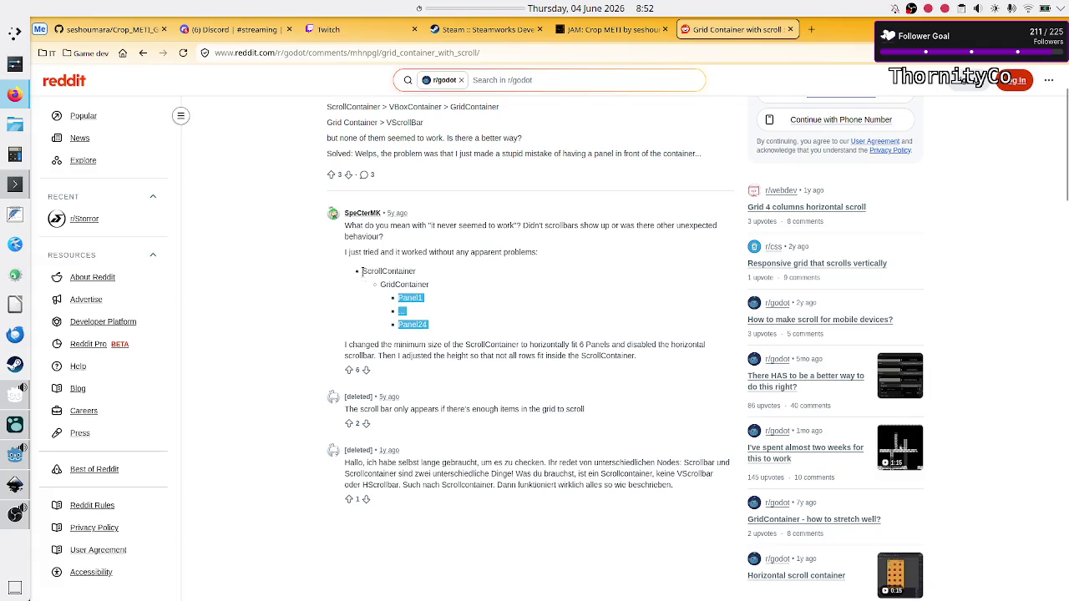
Step: Reread the reply, highlighting GridContainer, ScrollContainer and the 'fit 6 Panels' phrase
{"action": "double_click", "coordinate": [368, 272]}
{"action": "double_click", "coordinate": [413, 285]}
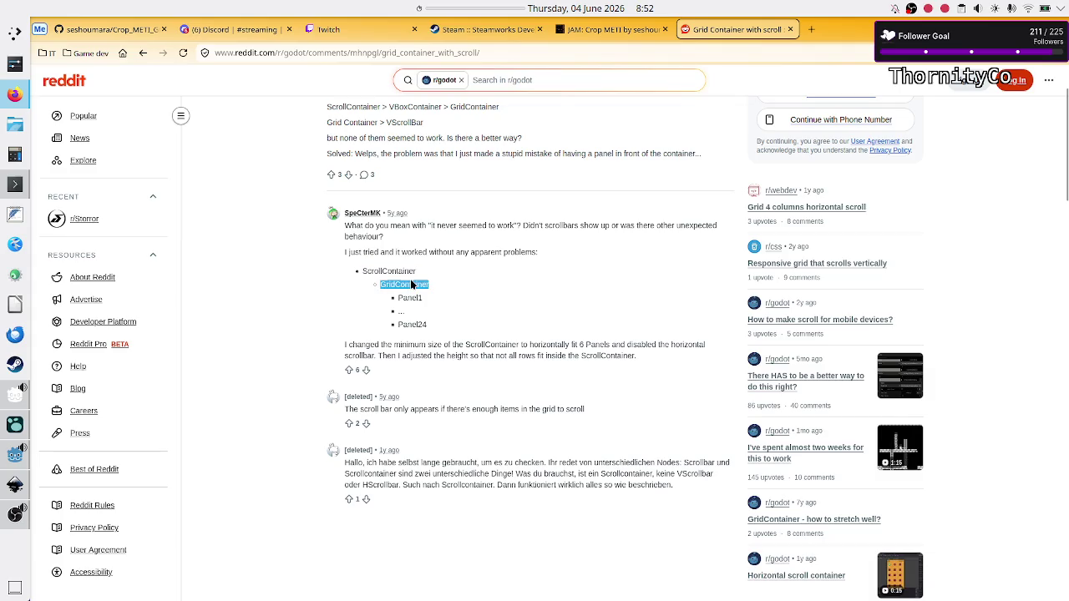
{"action": "key", "text": "alt+Tab"}
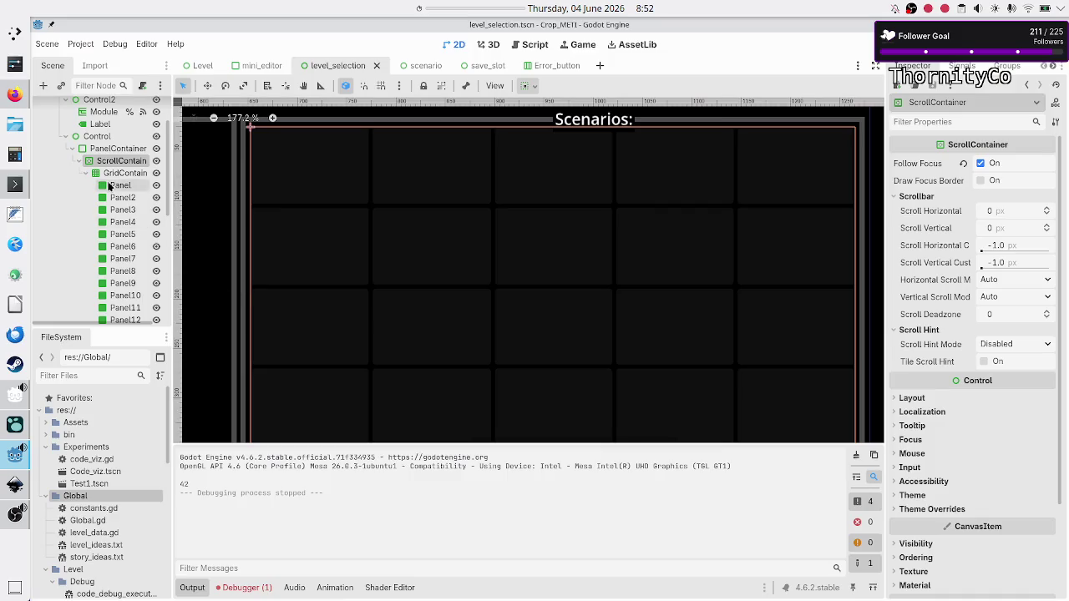
{"action": "key", "text": "alt+Tab"}
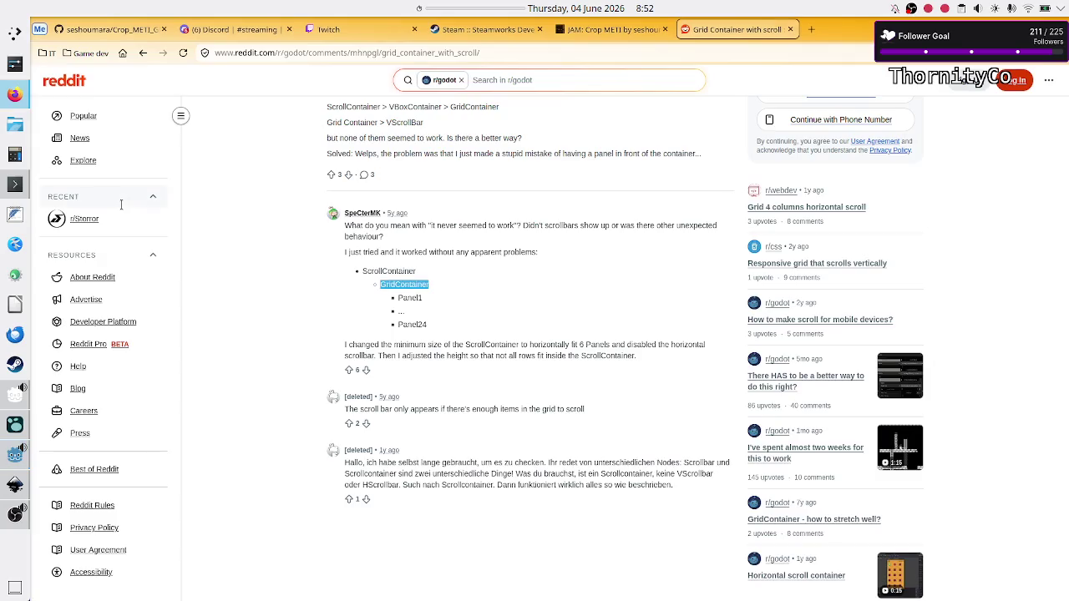
{"action": "double_click", "coordinate": [493, 345]}
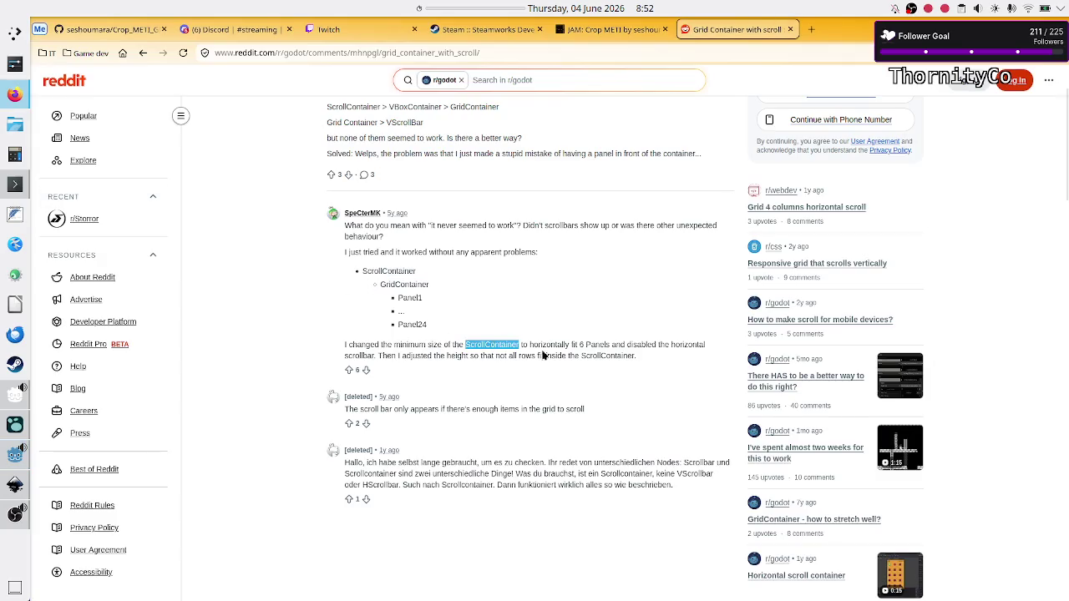
{"action": "left_click_drag", "start_coordinate": [604, 345], "coordinate": [570, 348]}
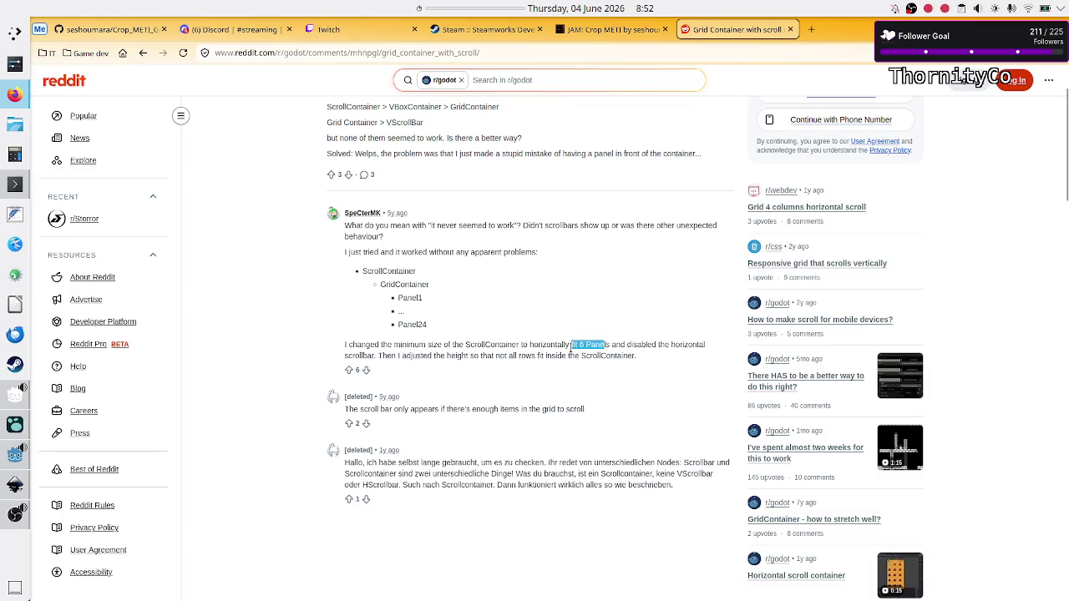
{"action": "key", "text": "alt+Tab"}
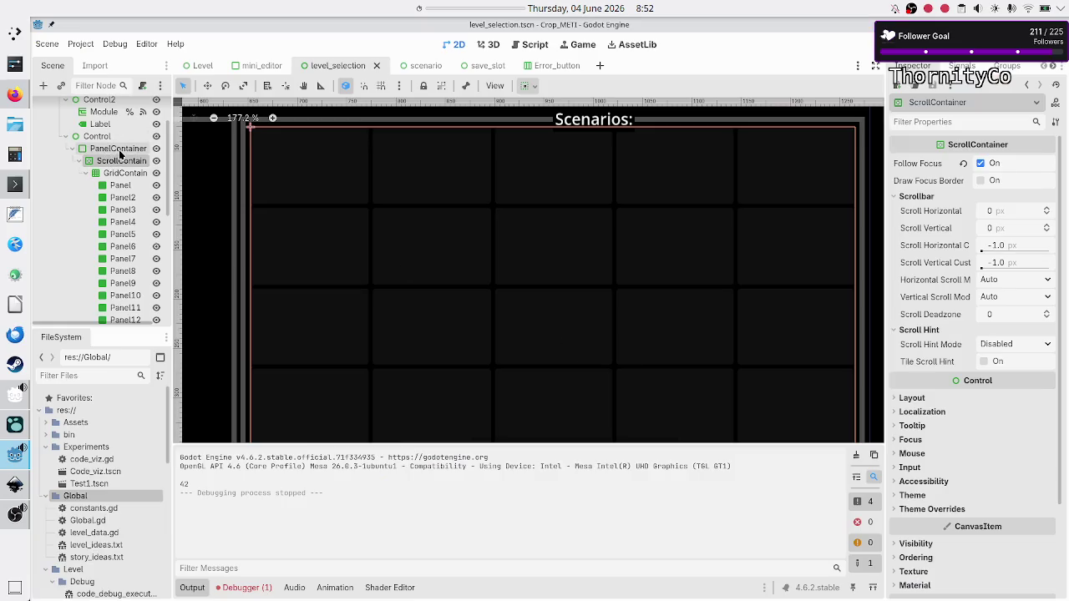
Step: Inspect the ScrollContainer's Layout and Transform: size 613 × 322, custom minimum size 0 × 0
{"action": "left_click", "coordinate": [116, 151]}
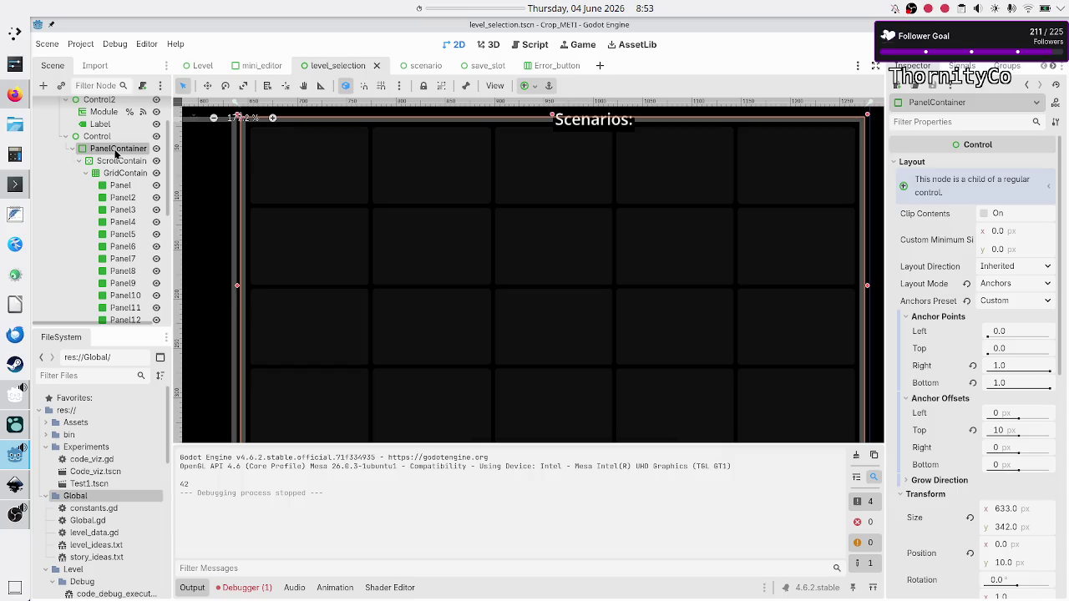
{"action": "left_click", "coordinate": [119, 161]}
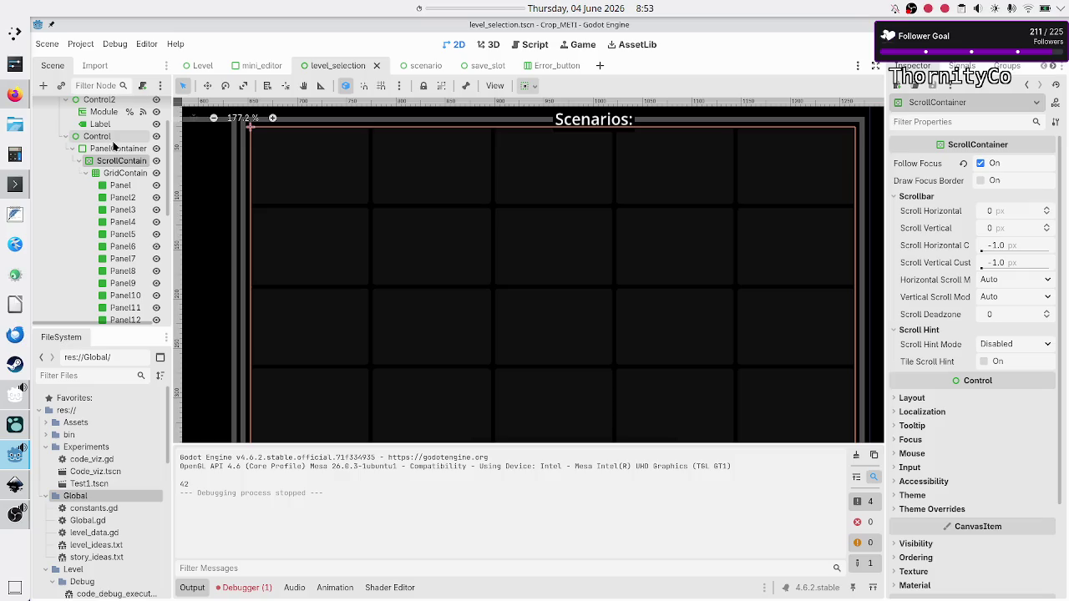
{"action": "left_click", "coordinate": [114, 150]}
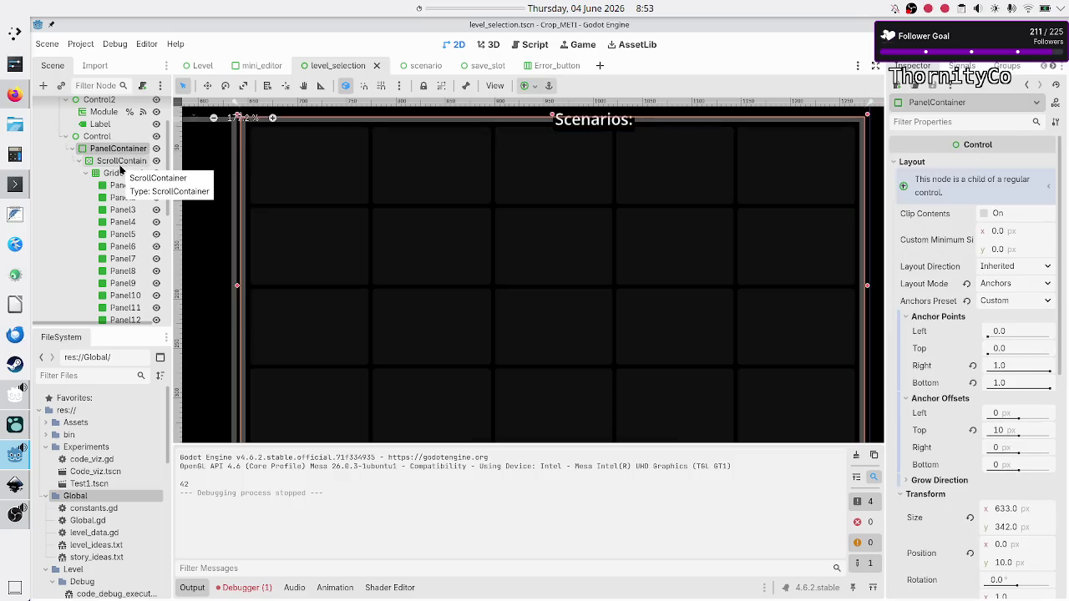
{"action": "left_click", "coordinate": [120, 164]}
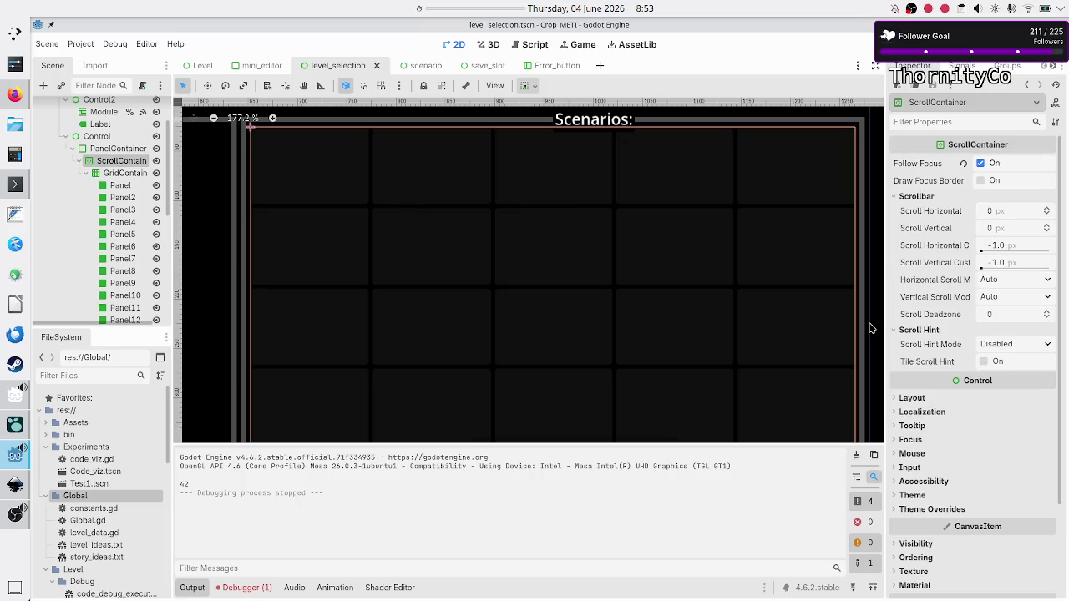
{"action": "left_click", "coordinate": [912, 399]}
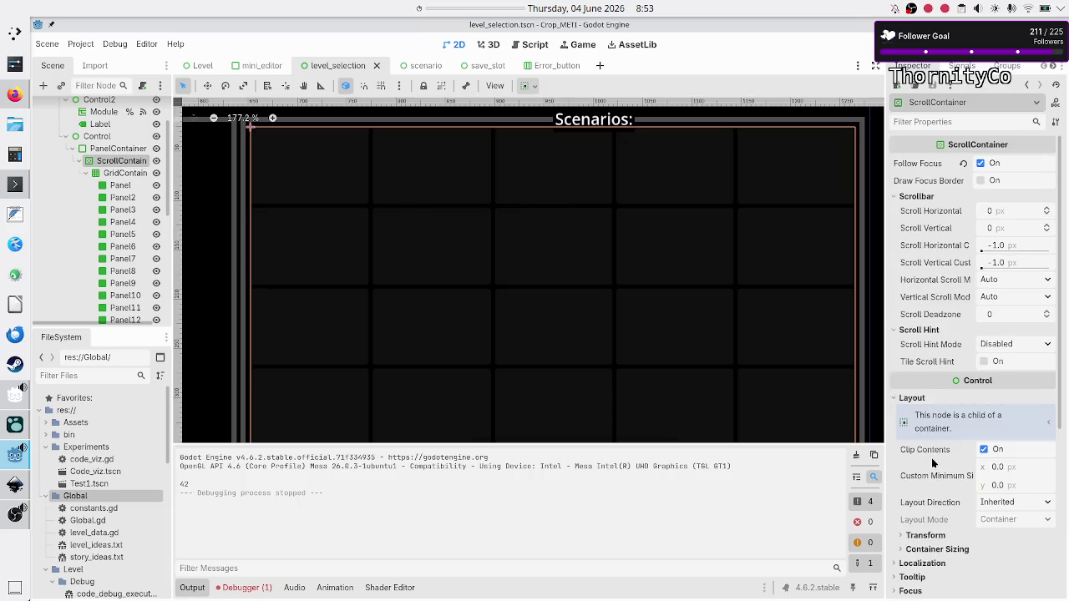
{"action": "scroll", "coordinate": [931, 457], "scroll_direction": "down", "scroll_amount": 3}
{"action": "left_click", "coordinate": [927, 421]}
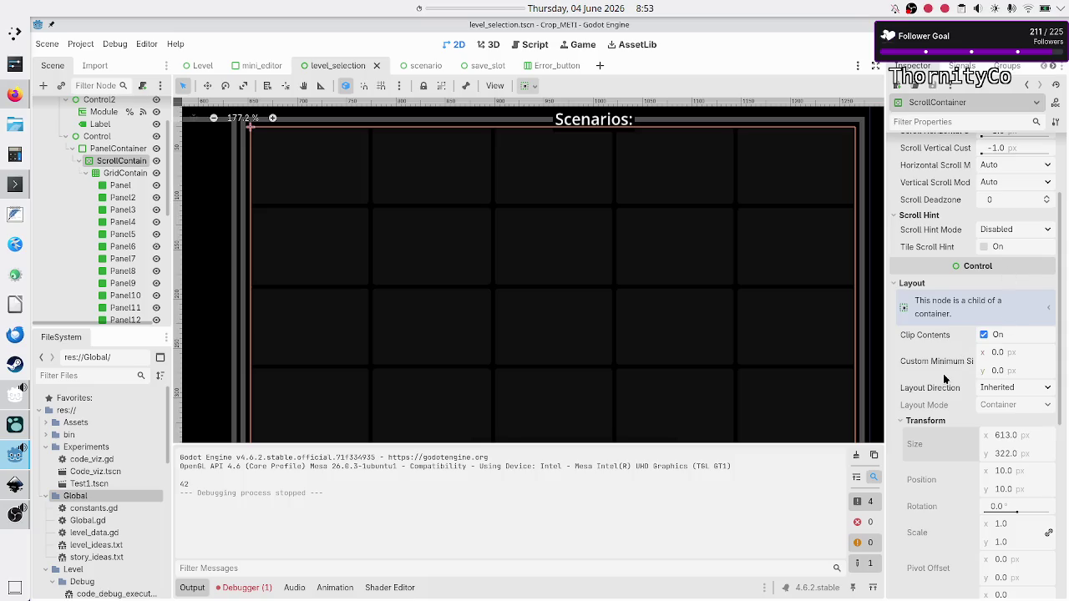
{"action": "scroll", "coordinate": [944, 380], "scroll_direction": "up", "scroll_amount": 3}
{"action": "scroll", "coordinate": [945, 380], "scroll_direction": "down", "scroll_amount": 3}
{"action": "left_click", "coordinate": [997, 353]}
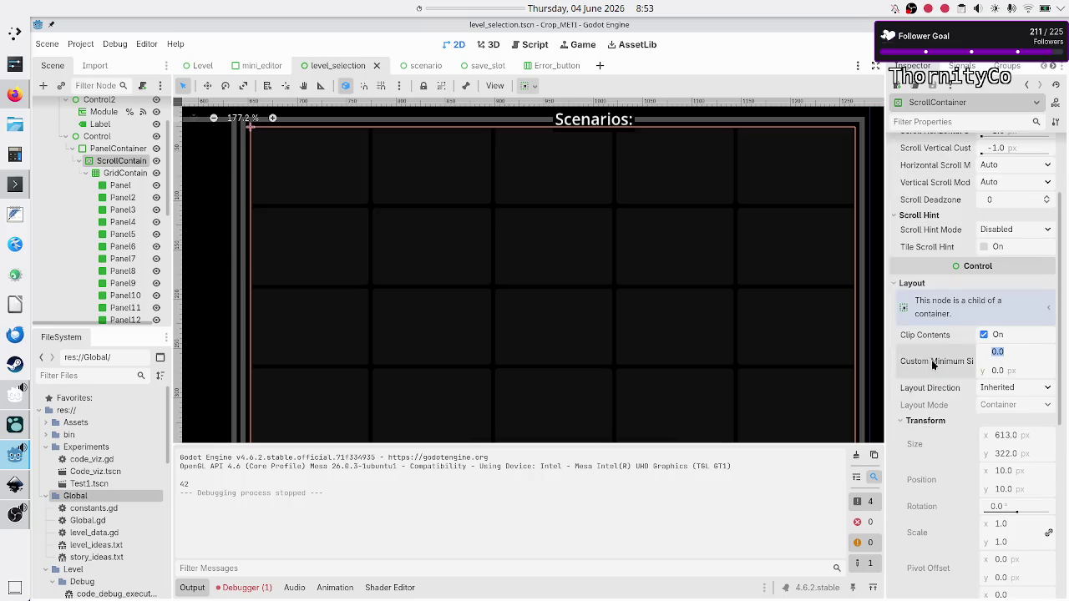
{"action": "key", "text": "alt+Tab"}
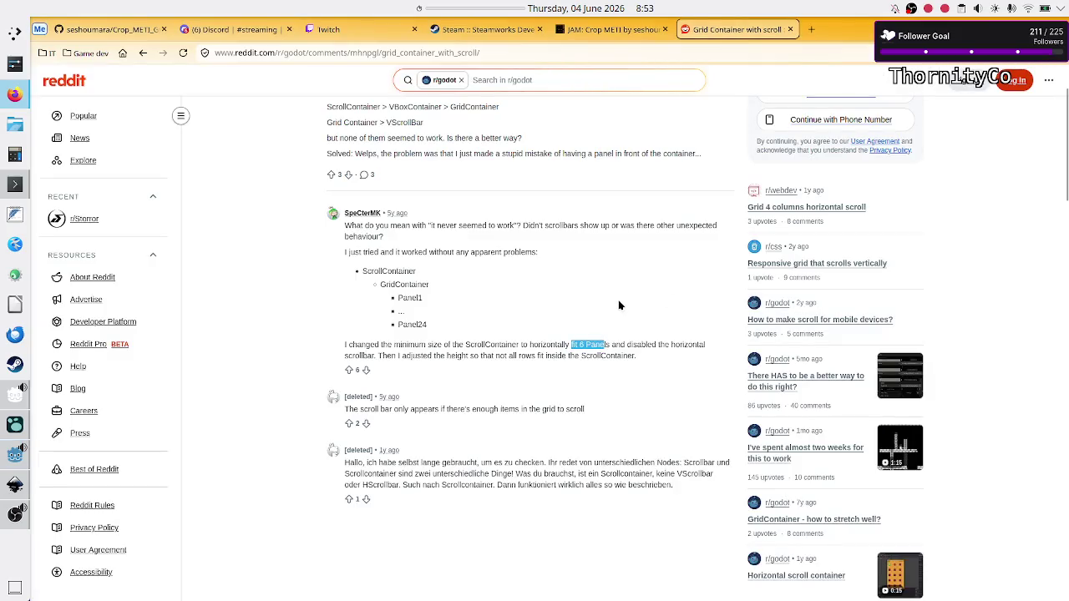
{"action": "key", "text": "alt+Tab"}
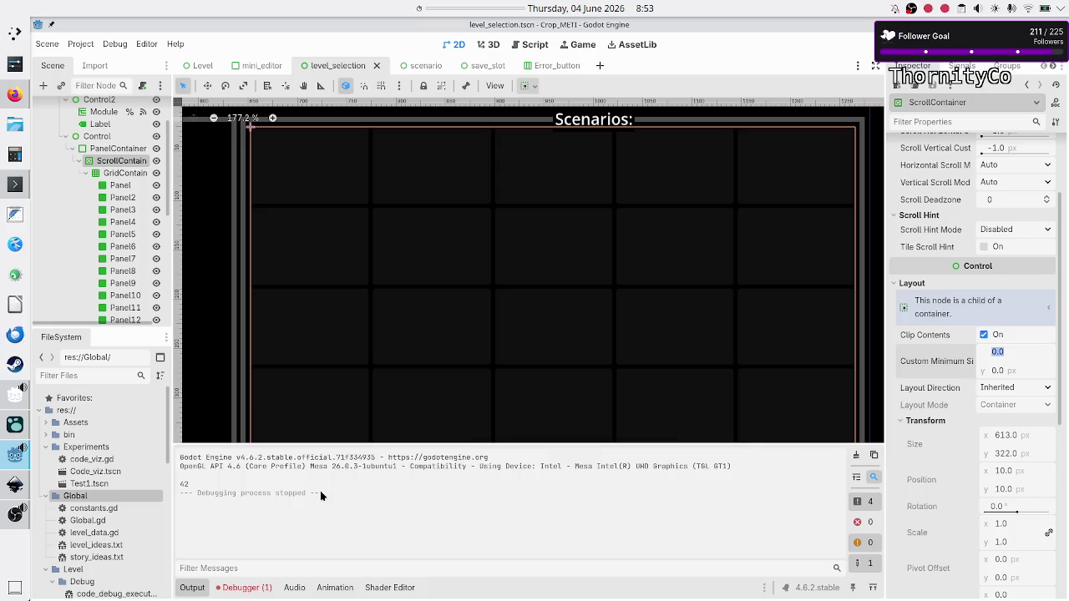
Step: Collapse the Output panel to enlarge the canvas, then go back to the Reddit thread
{"action": "left_click", "coordinate": [195, 589]}
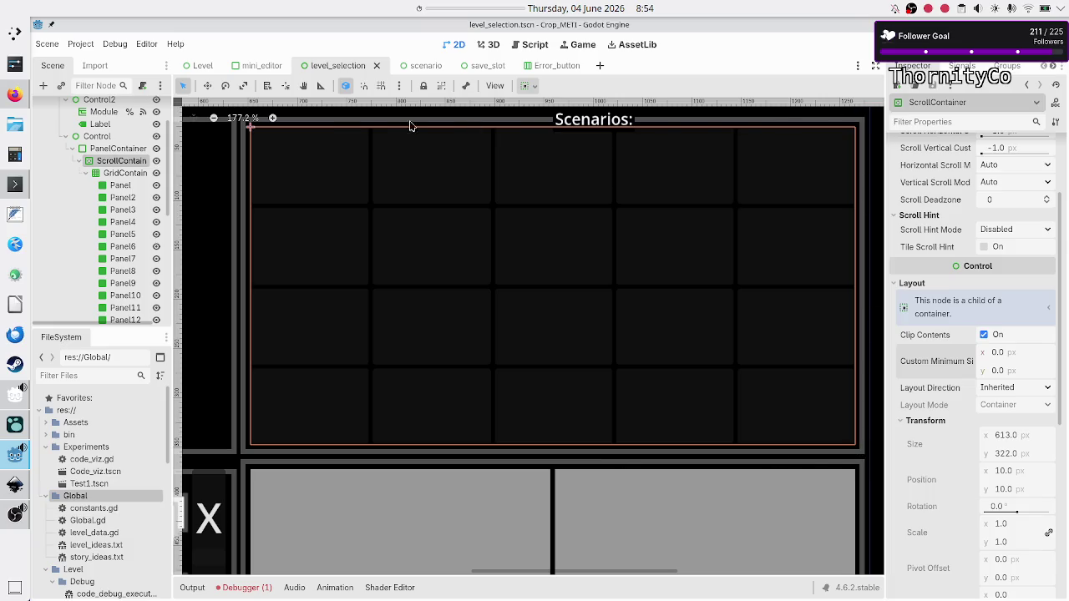
{"action": "key", "text": "alt+Tab"}
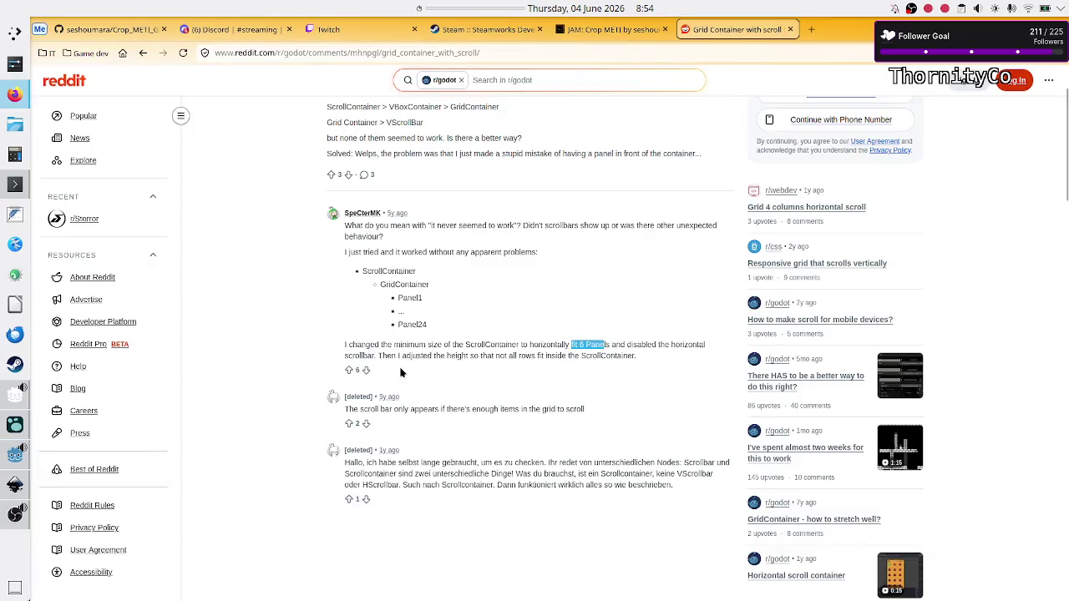
Step: Highlight the reply's advice to adjust the height so not all rows fit
{"action": "left_click", "coordinate": [618, 349]}
{"action": "left_click_drag", "start_coordinate": [397, 355], "coordinate": [635, 357]}
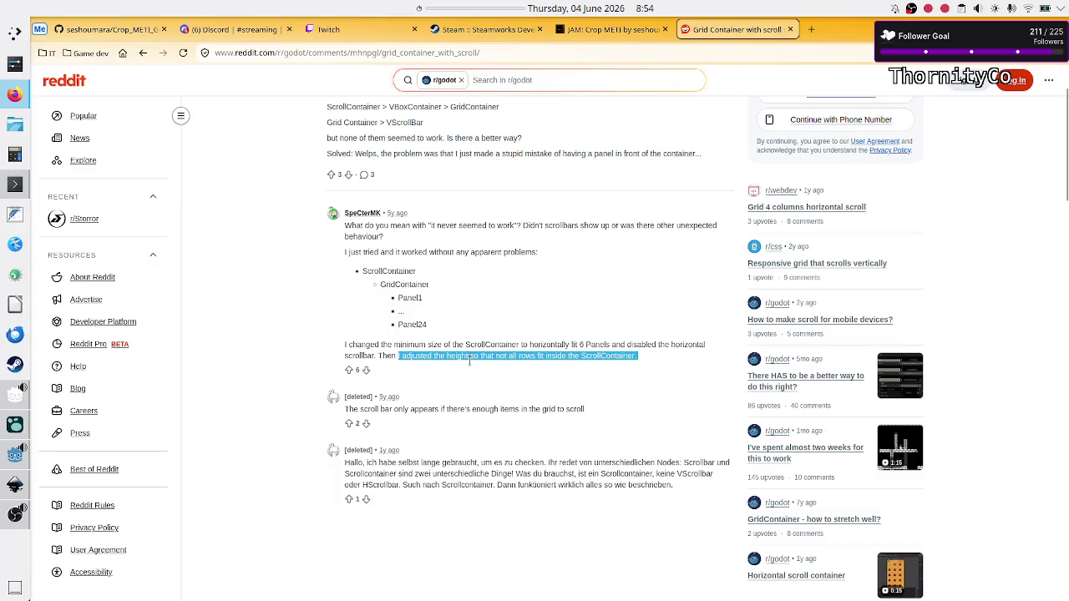
{"action": "key", "text": "alt+Tab"}
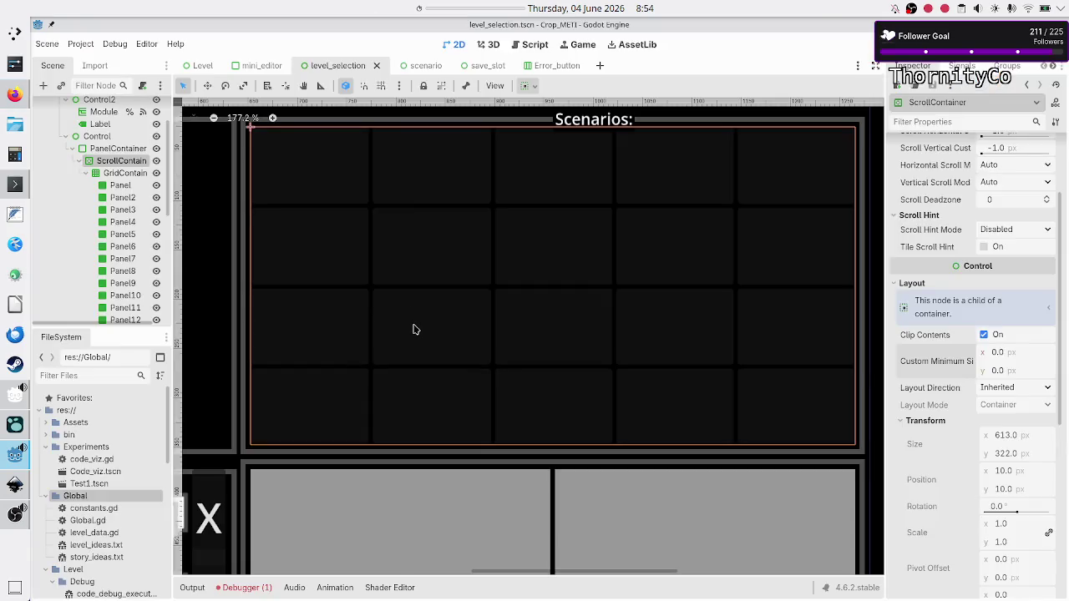
Step: Duplicate Panel through Panel20 so the grid holds eight rows of five panels
{"action": "scroll", "coordinate": [919, 254], "scroll_direction": "up", "scroll_amount": 3}
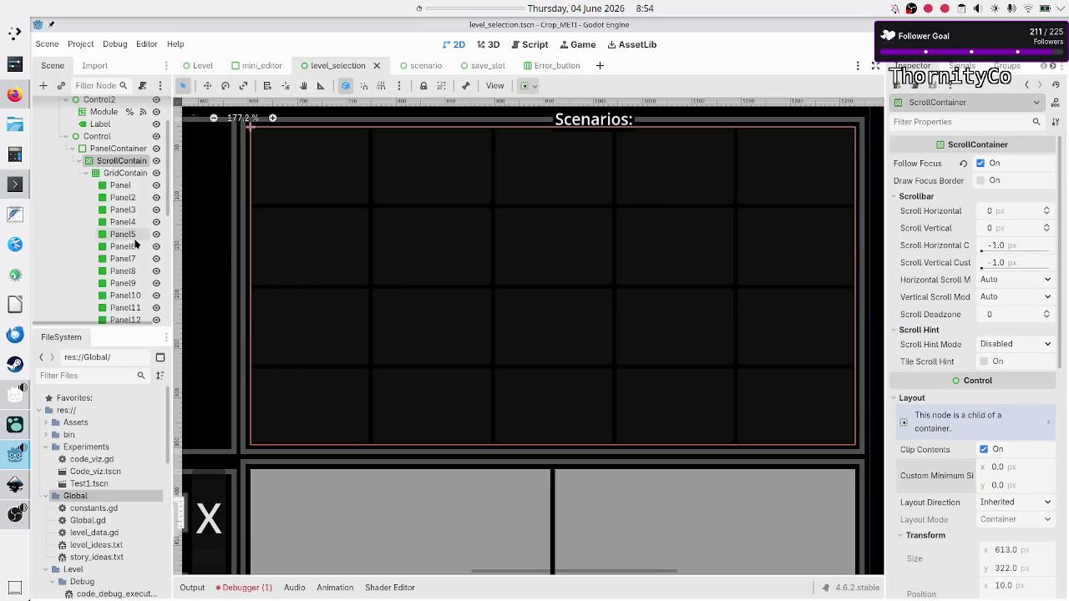
{"action": "left_click", "coordinate": [121, 184]}
{"action": "scroll", "coordinate": [124, 265], "scroll_direction": "down", "scroll_amount": 3}
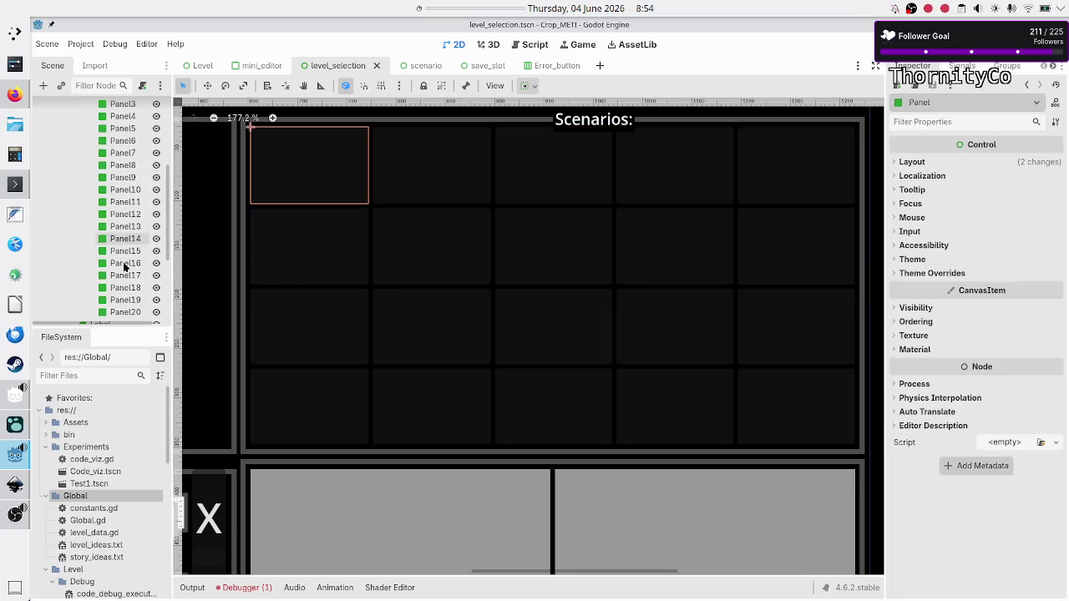
{"action": "scroll", "coordinate": [123, 266], "scroll_direction": "down", "scroll_amount": 3}
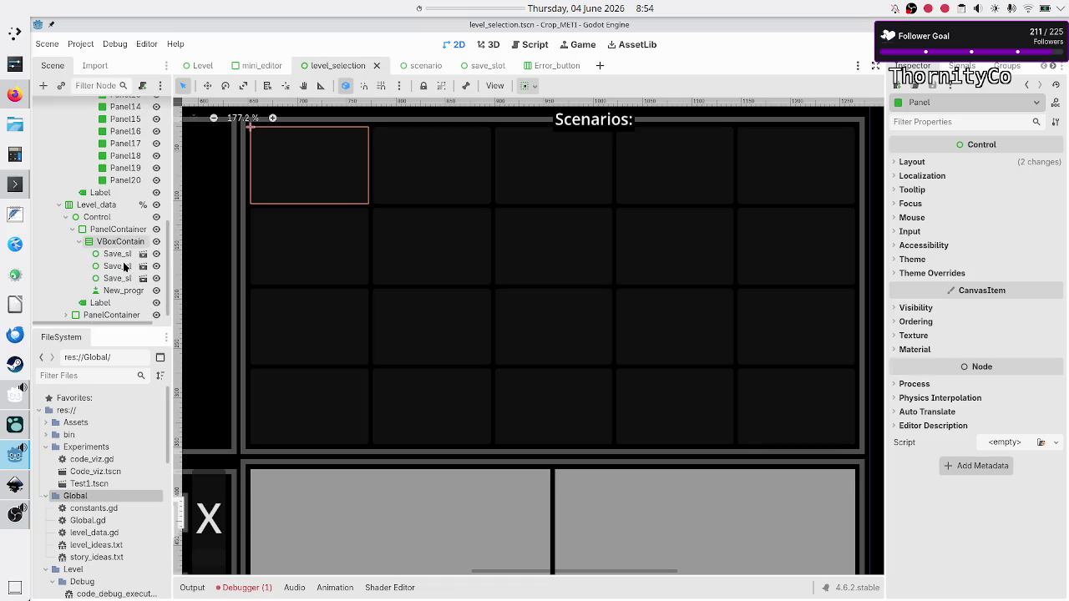
{"action": "left_click", "coordinate": [126, 179], "text": "shift"}
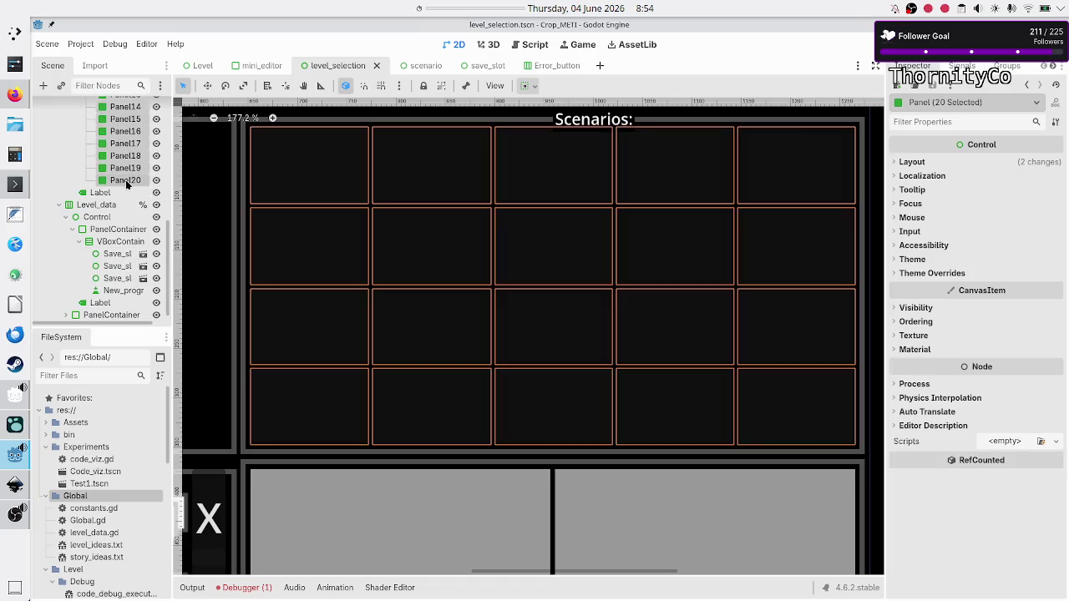
{"action": "key", "text": "ctrl+d"}
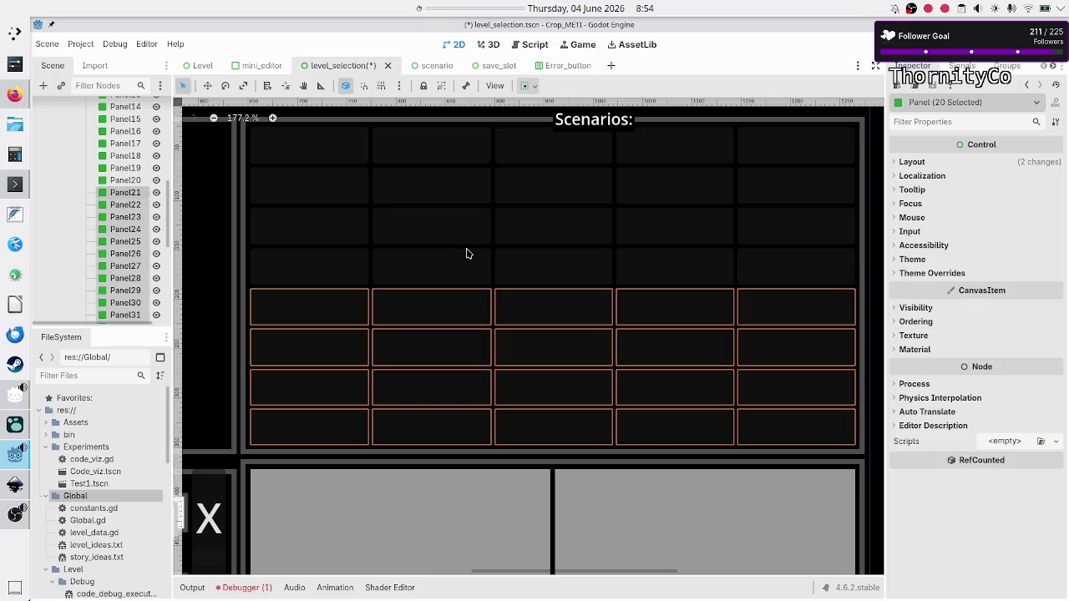
{"action": "left_click", "coordinate": [127, 180]}
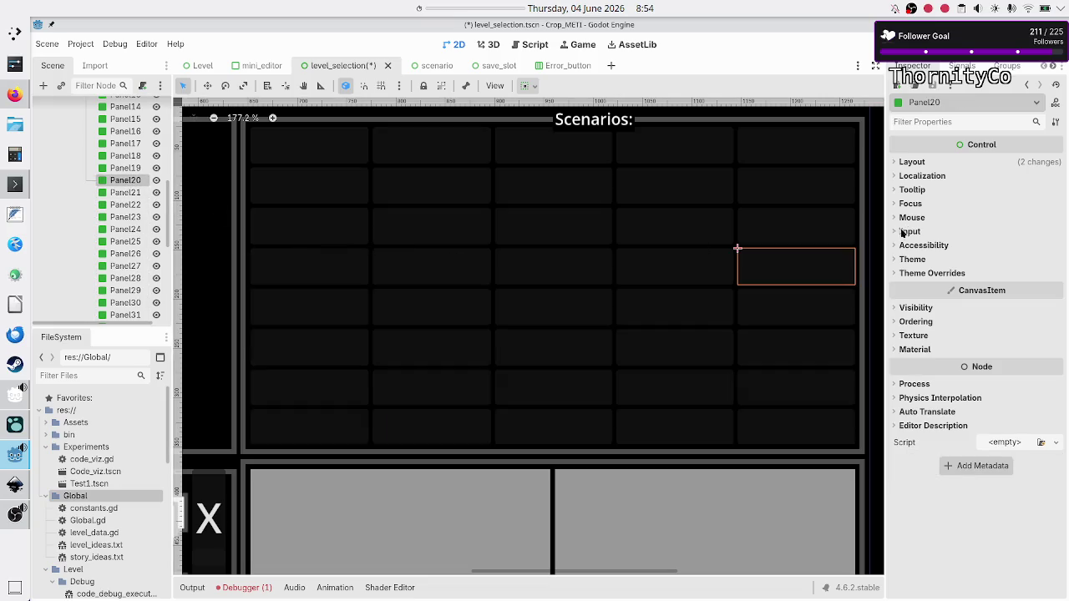
{"action": "left_click", "coordinate": [913, 162]}
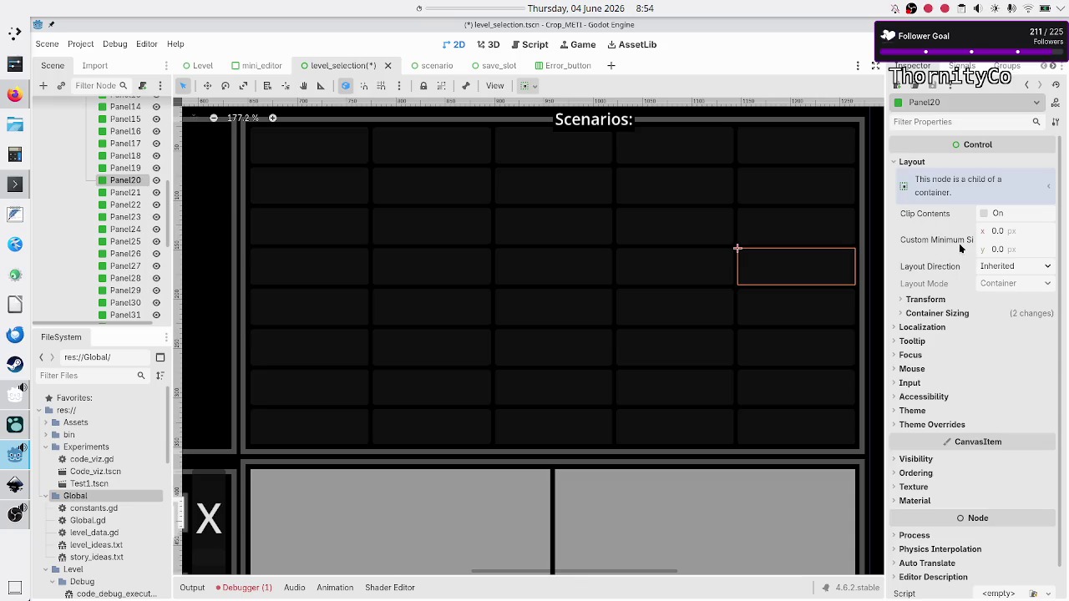
{"action": "mouse_move", "coordinate": [960, 254]}
{"action": "mouse_move", "coordinate": [423, 62]}
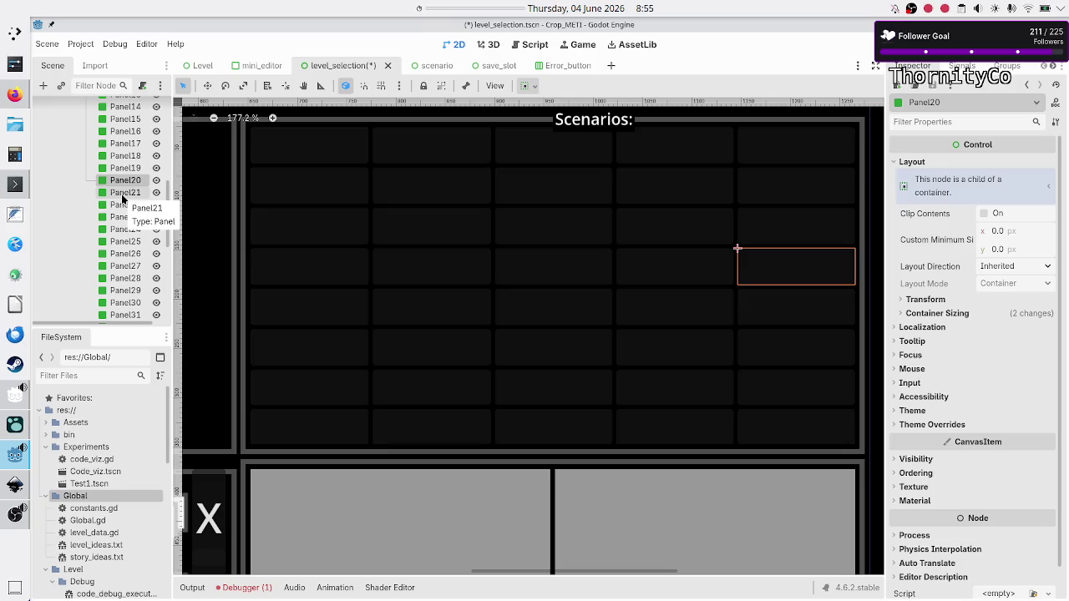
{"action": "scroll", "coordinate": [122, 198], "scroll_direction": "up", "scroll_amount": 5}
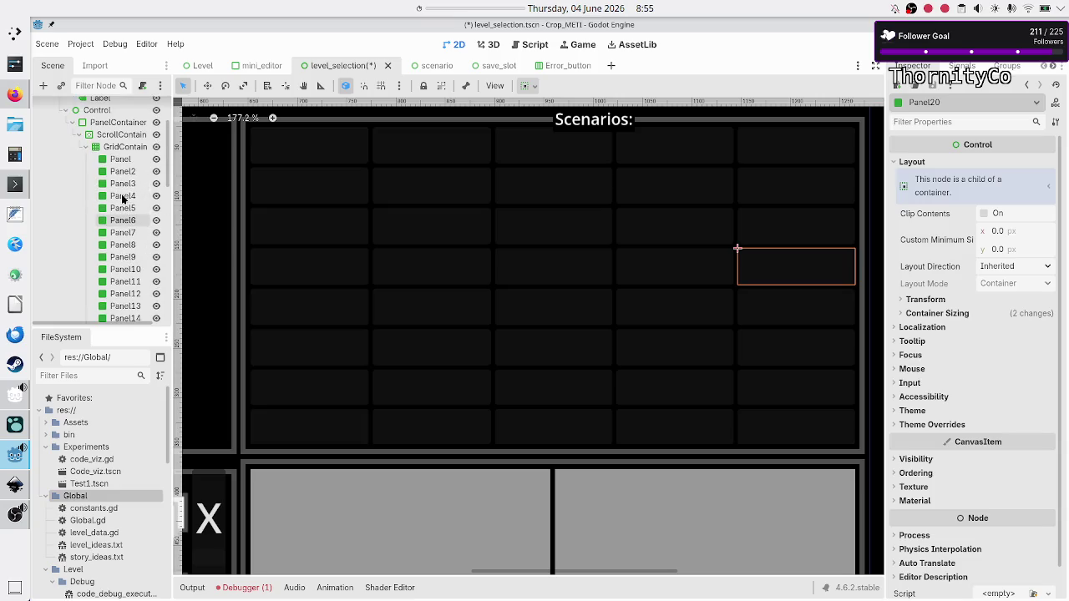
Step: Delete the GridContainer together with all its panels
{"action": "left_click", "coordinate": [123, 147]}
{"action": "key", "text": "Delete"}
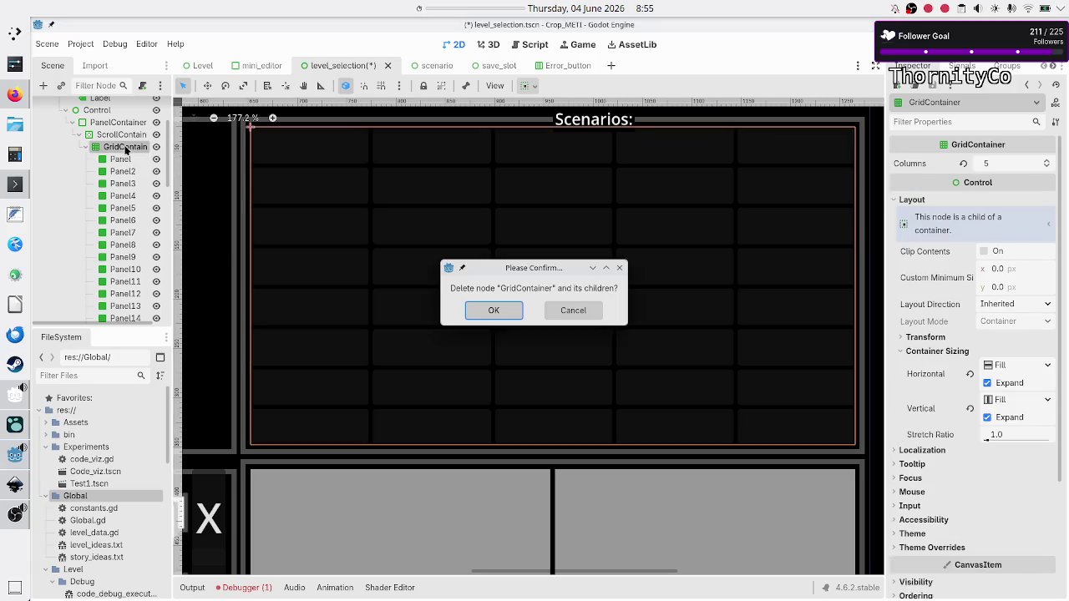
{"action": "key", "text": "Return"}
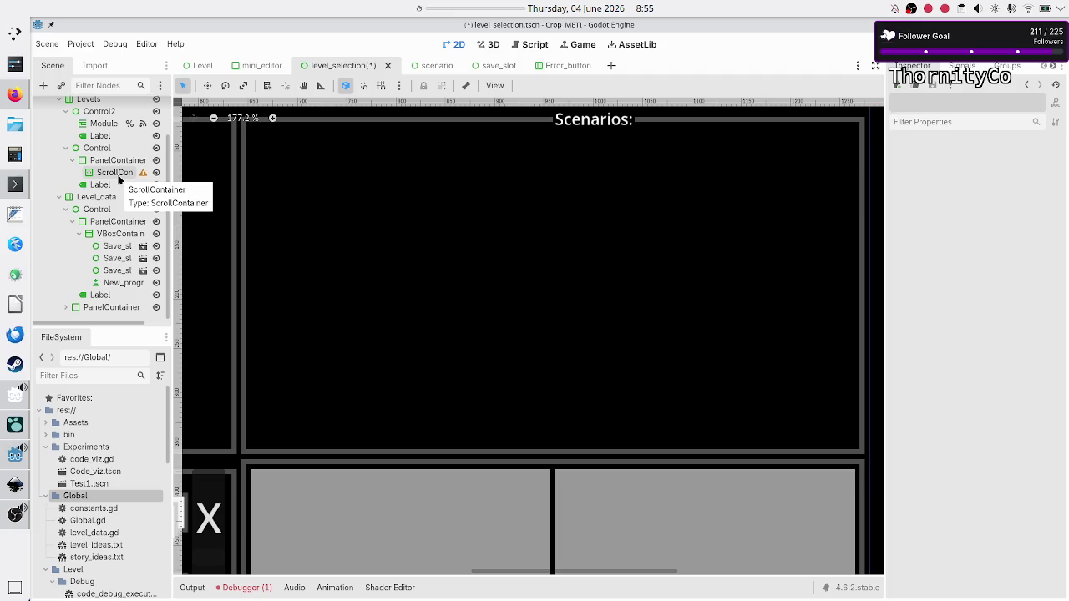
Step: Add a new Panel as a child of ScrollContainer
{"action": "left_click", "coordinate": [114, 173]}
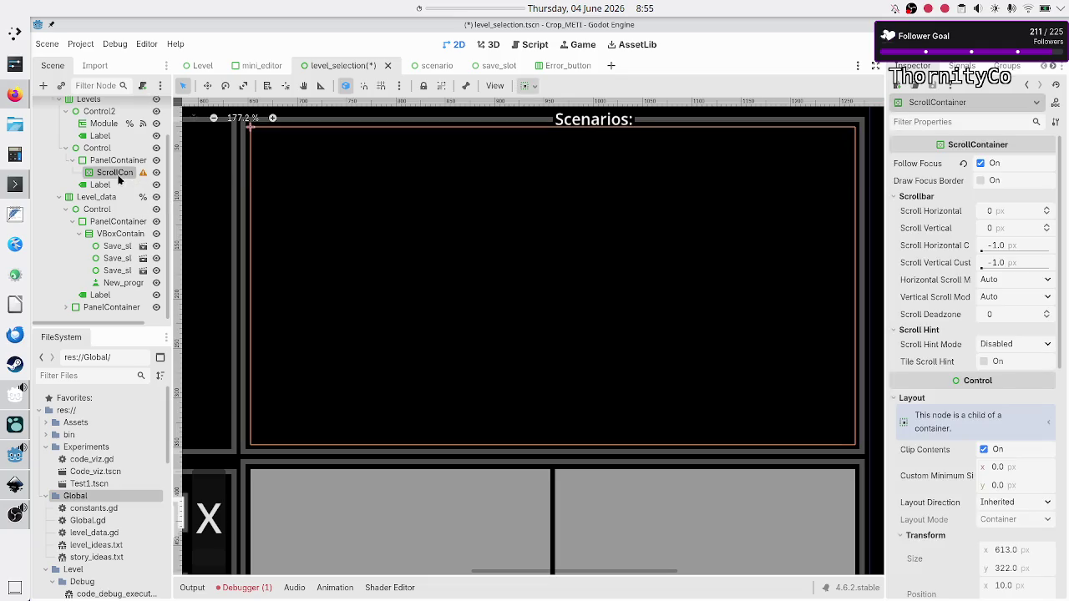
{"action": "left_click", "coordinate": [44, 86]}
{"action": "key", "text": "BackSpace"}
{"action": "key", "text": "BackSpace"}
{"action": "type", "text": "el"}
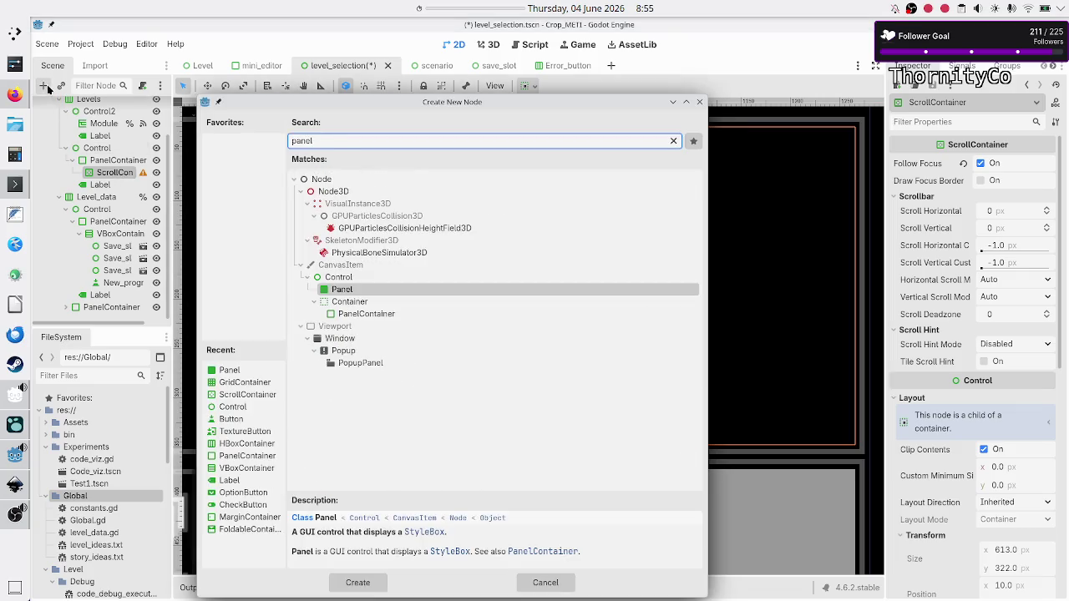
{"action": "key", "text": "Return"}
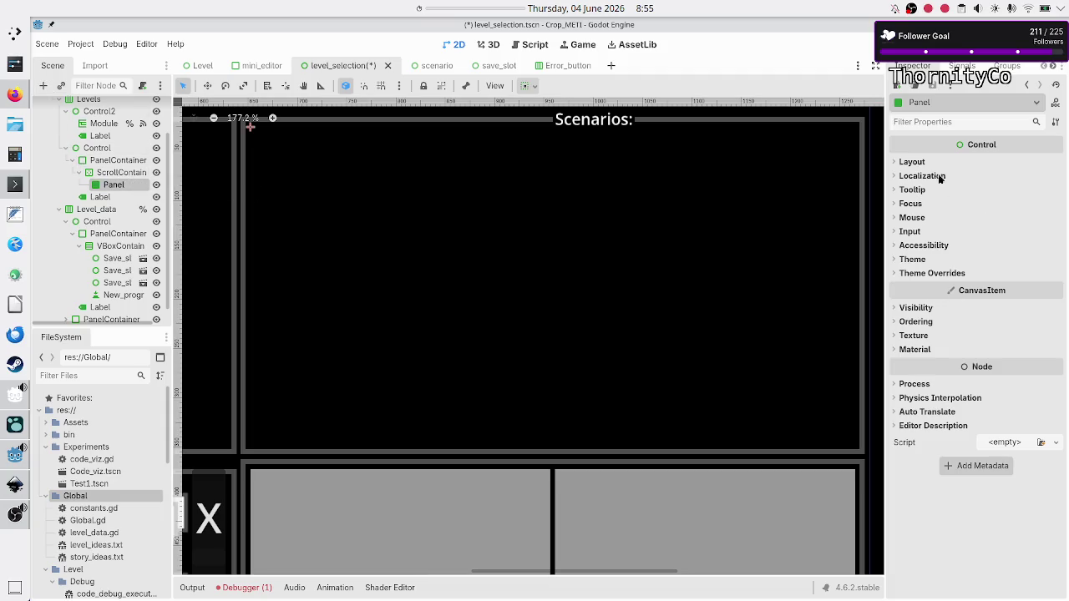
Step: Set the Panel's container sizing to Expand horizontally and vertically
{"action": "left_click", "coordinate": [909, 162]}
{"action": "left_click", "coordinate": [946, 312]}
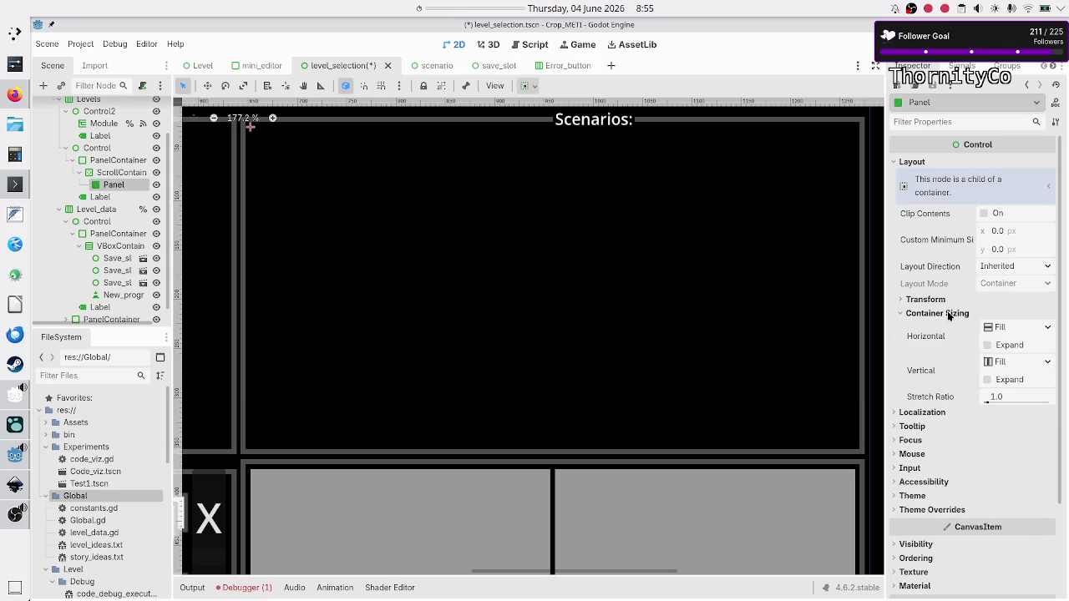
{"action": "left_click", "coordinate": [1005, 346]}
{"action": "left_click", "coordinate": [1008, 380]}
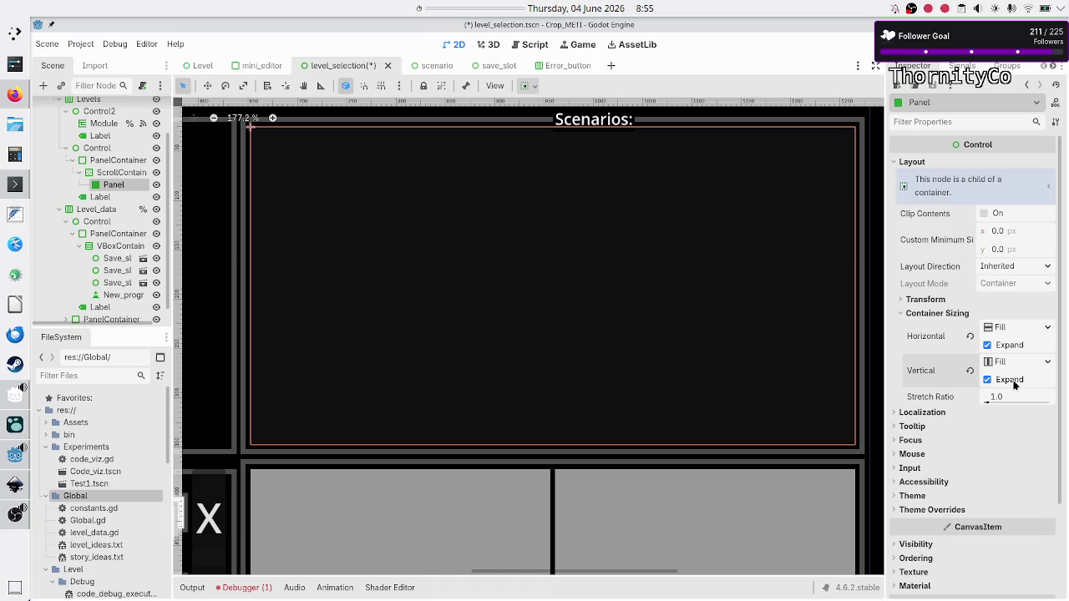
Step: Turn off the Panel's vertical Expand, try a 1000 minimum height, then revert it to 0
{"action": "left_click", "coordinate": [1013, 381]}
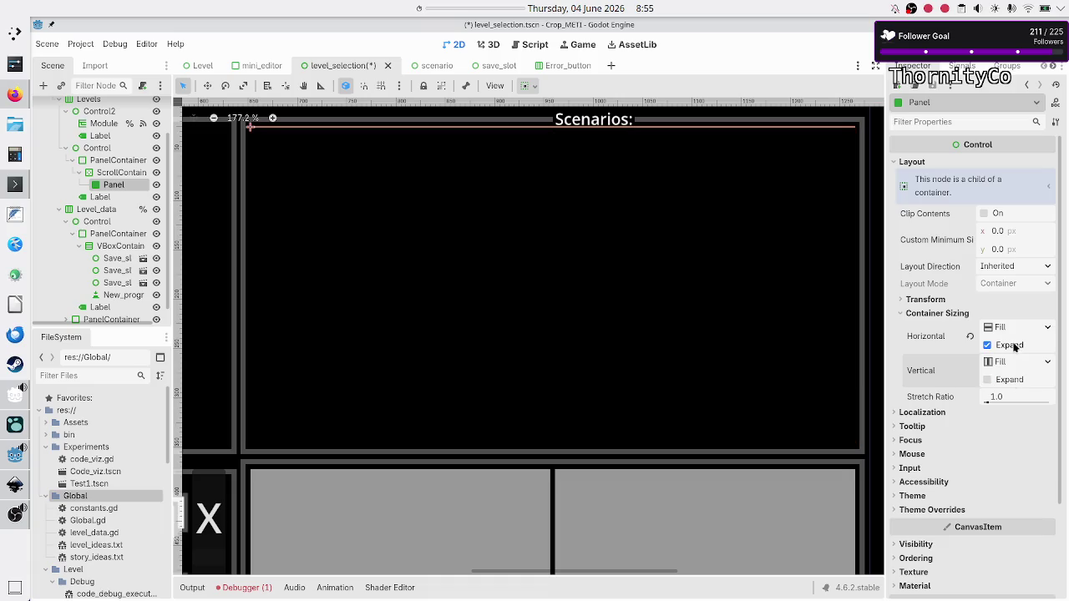
{"action": "left_click", "coordinate": [1004, 249]}
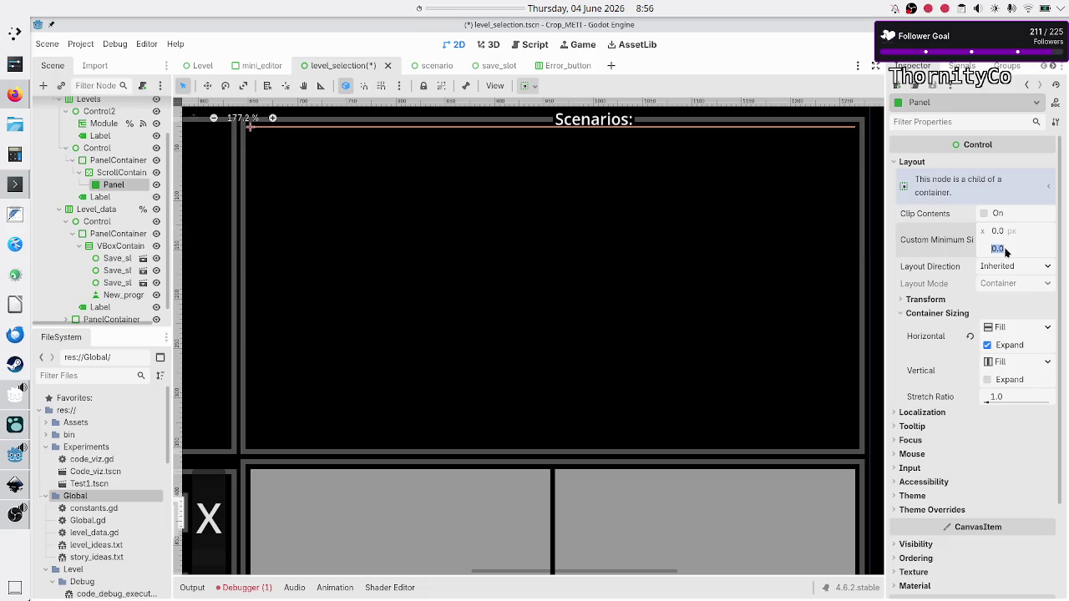
{"action": "type", "text": "1000"}
{"action": "key", "text": "Return"}
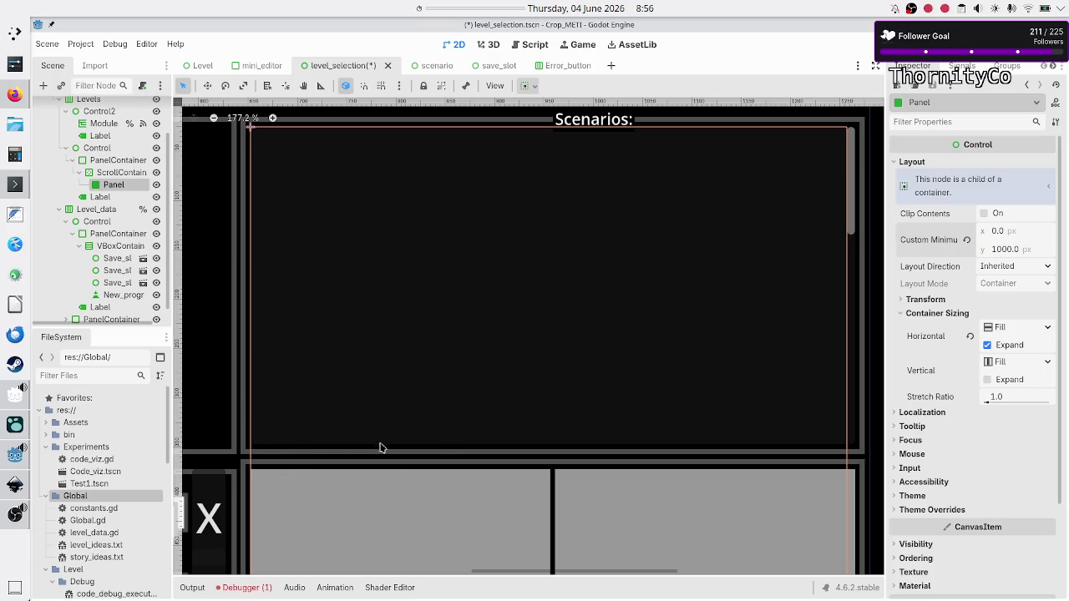
{"action": "left_click", "coordinate": [967, 241]}
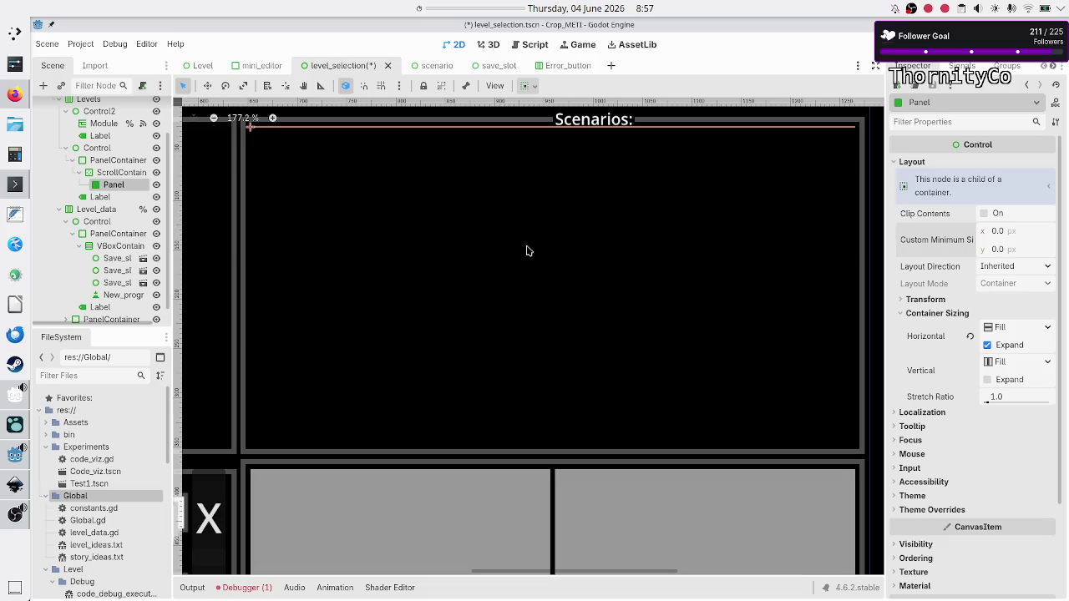
Step: Delete the Panel node from under the ScrollContainer
{"action": "left_click", "coordinate": [121, 172]}
{"action": "left_click", "coordinate": [115, 186]}
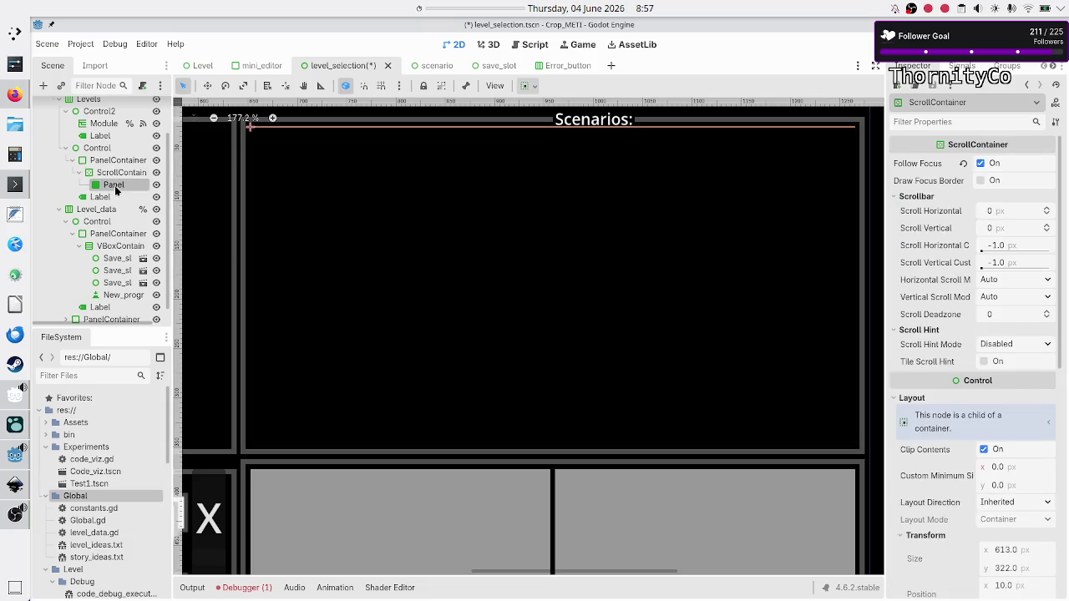
{"action": "key", "text": "Delete"}
{"action": "key", "text": "Return"}
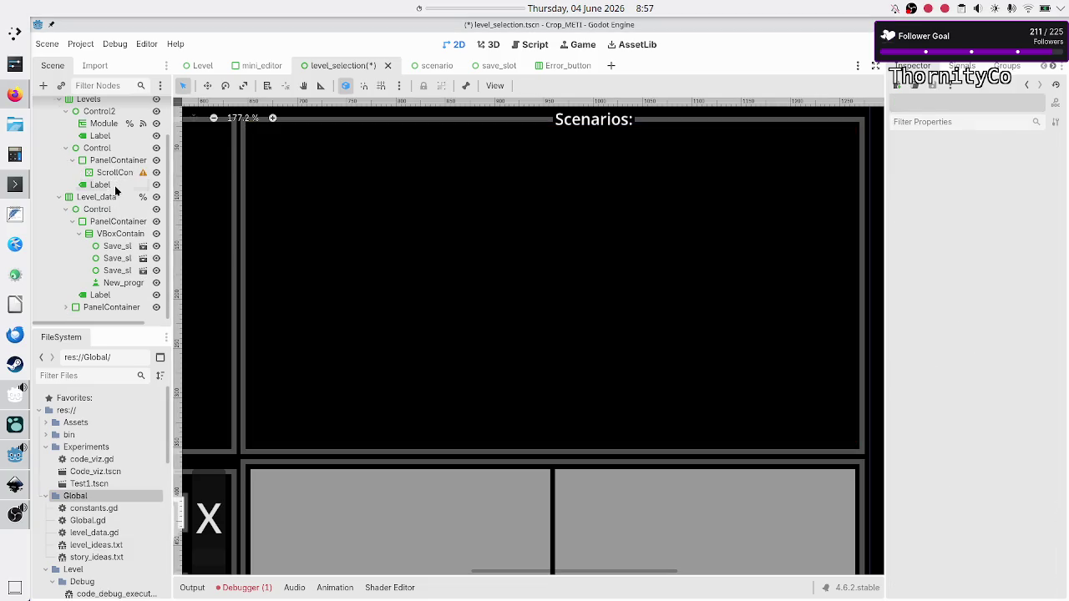
Step: Add a GridContainer child to ScrollContainer and set its Columns to 5
{"action": "left_click", "coordinate": [115, 173]}
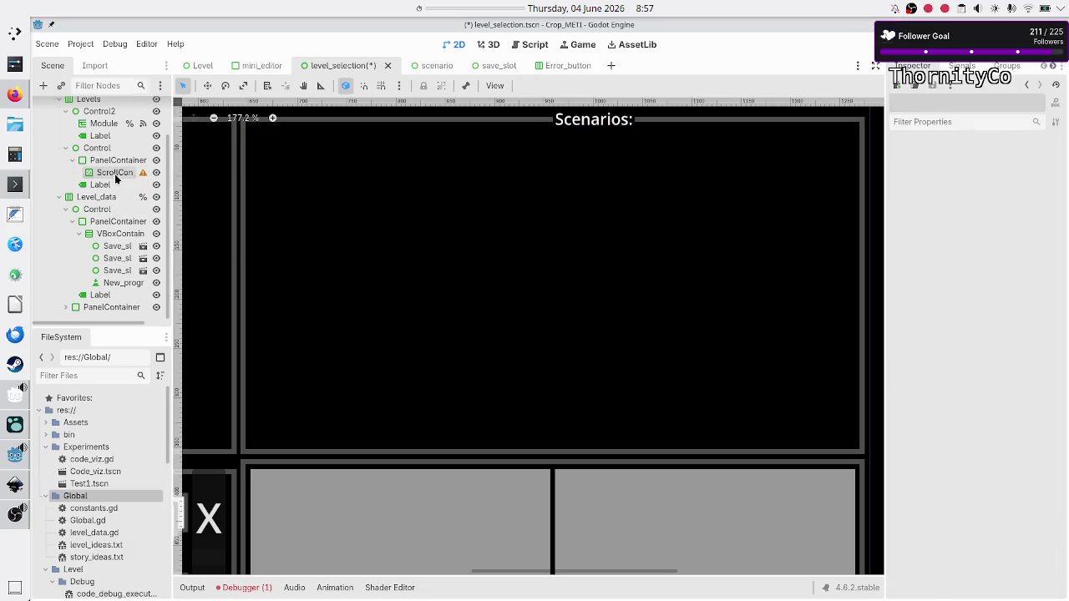
{"action": "left_click", "coordinate": [43, 88]}
{"action": "type", "text": "gridco"}
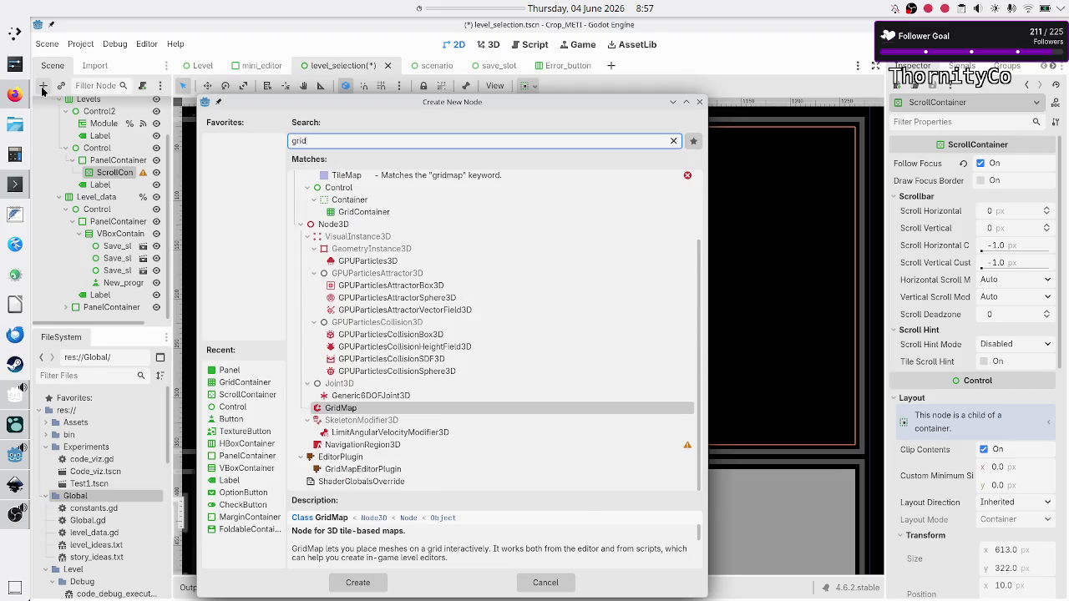
{"action": "key", "text": "Return"}
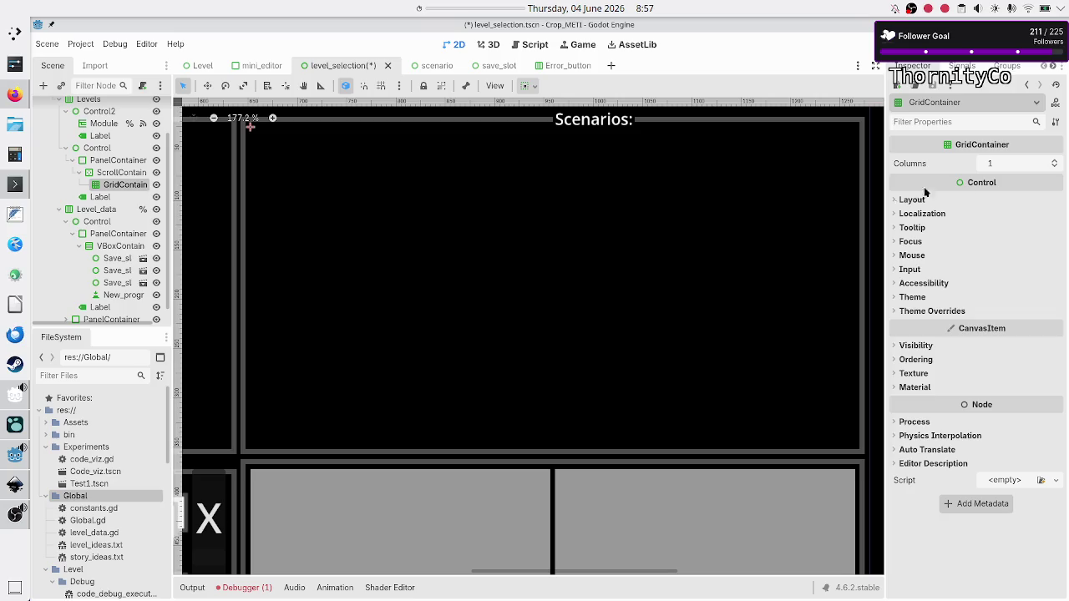
{"action": "left_click", "coordinate": [1003, 167]}
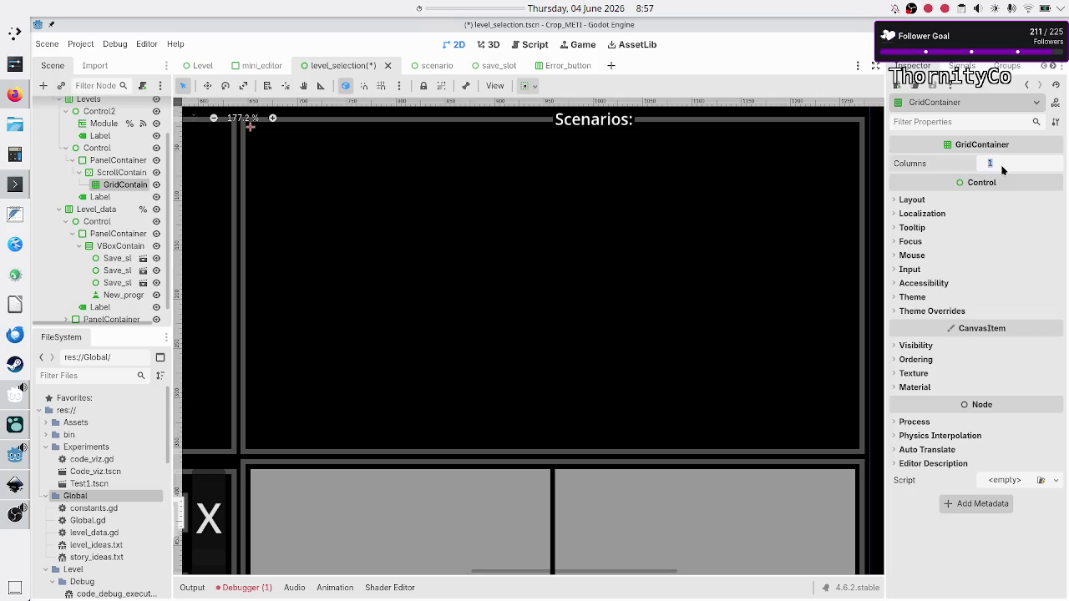
{"action": "type", "text": "5"}
{"action": "key", "text": "Return"}
Step: Make the grid expand both ways, try a 1000 minimum height, then revert it to 0
{"action": "left_click", "coordinate": [912, 199]}
{"action": "left_click", "coordinate": [952, 351]}
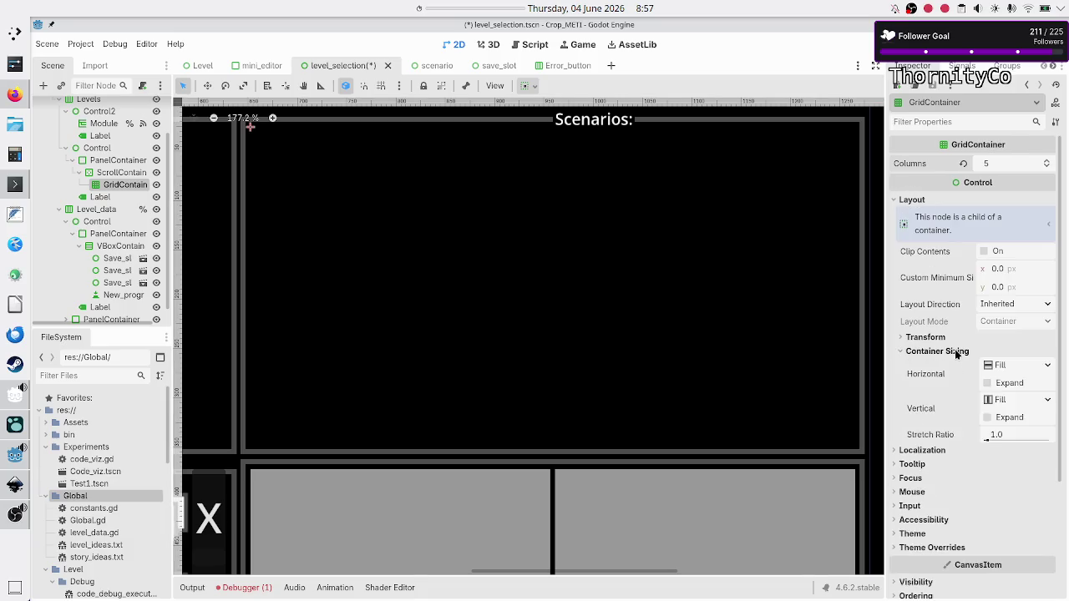
{"action": "left_click", "coordinate": [1009, 384]}
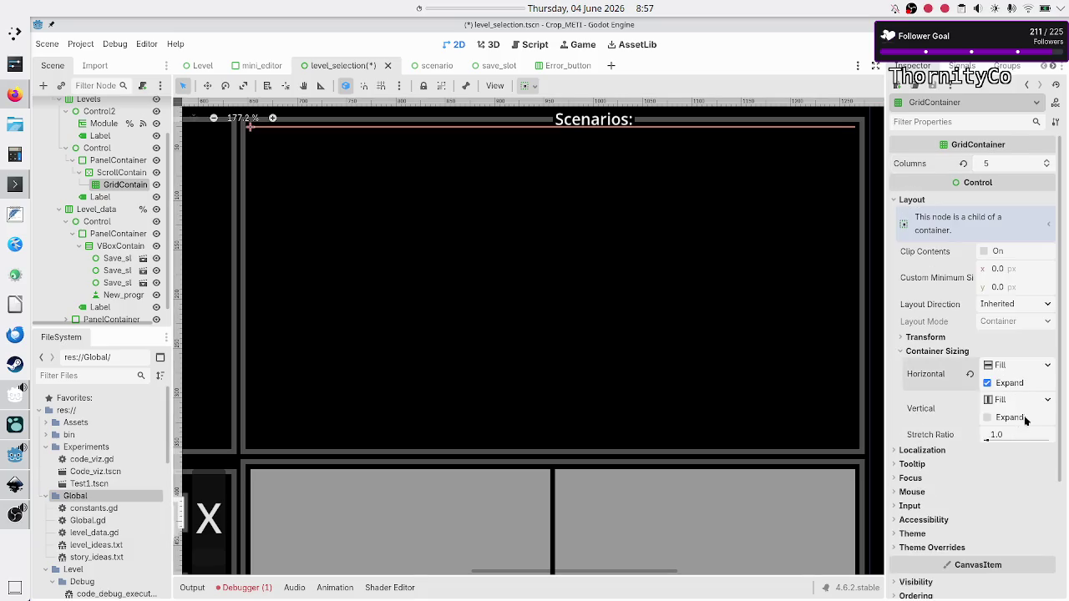
{"action": "left_click", "coordinate": [1024, 419]}
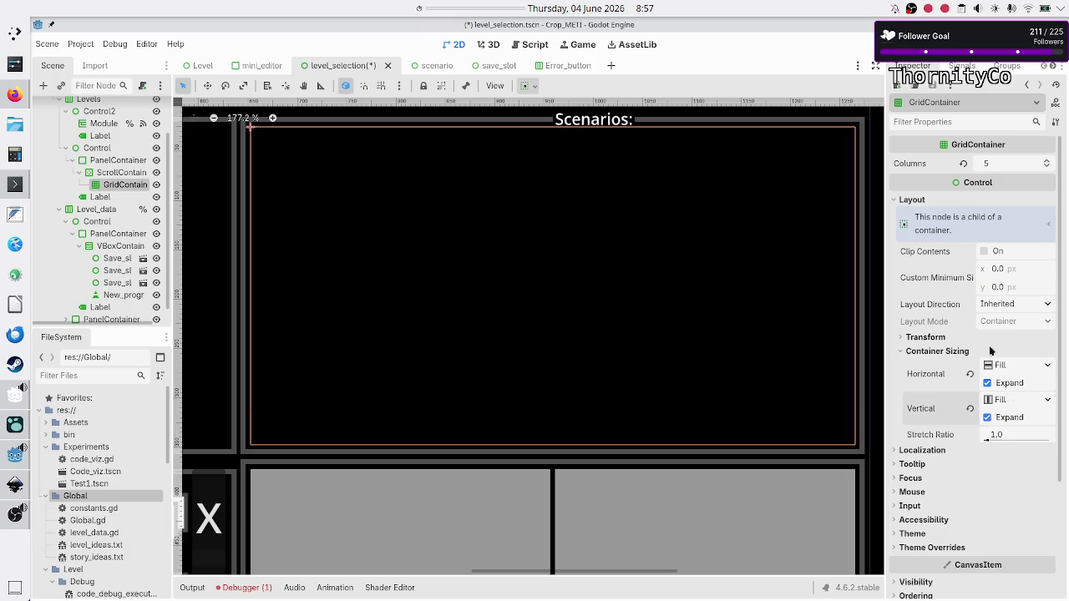
{"action": "left_click", "coordinate": [1016, 291]}
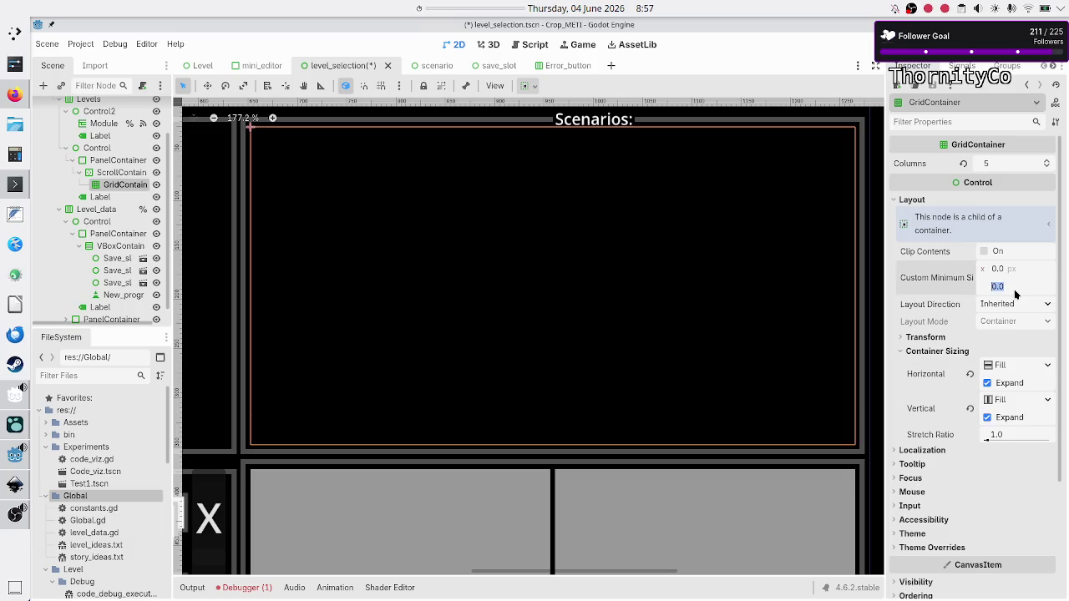
{"action": "type", "text": "1000"}
{"action": "key", "text": "Return"}
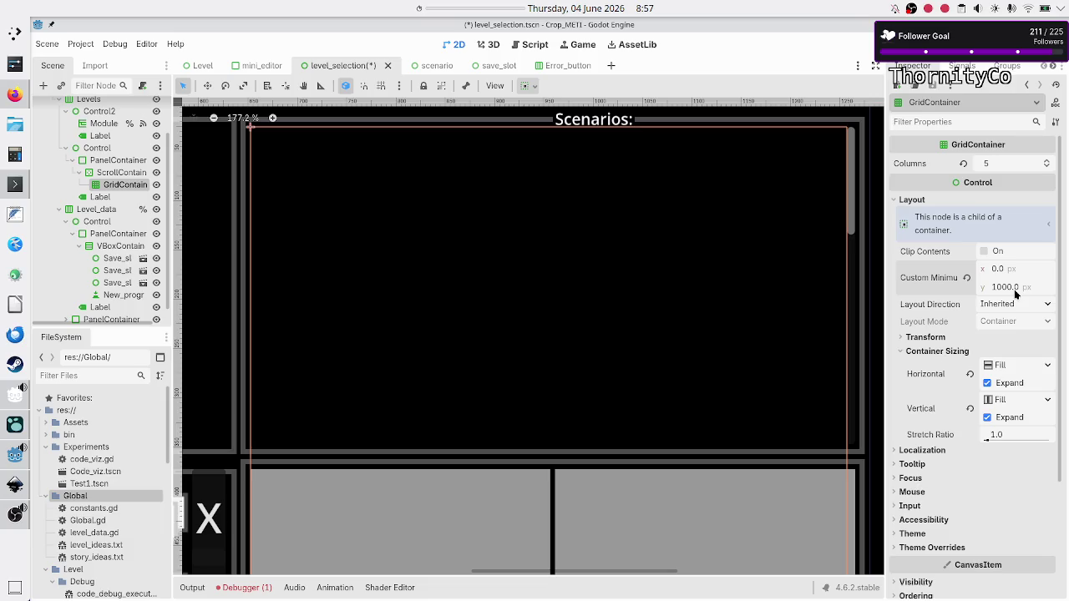
{"action": "left_click", "coordinate": [972, 279]}
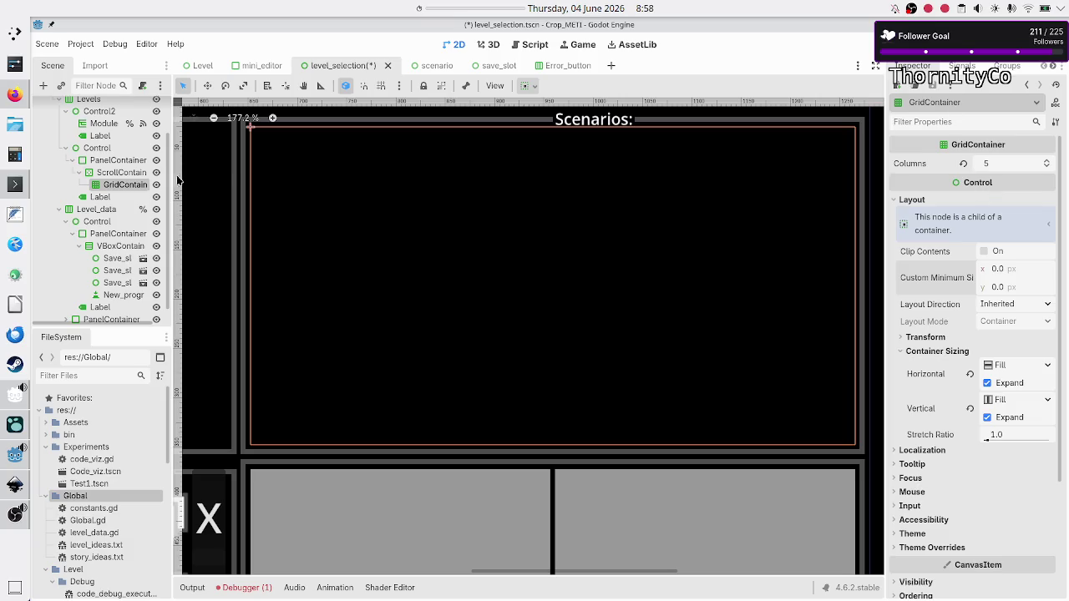
Step: Rename the GridContainer to Scenarios and mark it Access as Unique Name
{"action": "left_click", "coordinate": [121, 185]}
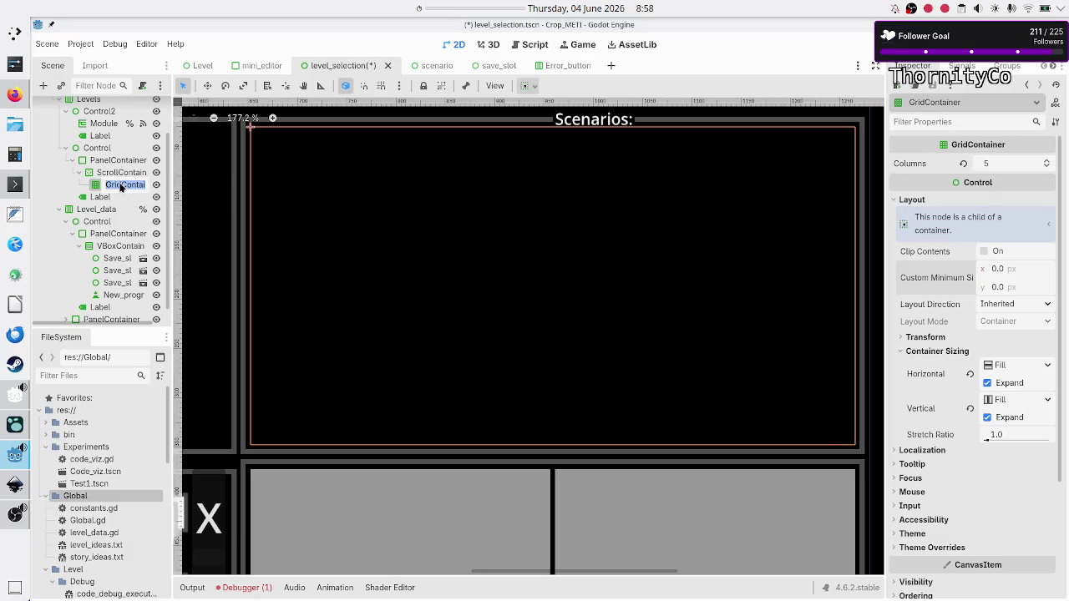
{"action": "type", "text": "Scenarios"}
{"action": "key", "text": "Return"}
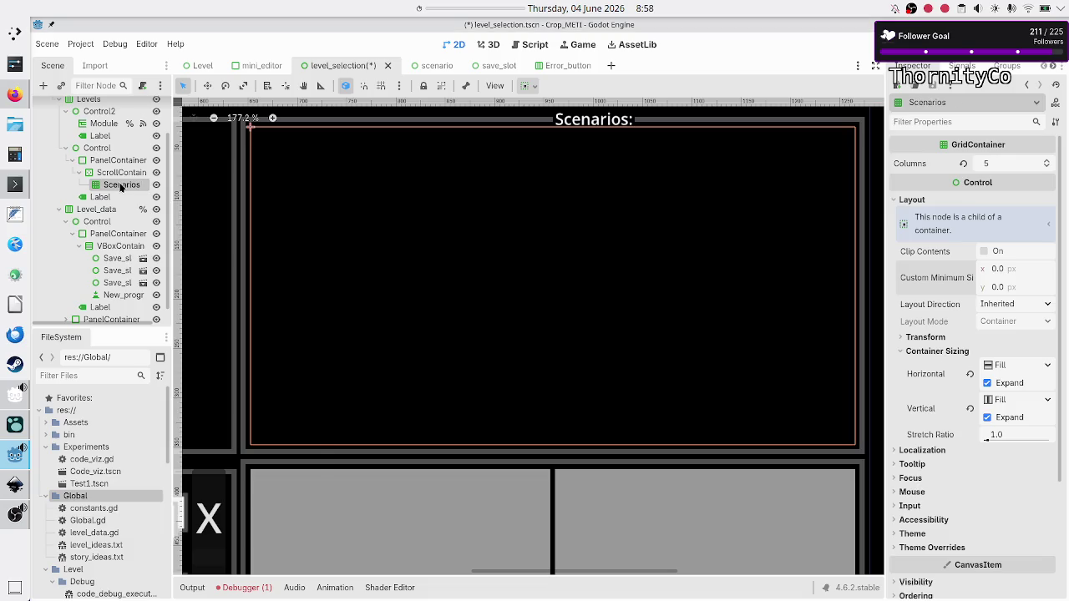
{"action": "right_click", "coordinate": [119, 183]}
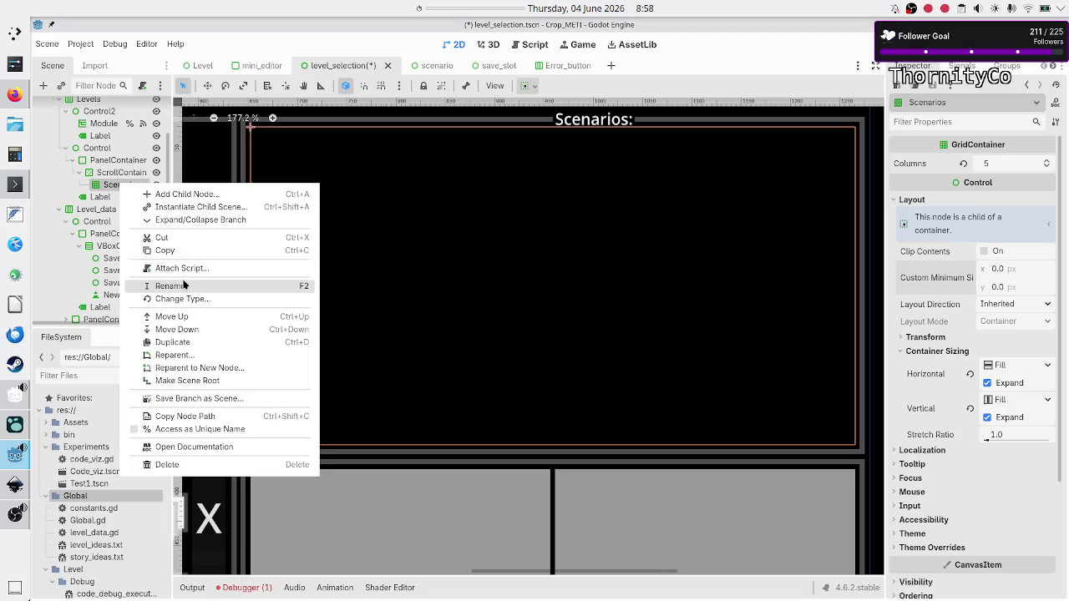
{"action": "left_click", "coordinate": [197, 429]}
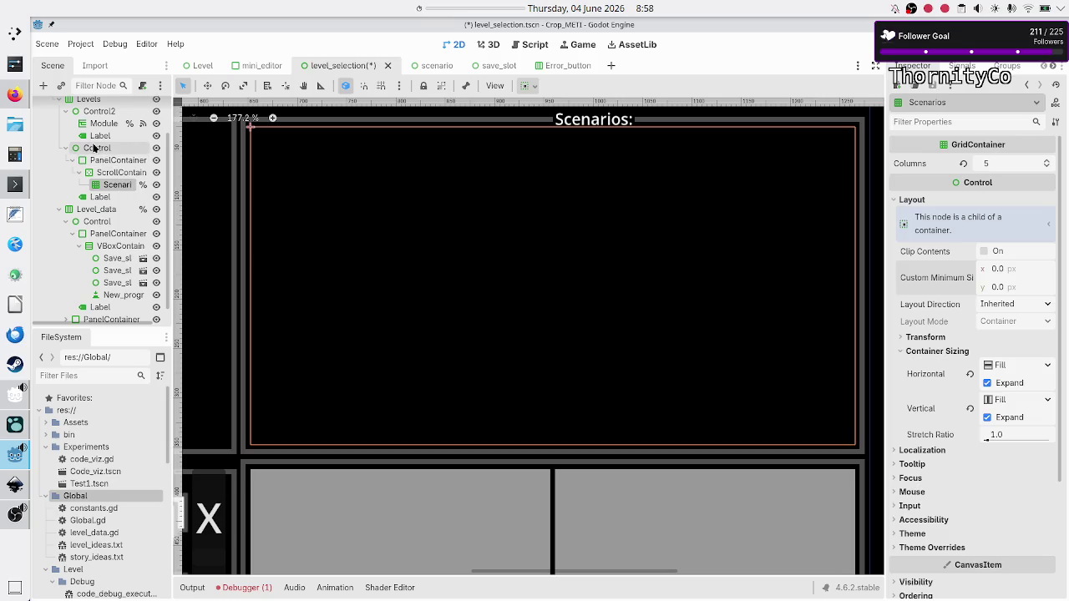
Step: Reselect Scenarios and show its signals in the Node dock
{"action": "left_click", "coordinate": [105, 151]}
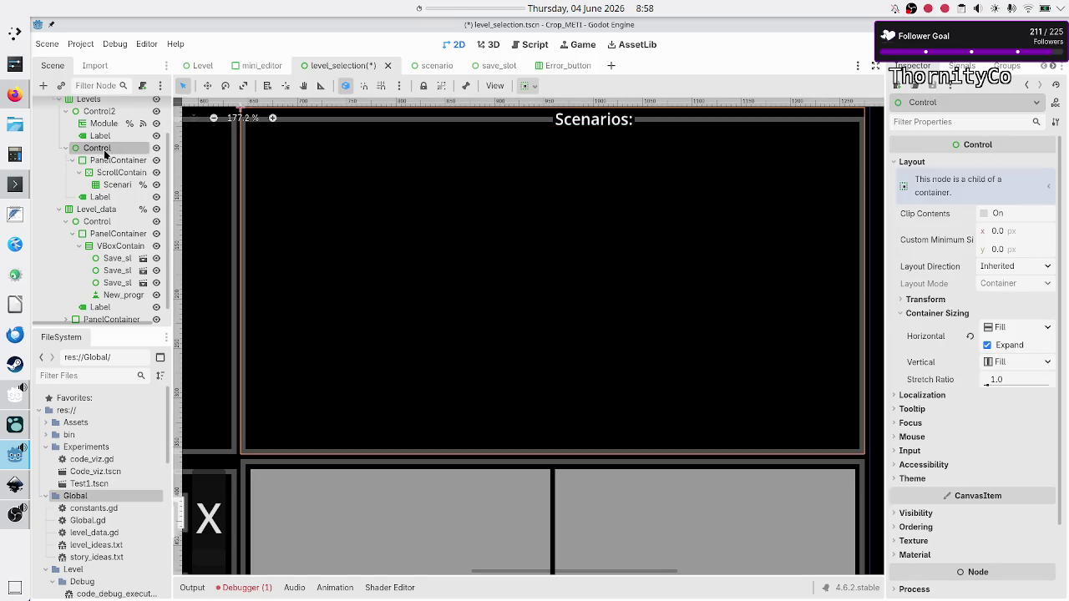
{"action": "left_click", "coordinate": [111, 185]}
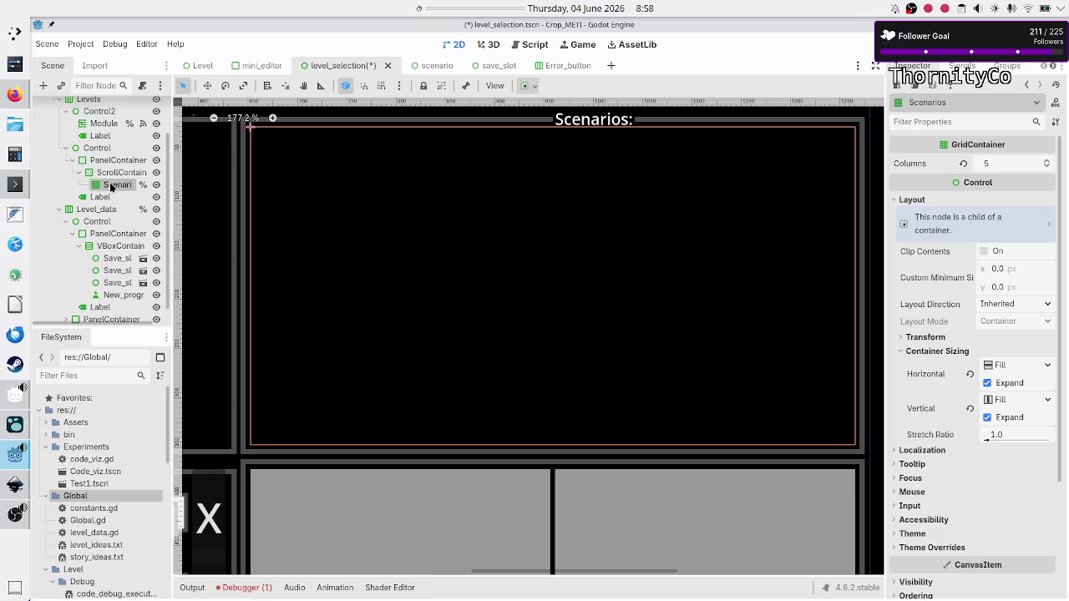
{"action": "left_click", "coordinate": [962, 66]}
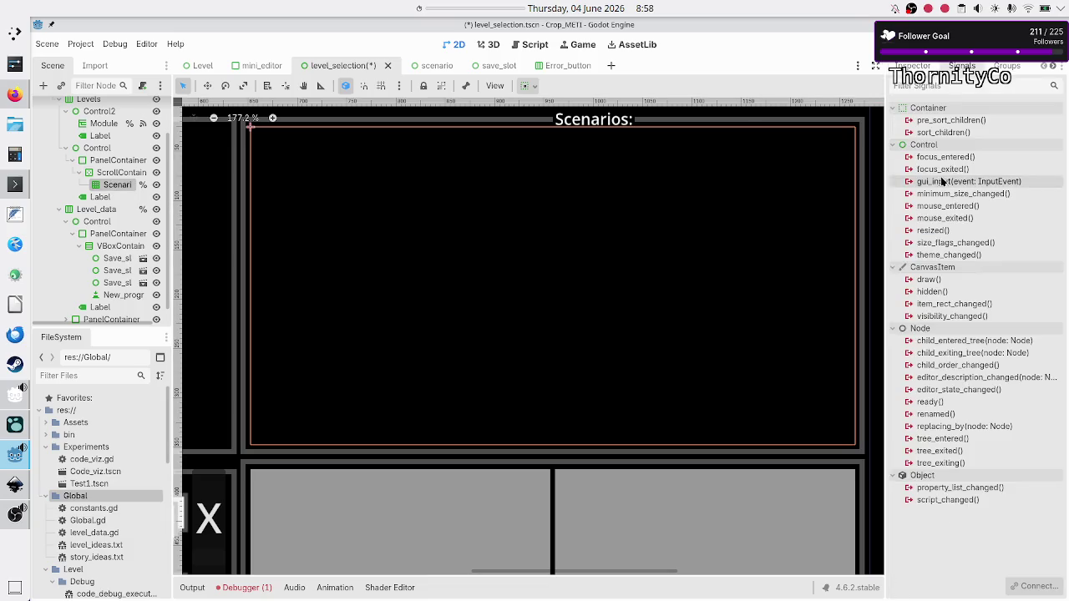
Step: Connect sort_children to a new _on_scenarios_sort_children handler and remove the extra blank line above it
{"action": "double_click", "coordinate": [949, 133]}
{"action": "left_click", "coordinate": [488, 426]}
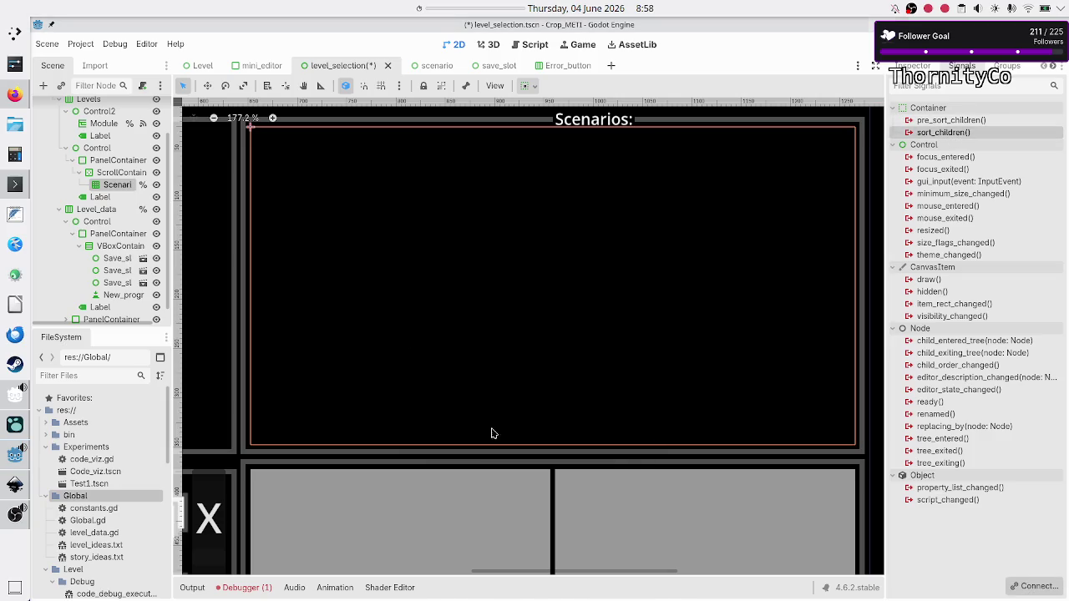
{"action": "scroll", "coordinate": [492, 413], "scroll_direction": "down", "scroll_amount": 2}
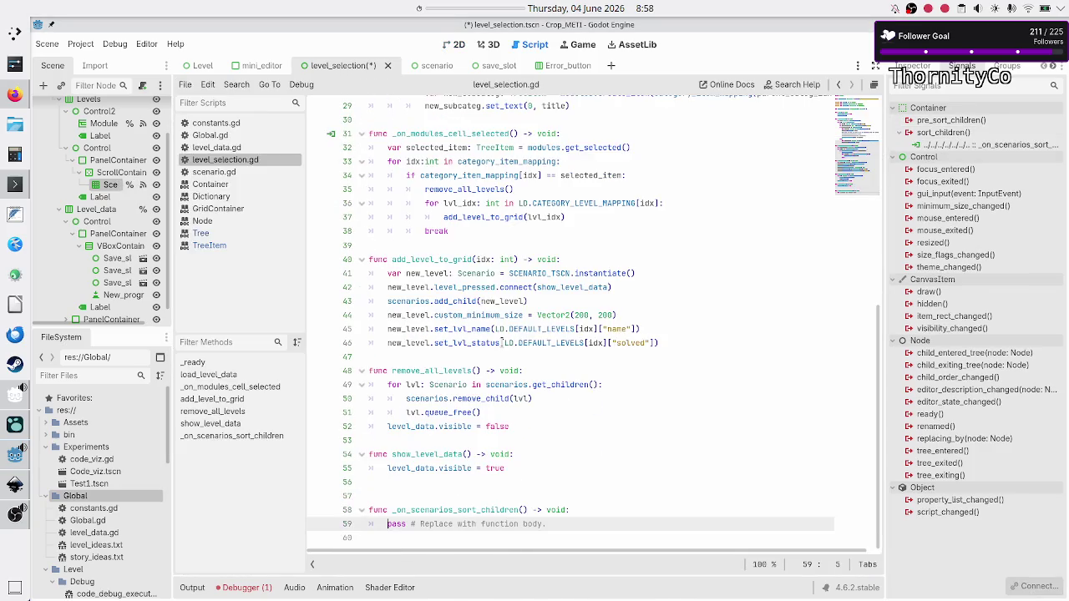
{"action": "left_click", "coordinate": [486, 482]}
{"action": "key", "text": "Delete"}
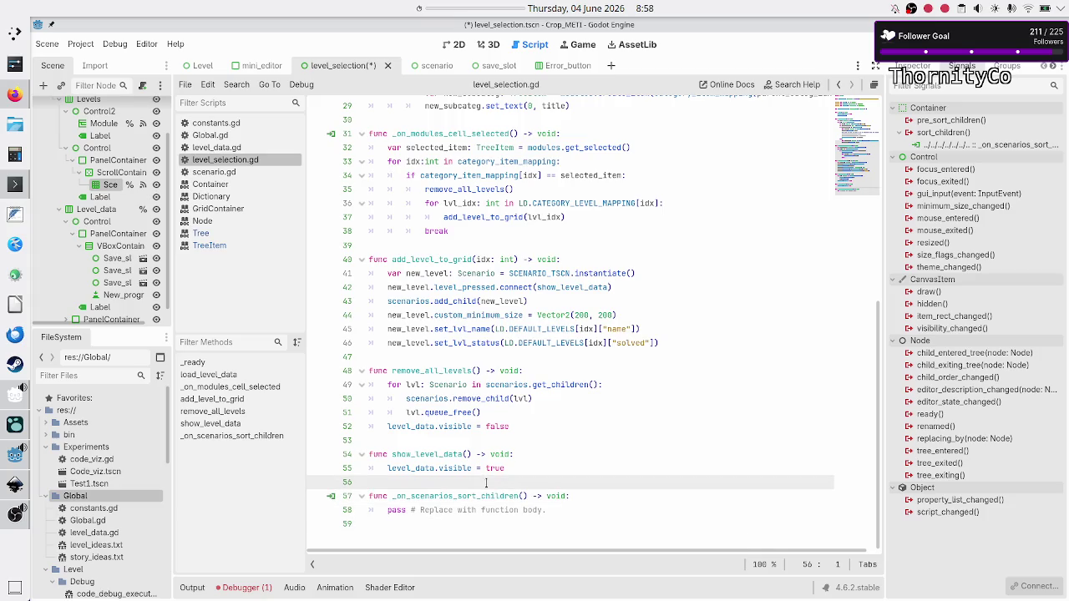
{"action": "scroll", "coordinate": [491, 346], "scroll_direction": "up", "scroll_amount": 10}
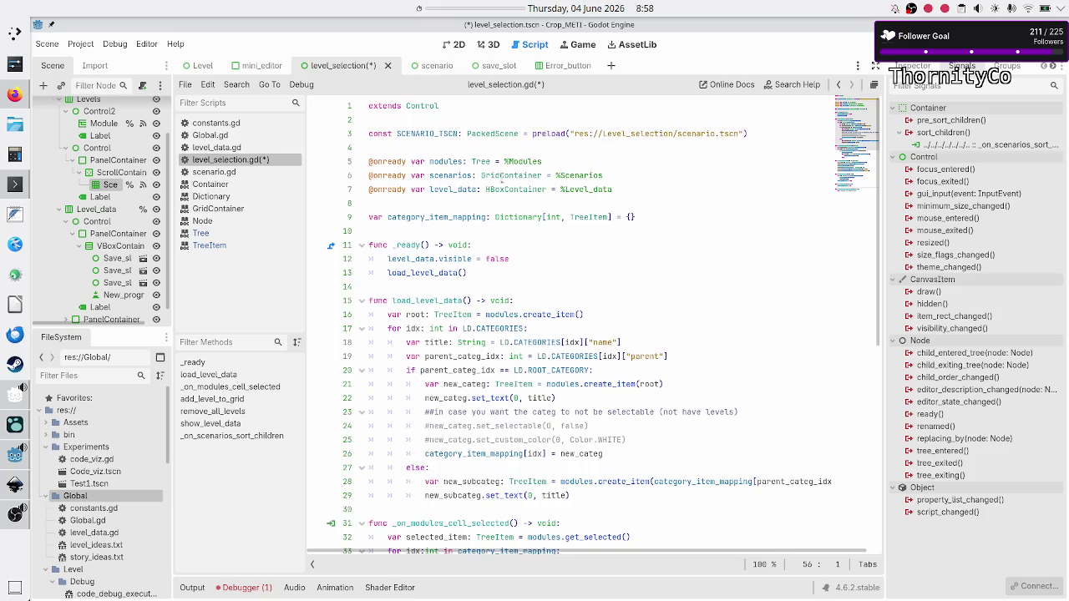
{"action": "scroll", "coordinate": [477, 237], "scroll_direction": "down", "scroll_amount": 3}
{"action": "scroll", "coordinate": [476, 236], "scroll_direction": "down", "scroll_amount": 5}
Step: Replace the handler's pass with 'var n: int = scenarios.get_child_count()'
{"action": "left_click", "coordinate": [558, 511]}
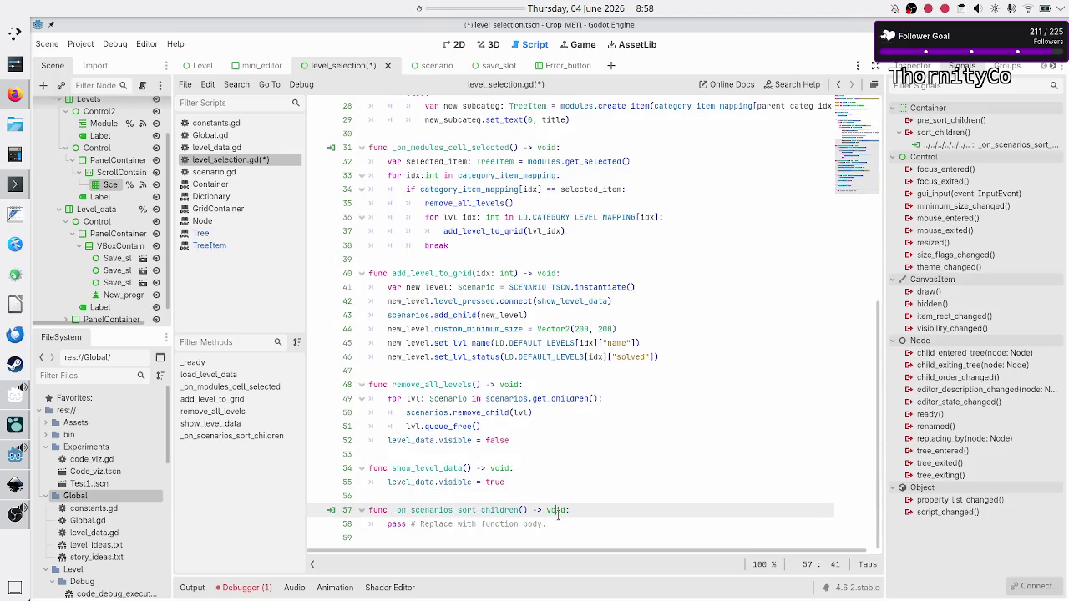
{"action": "key", "text": "Down"}
{"action": "key", "text": "BackSpace"}
{"action": "key", "text": "BackSpace"}
{"action": "key", "text": "BackSpace"}
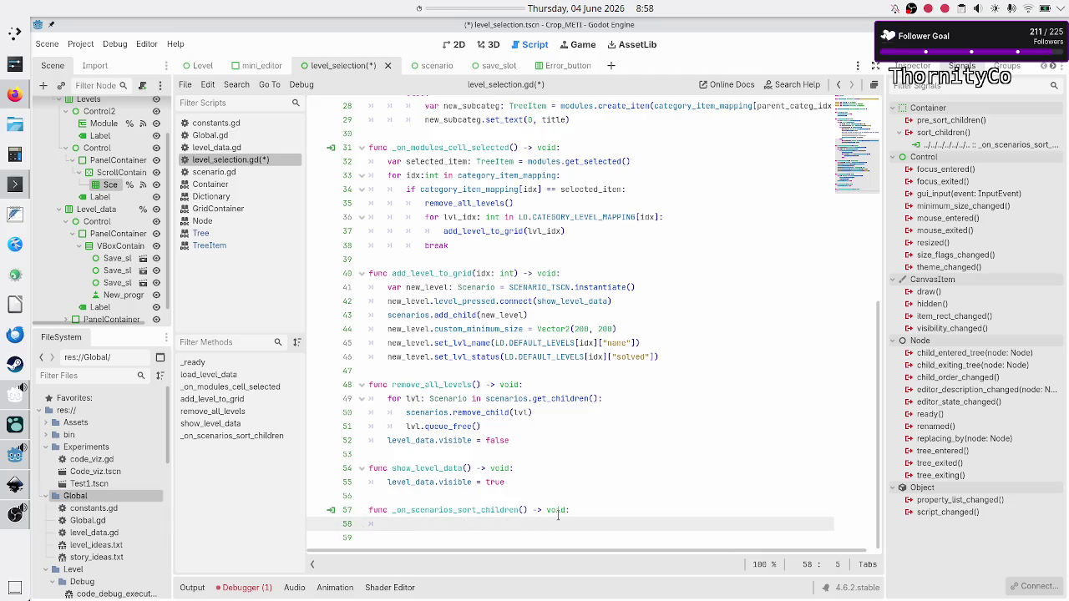
{"action": "type", "text": "if"}
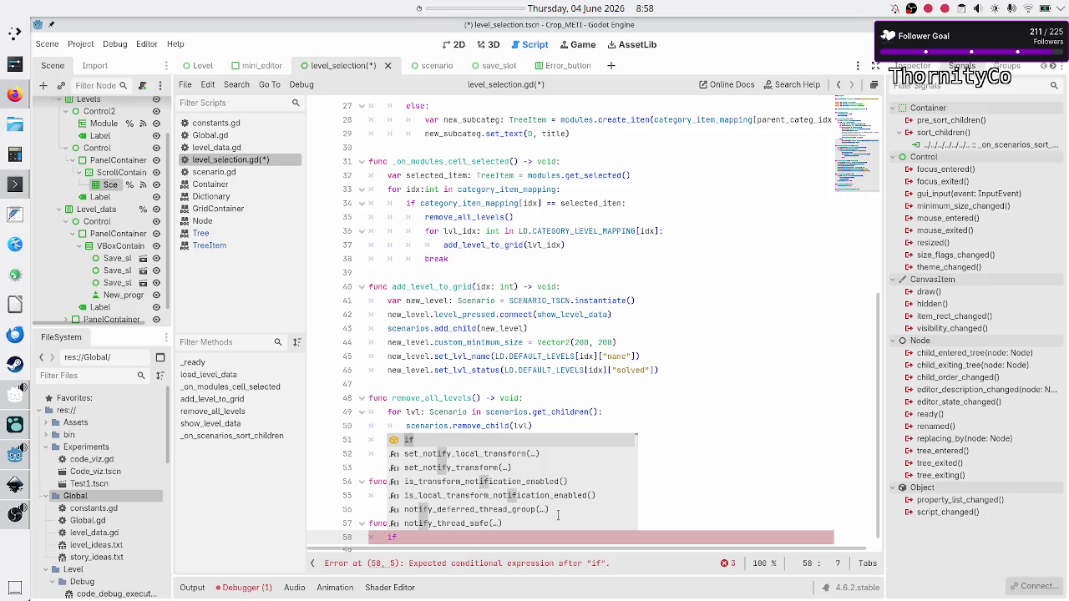
{"action": "key", "text": "BackSpace"}
{"action": "key", "text": "BackSpace"}
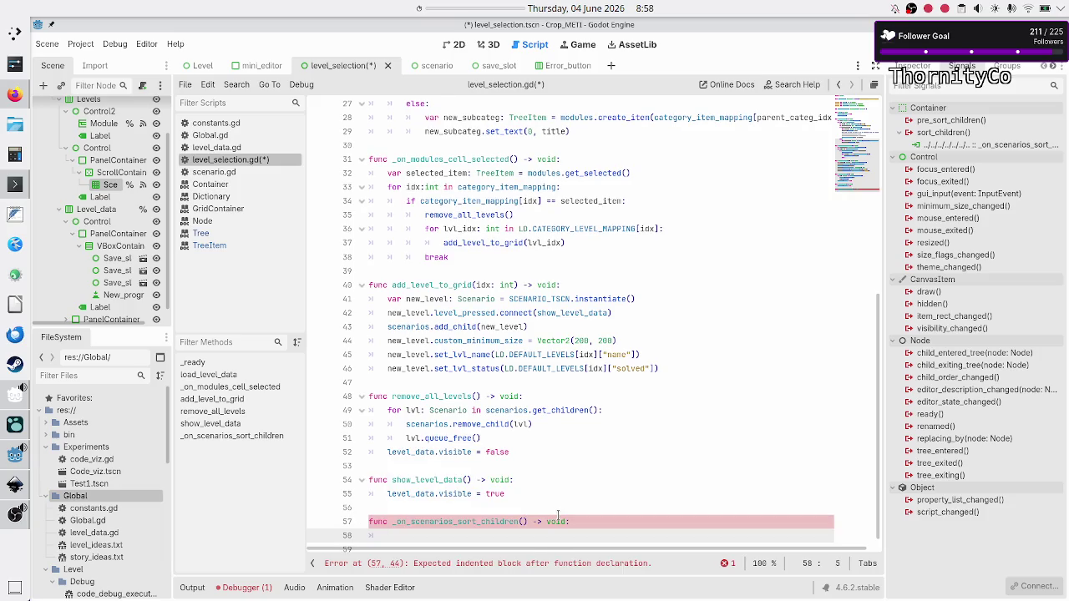
{"action": "type", "text": "var n:"}
{"action": "type", "text": " int = "}
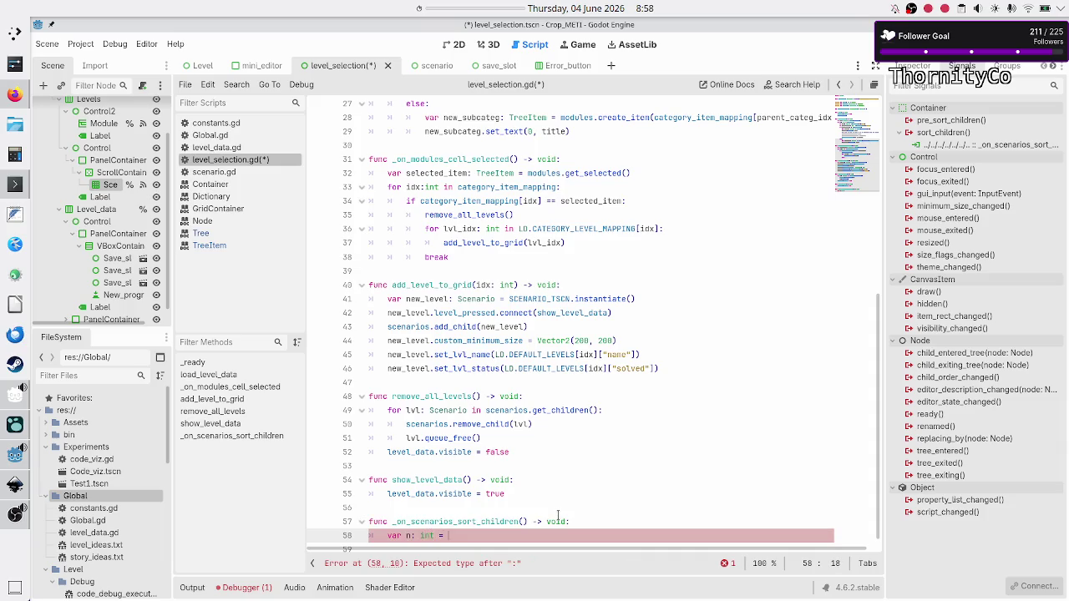
{"action": "type", "text": "scenarios"}
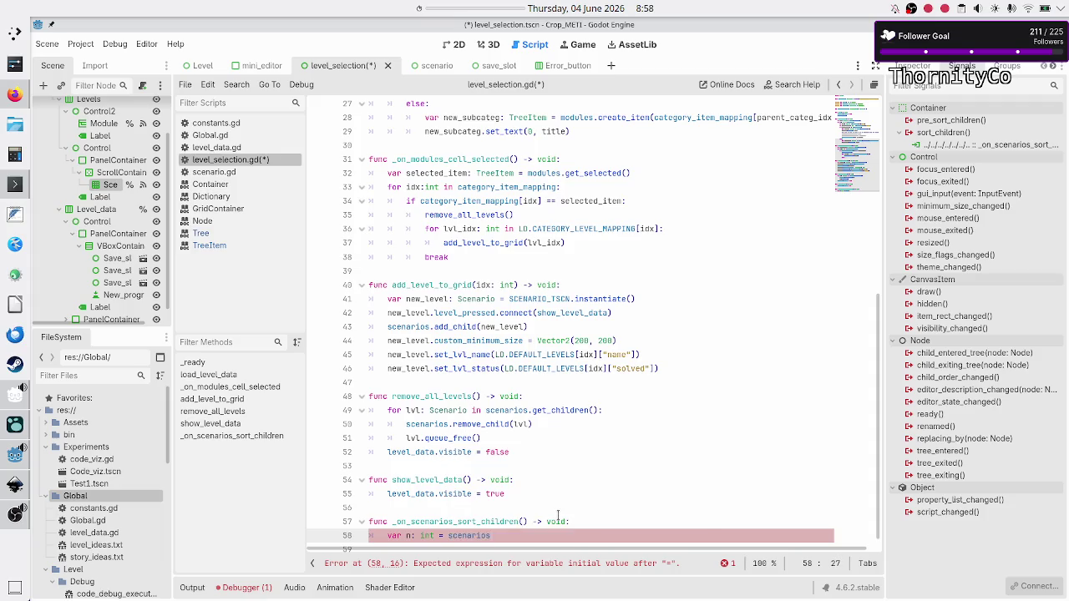
{"action": "type", "text": ".get_"}
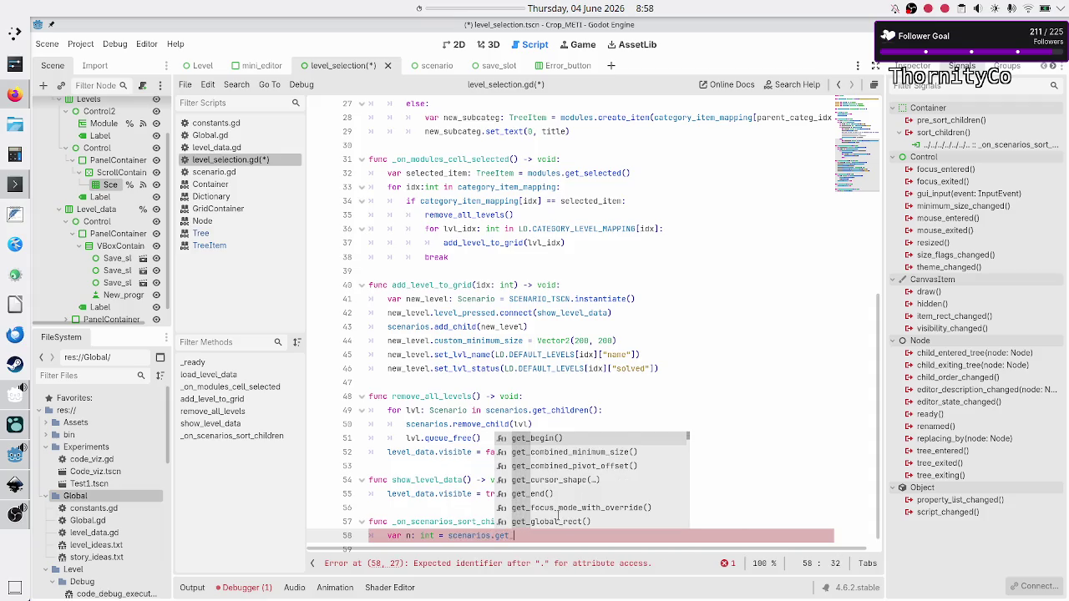
{"action": "type", "text": "child"}
{"action": "key", "text": "Down"}
{"action": "key", "text": "Down"}
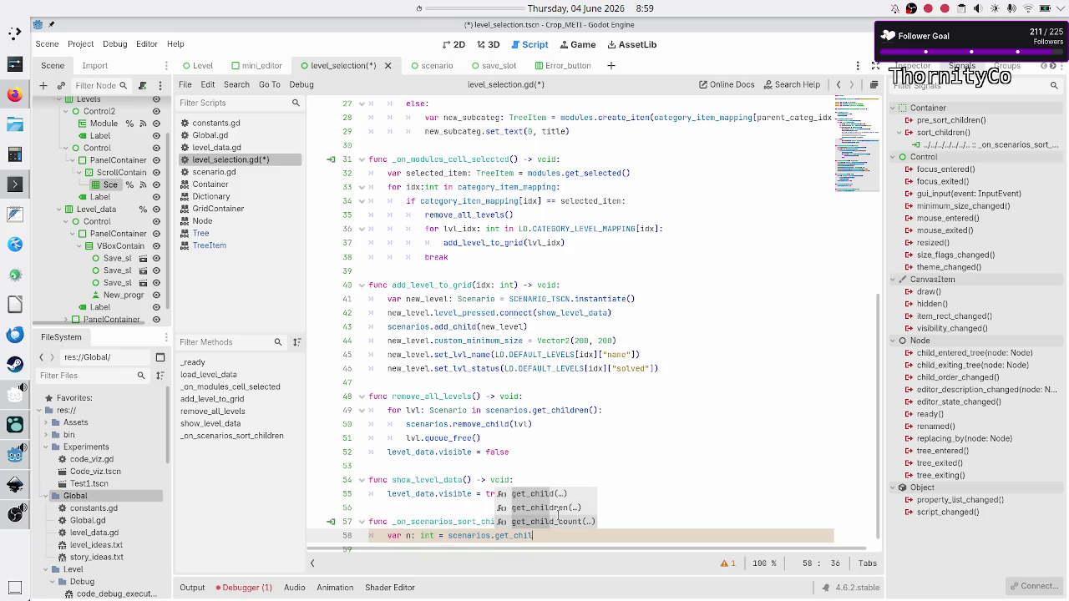
{"action": "key", "text": "Return"}
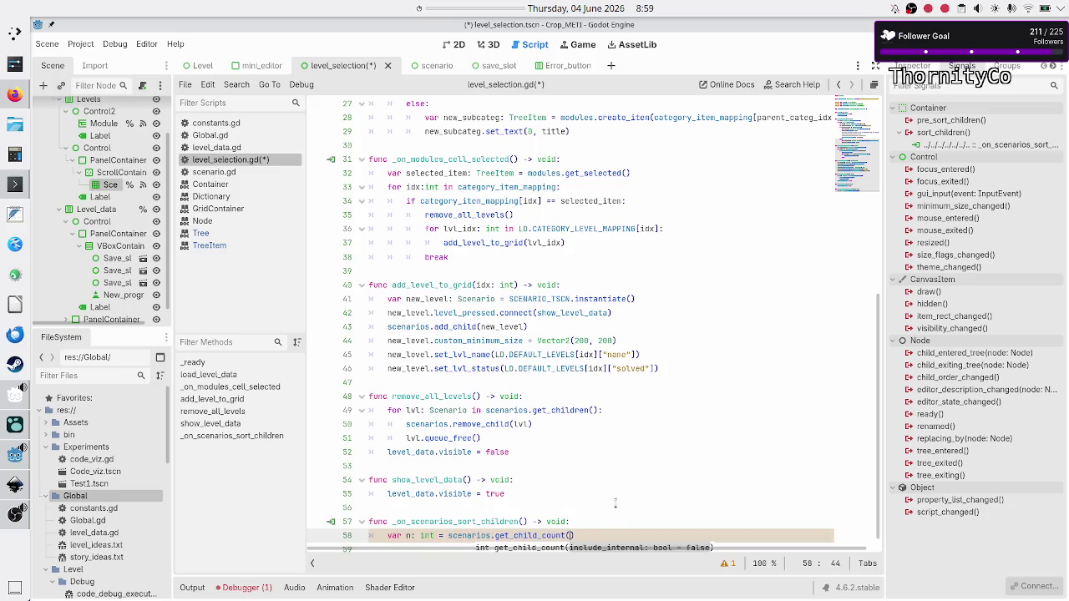
{"action": "key", "text": "End"}
{"action": "key", "text": "Return"}
Step: Add the line 'var col: int = scenarios.columns' using autocomplete
{"action": "type", "text": "v"}
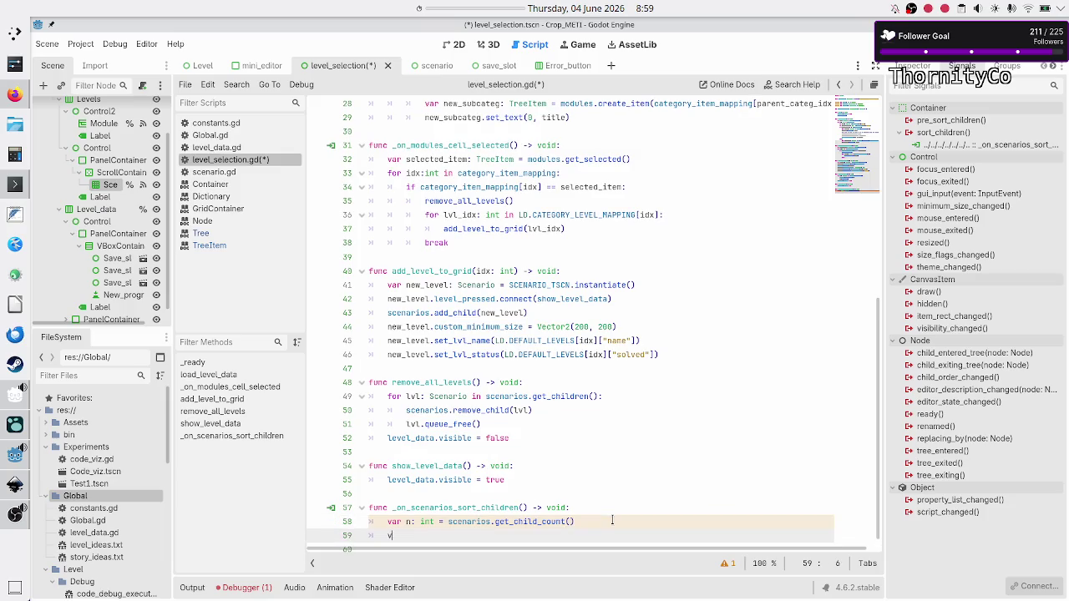
{"action": "type", "text": "ar col:"}
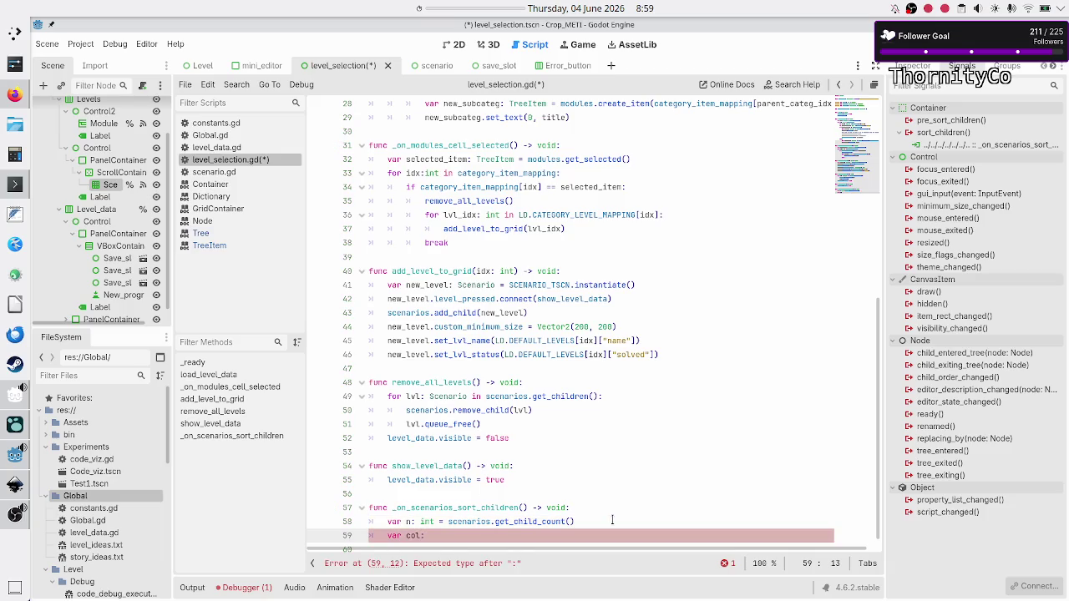
{"action": "type", "text": " int = sc"}
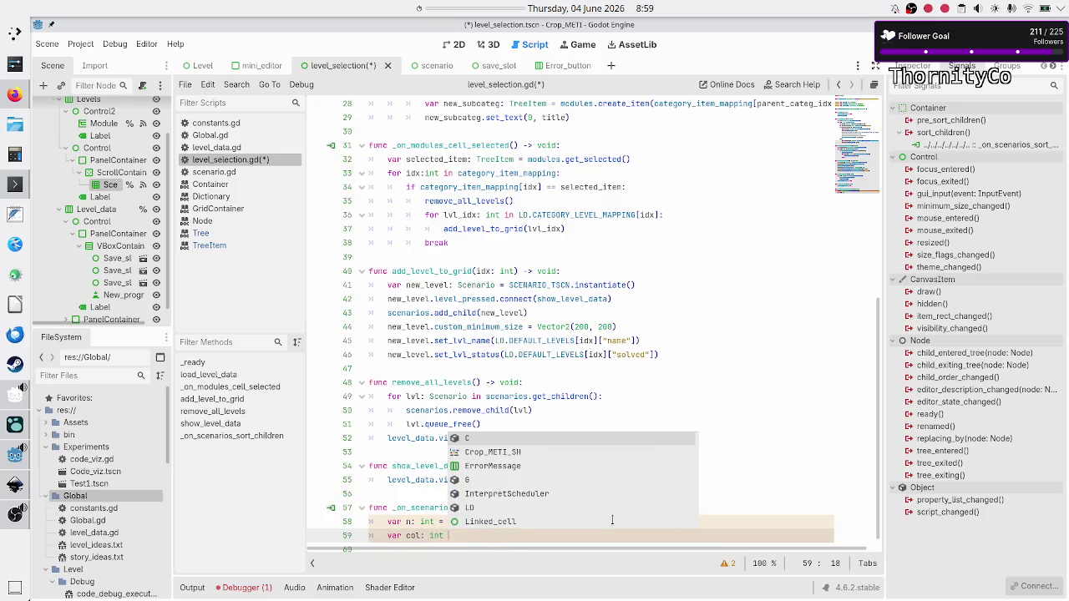
{"action": "type", "text": "en"}
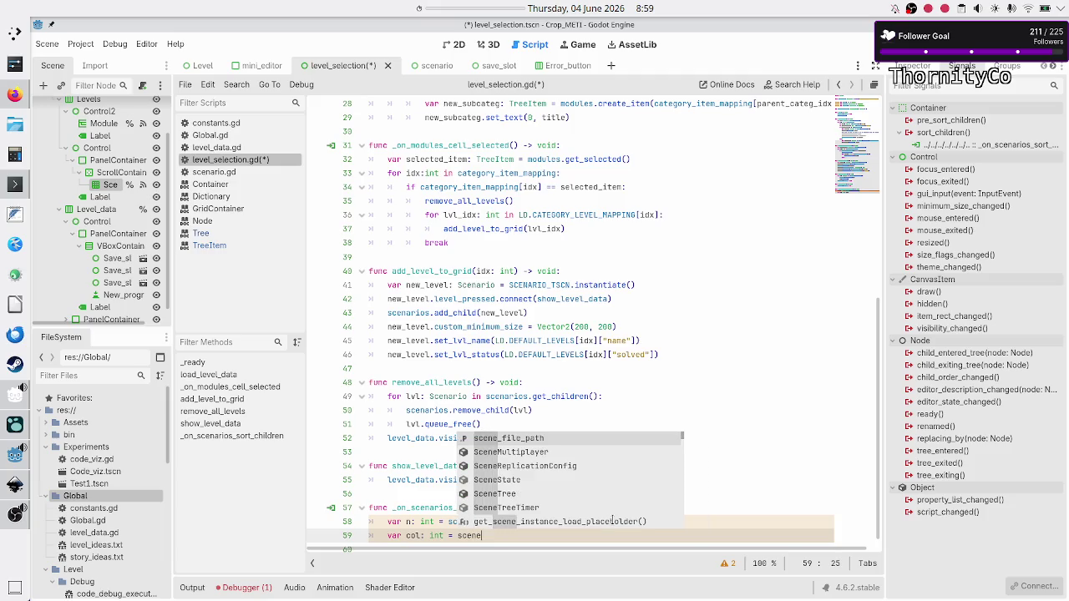
{"action": "key", "text": "Return"}
{"action": "type", "text": ".g"}
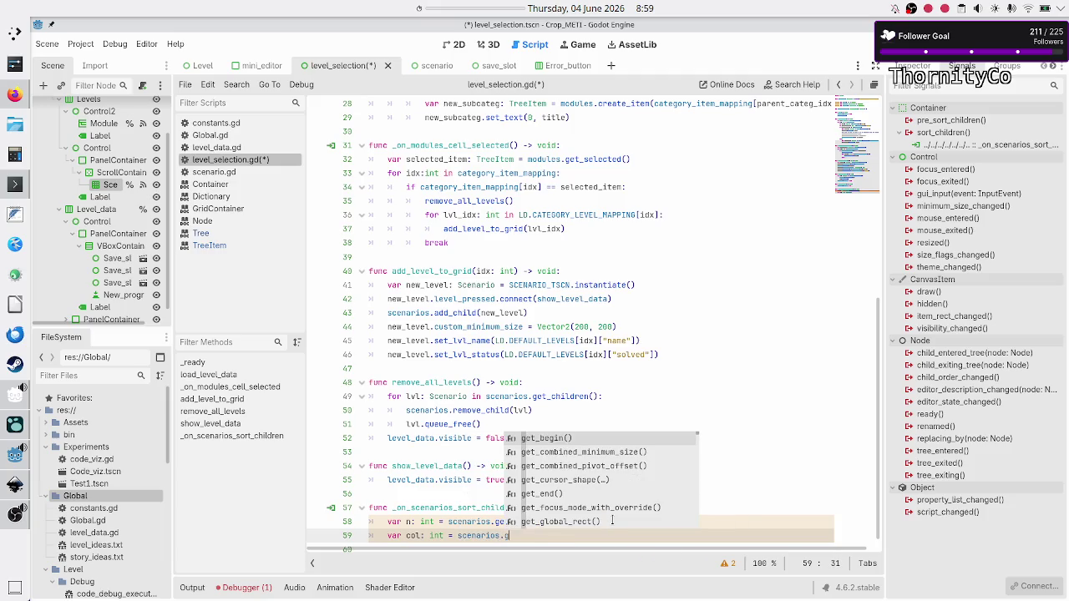
{"action": "type", "text": "et_col"}
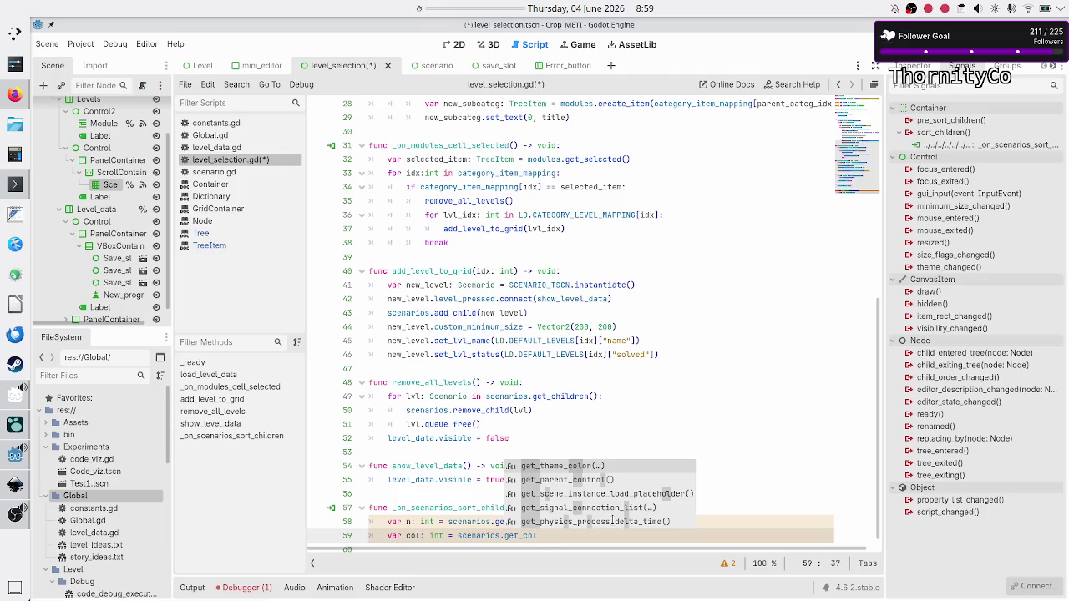
{"action": "key", "text": "BackSpace"}
{"action": "key", "text": "BackSpace"}
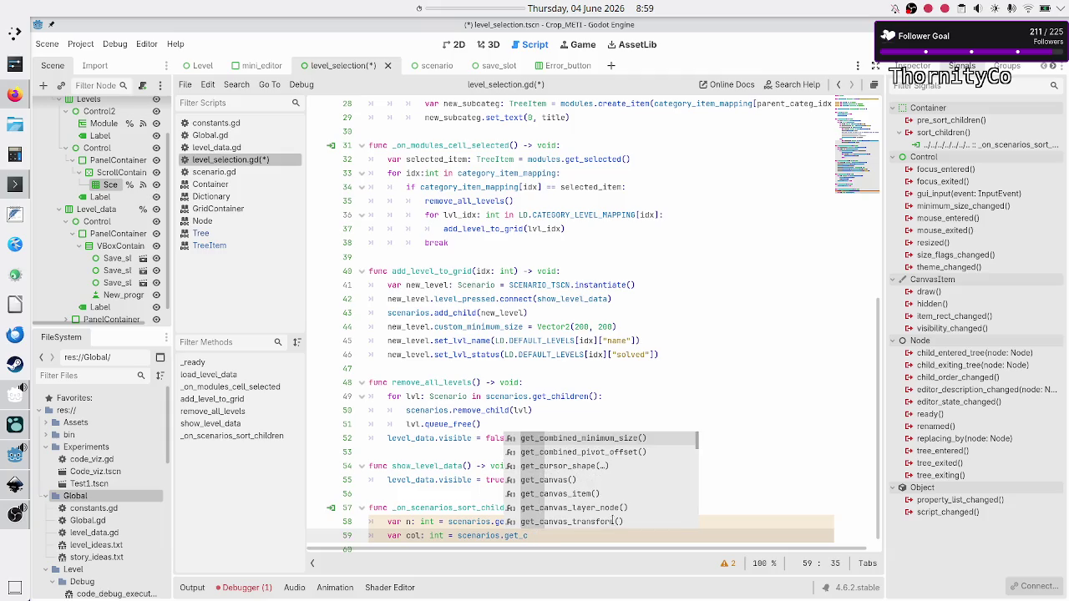
{"action": "key", "text": "BackSpace"}
{"action": "key", "text": "BackSpace"}
{"action": "key", "text": "BackSpace"}
{"action": "type", "text": "colu"}
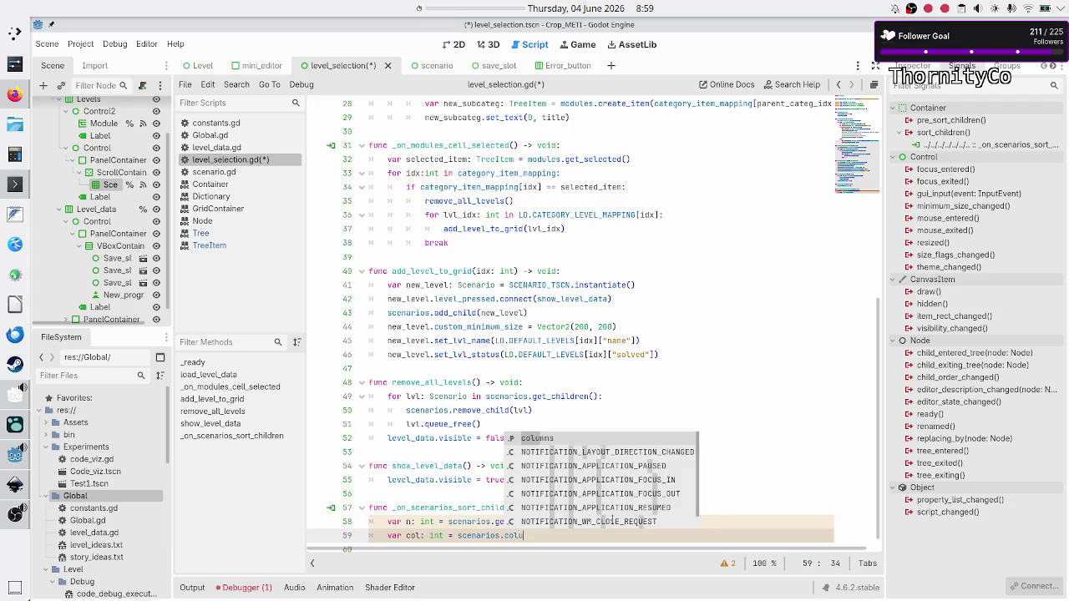
{"action": "key", "text": "Return"}
{"action": "key", "text": "Return"}
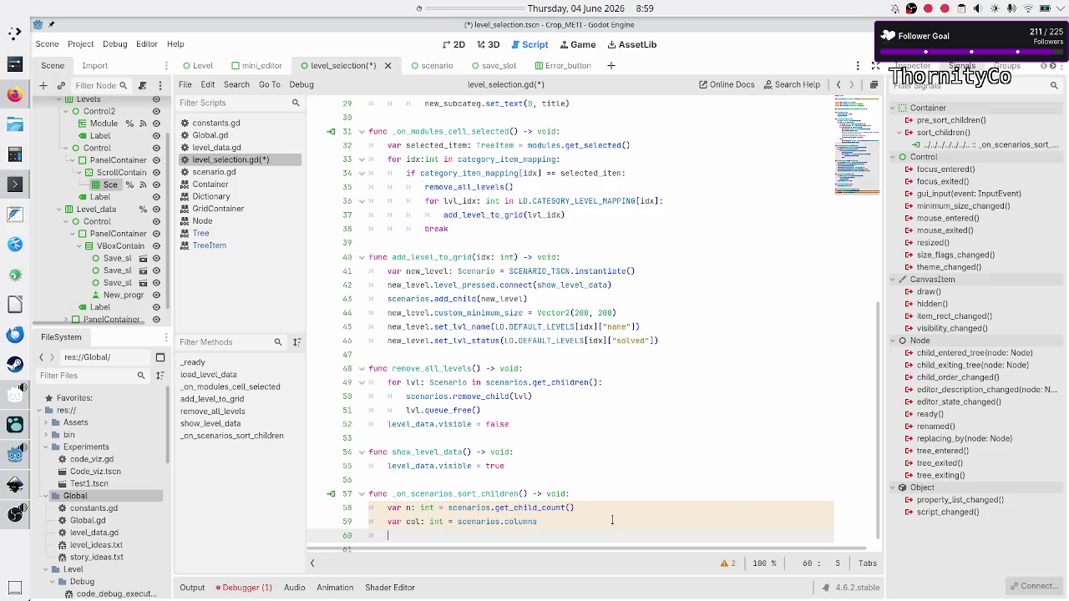
Step: Add the line 'var rows: int = n/col' and check the division expression
{"action": "type", "text": "var rows: "}
{"action": "type", "text": "int "}
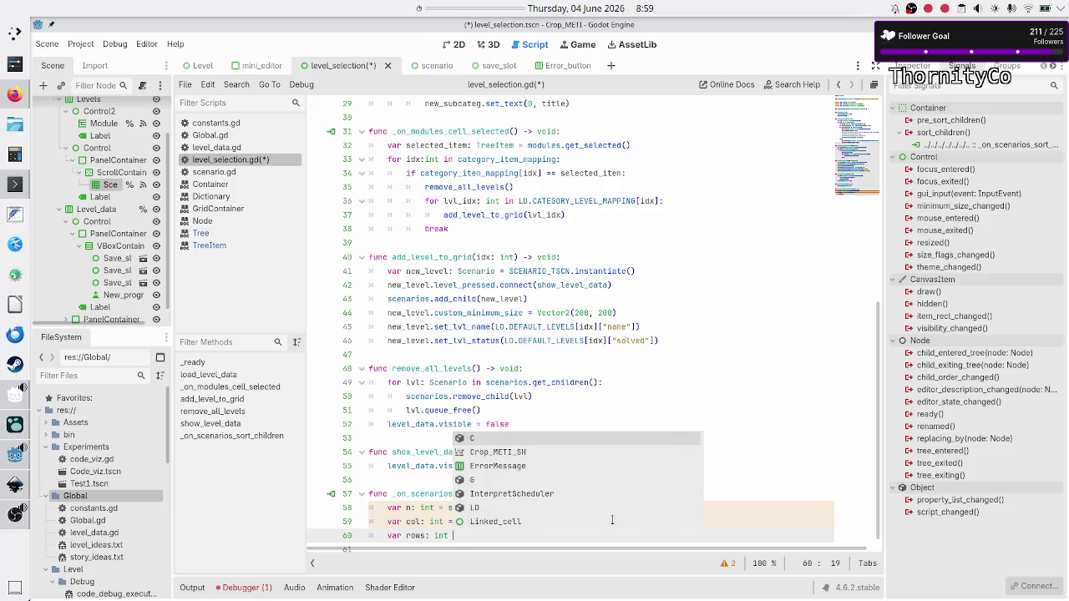
{"action": "type", "text": "= "}
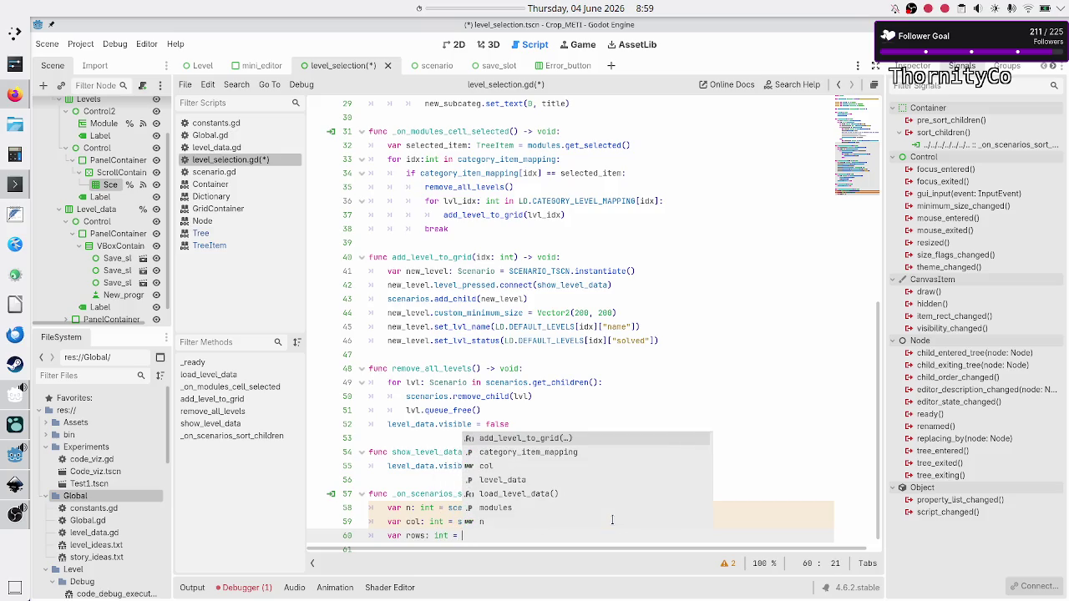
{"action": "type", "text": "n/"}
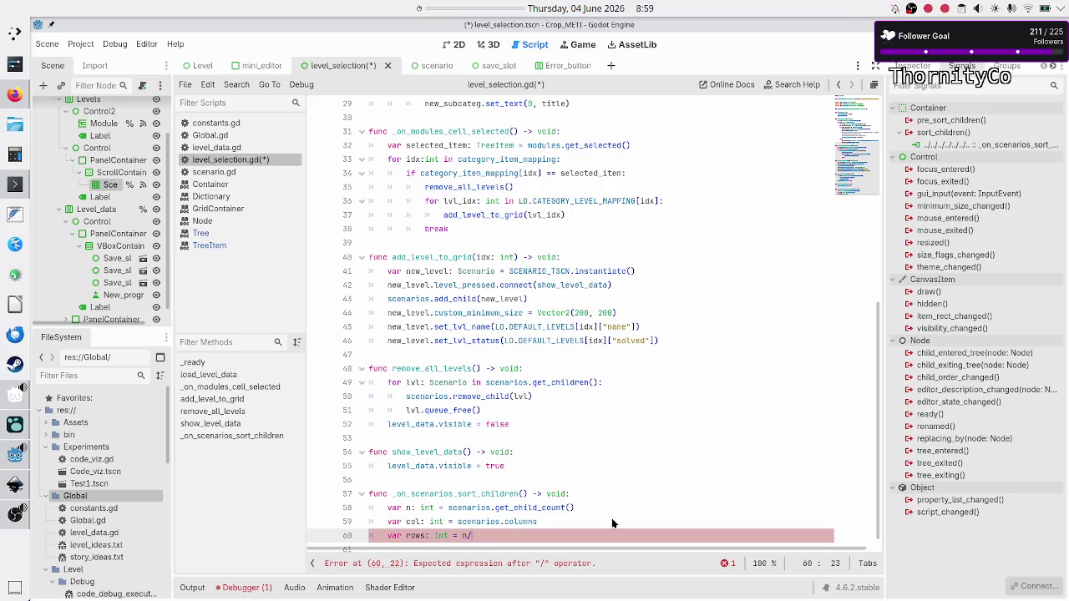
{"action": "type", "text": "col"}
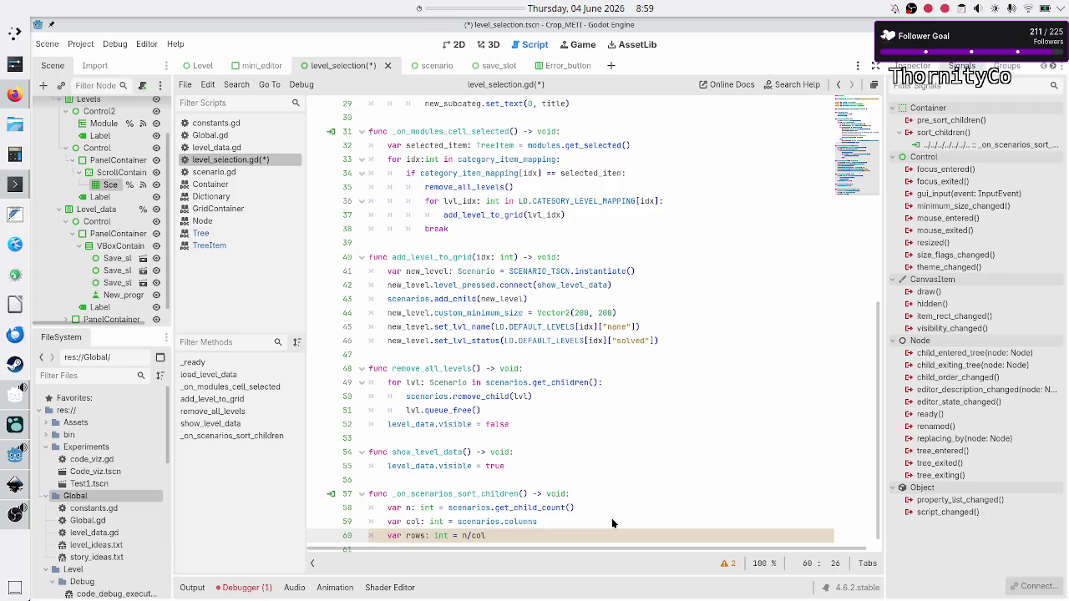
{"action": "key", "text": "Left"}
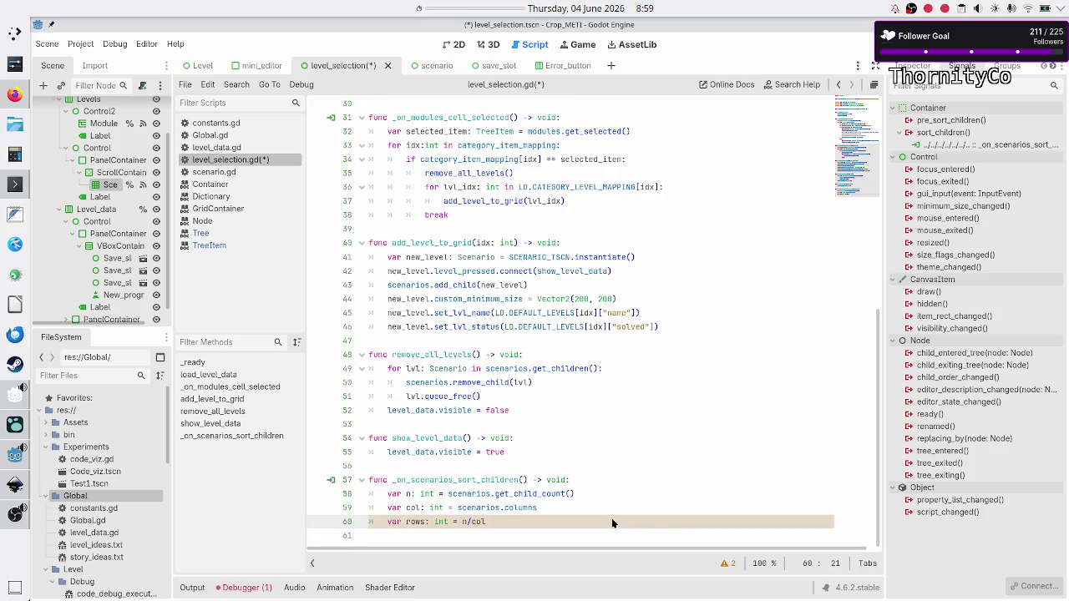
{"action": "key", "text": "Right"}
{"action": "key", "text": "Right"}
{"action": "key", "text": "Right"}
{"action": "key", "text": "shift+Right"}
{"action": "key", "text": "shift+Right"}
{"action": "key", "text": "Left"}
{"action": "key", "text": "Right"}
{"action": "key", "text": "Right"}
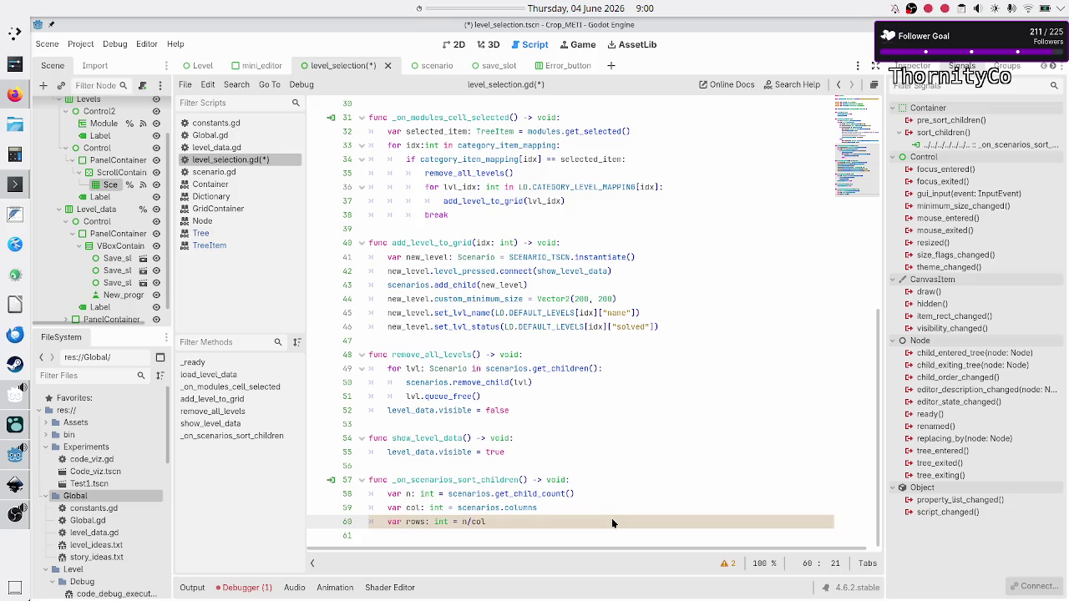
Step: On line 60, replace n in the rows expression with (n-1)
{"action": "key", "text": "End"}
{"action": "type", "text": "-1"}
{"action": "type", "text": "("}
{"action": "key", "text": "Right"}
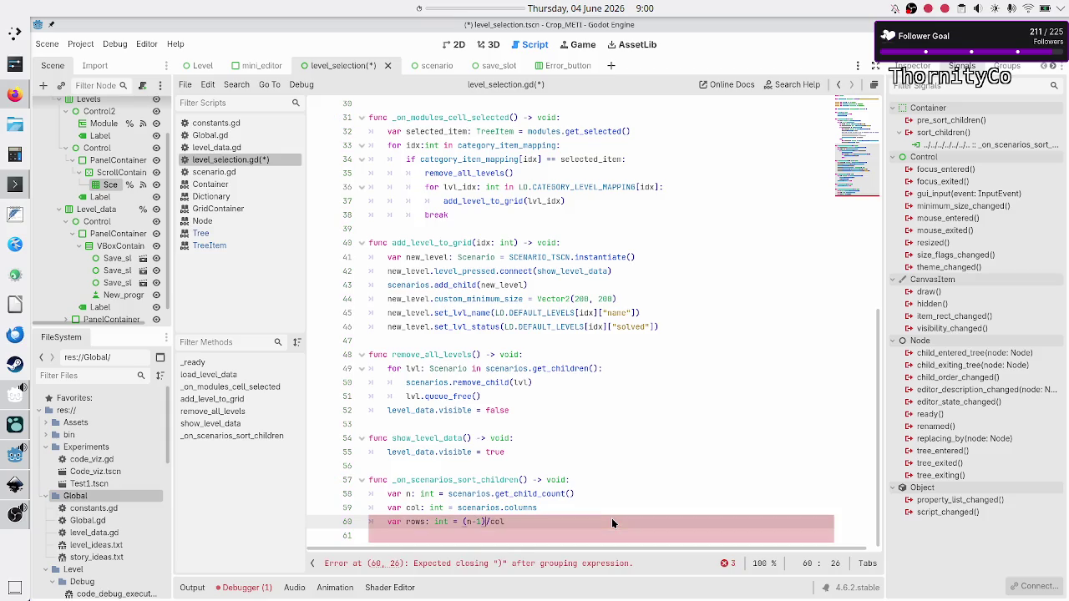
{"action": "type", "text": ")"}
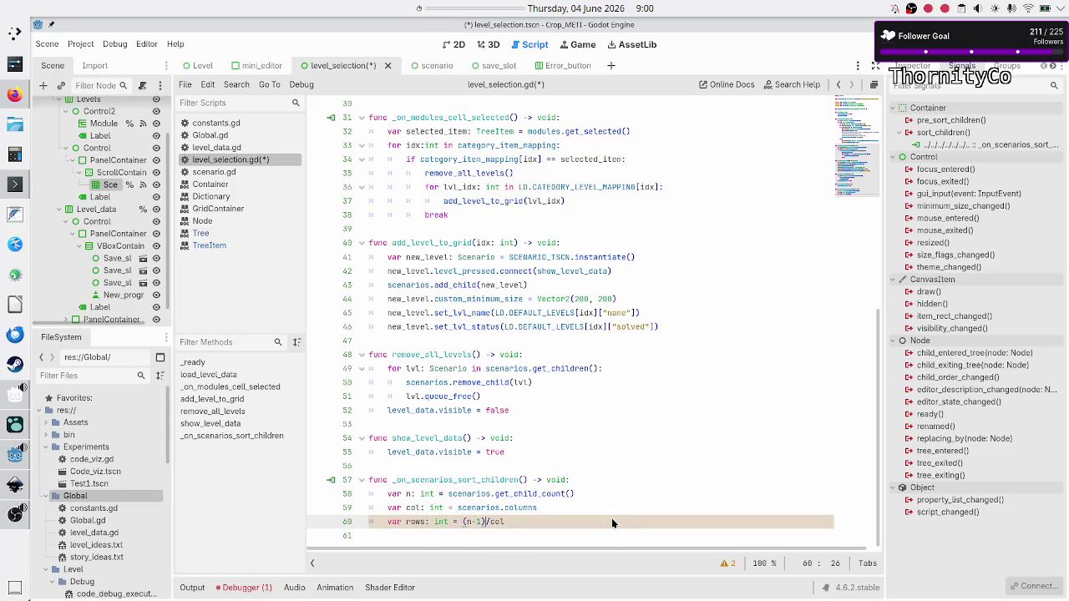
{"action": "key", "text": "Left"}
{"action": "key", "text": "shift+Right"}
{"action": "key", "text": "shift+Right"}
{"action": "key", "text": "shift+Right"}
{"action": "key", "text": "Left"}
{"action": "key", "text": "shift+Right"}
{"action": "key", "text": "Right"}
{"action": "key", "text": "Right"}
{"action": "key", "text": "Right"}
{"action": "key", "text": "Right"}
{"action": "key", "text": "shift+Right"}
{"action": "key", "text": "shift+Right"}
{"action": "key", "text": "shift+Right"}
{"action": "key", "text": "shift+Left"}
{"action": "key", "text": "shift+Left"}
{"action": "key", "text": "shift+Right"}
{"action": "key", "text": "shift+Right"}
{"action": "key", "text": "shift+Right"}
{"action": "key", "text": "shift+Right"}
{"action": "key", "text": "shift+Right"}
{"action": "key", "text": "shift+Right"}
{"action": "key", "text": "shift+Right"}
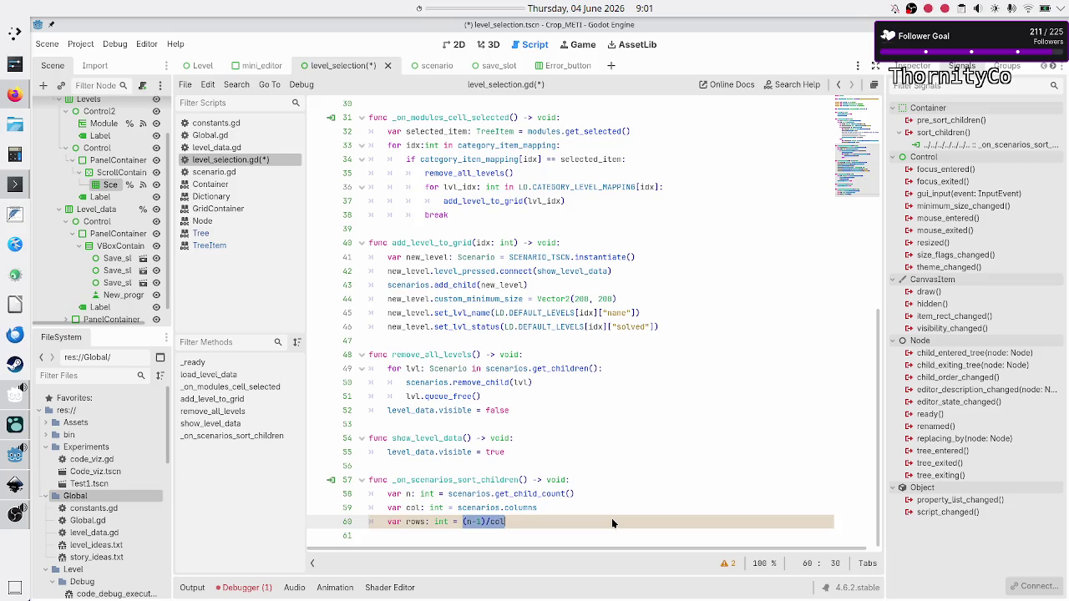
{"action": "key", "text": "Left"}
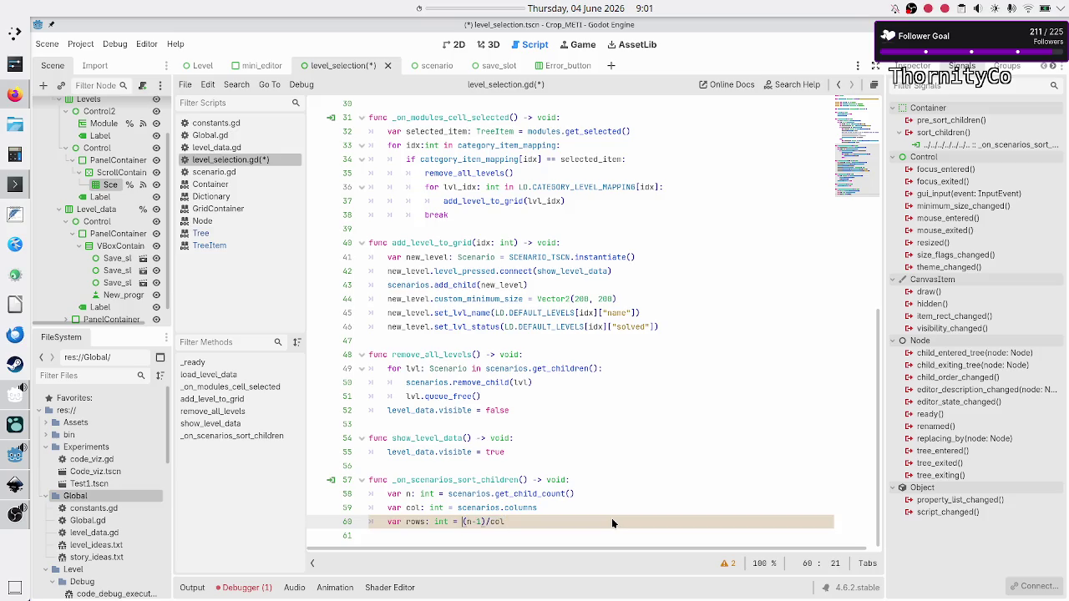
{"action": "key", "text": "shift+Right"}
{"action": "key", "text": "shift+Right"}
{"action": "key", "text": "shift+Right"}
{"action": "key", "text": "Right"}
{"action": "key", "text": "Right"}
{"action": "key", "text": "Right"}
{"action": "key", "text": "shift+Right"}
{"action": "key", "text": "shift+Right"}
{"action": "key", "text": "Right"}
{"action": "key", "text": "Left"}
Step: Wrap (n - 1) / col in parentheses, append + 1, and space the operators
{"action": "type", "text": "("}
{"action": "key", "text": "Right"}
{"action": "key", "text": "End"}
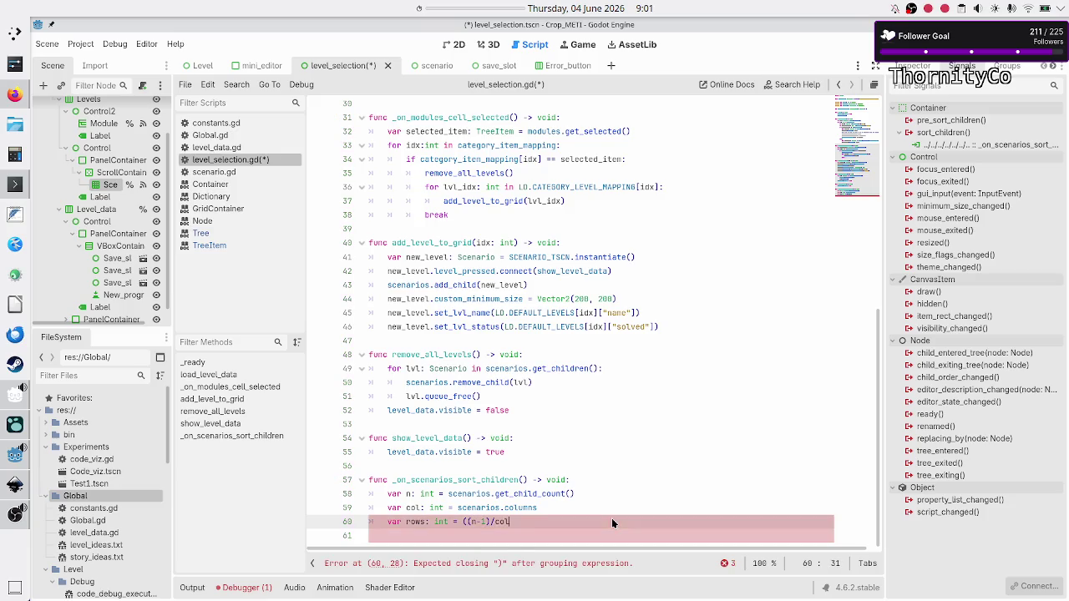
{"action": "type", "text": ")"}
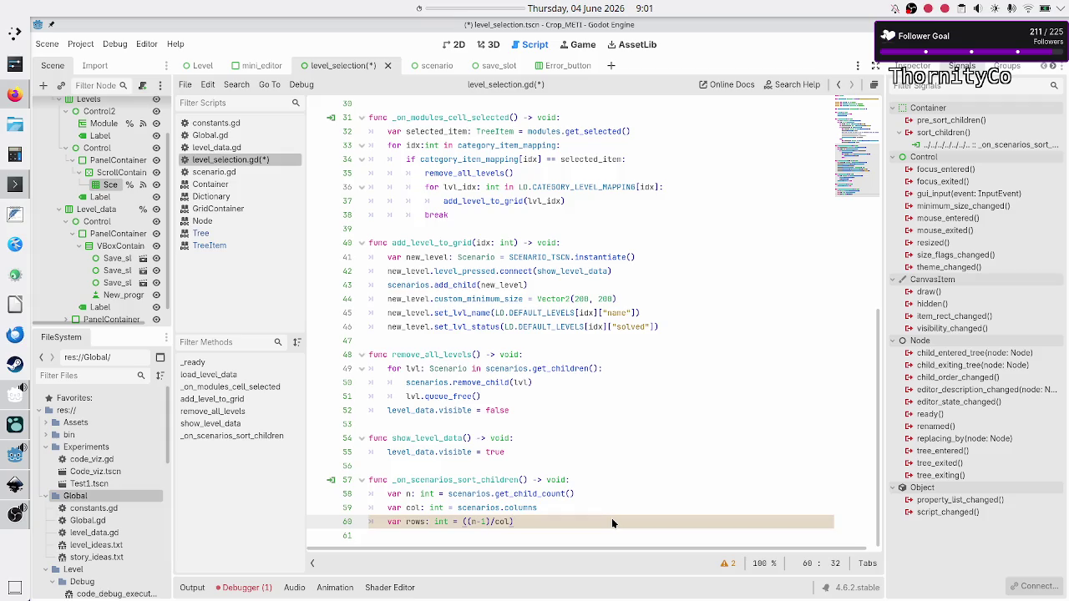
{"action": "type", "text": " + 1"}
{"action": "key", "text": "Left"}
{"action": "key", "text": "Left"}
{"action": "key", "text": "Left"}
{"action": "key", "text": "BackSpace"}
{"action": "key", "text": "BackSpace"}
{"action": "type", "text": "- 1"}
{"action": "key", "text": "Left"}
{"action": "key", "text": "Right"}
{"action": "key", "text": "Right"}
{"action": "key", "text": "Right"}
{"action": "key", "text": "Right"}
{"action": "key", "text": "Right"}
{"action": "left_click", "coordinate": [800, 87]}
{"action": "type", "text": "grd"}
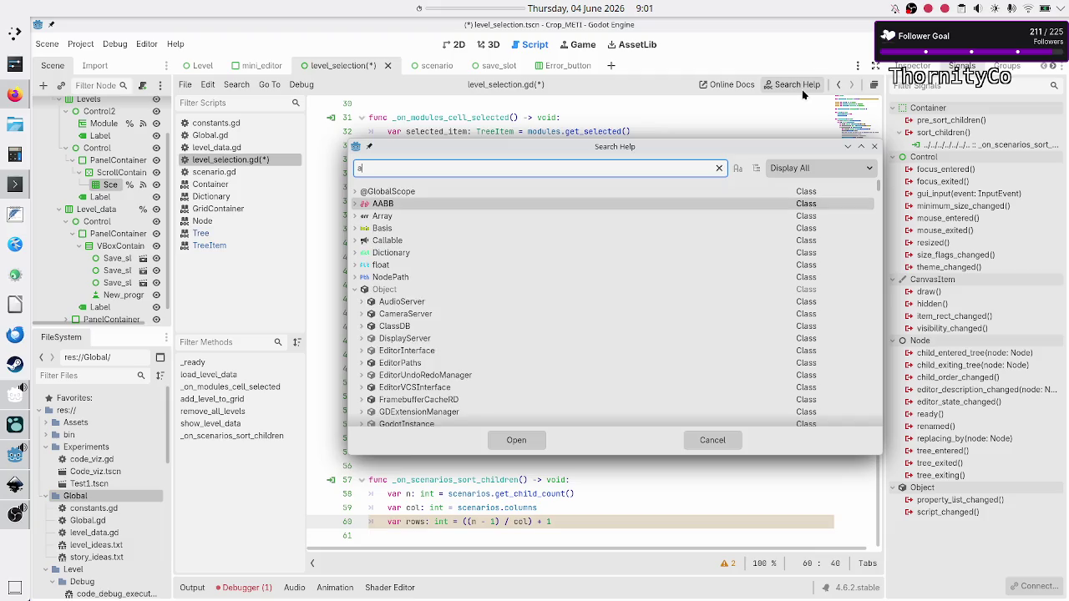
{"action": "key", "text": "BackSpace"}
{"action": "type", "text": "idco"}
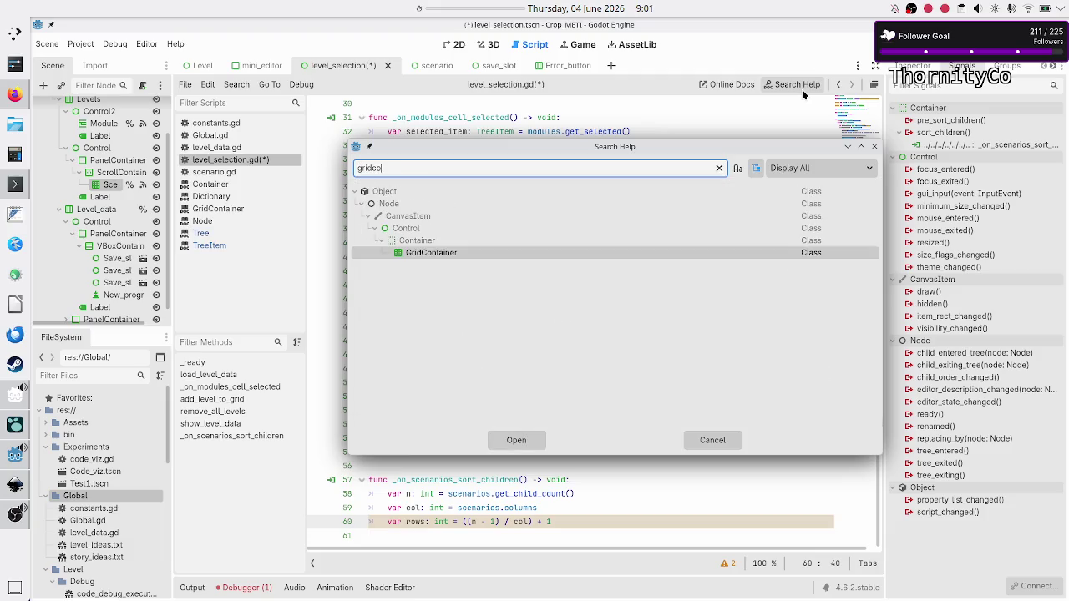
{"action": "key", "text": "Return"}
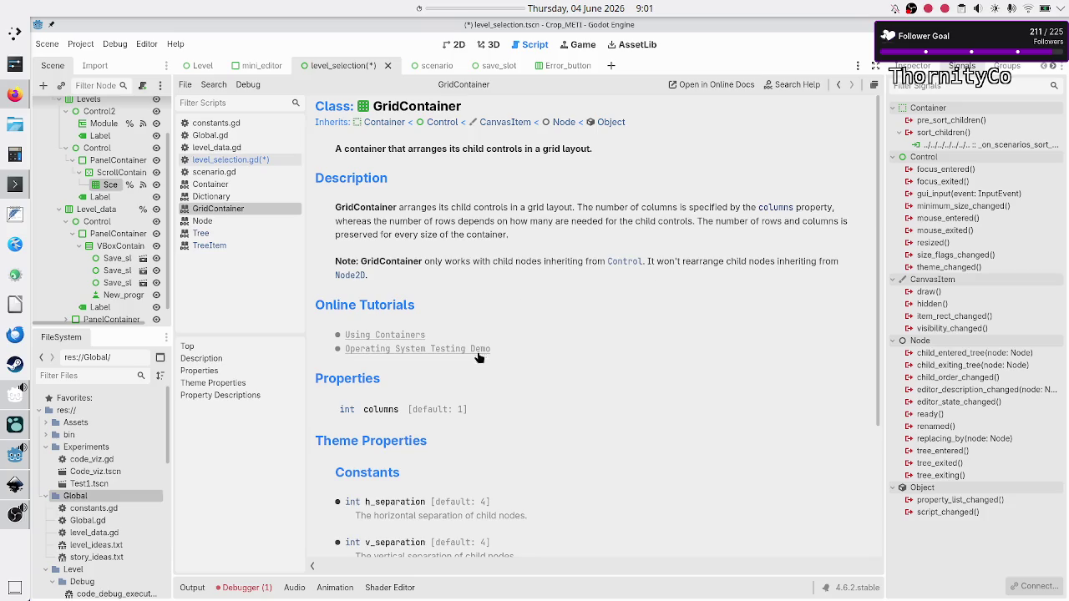
{"action": "scroll", "coordinate": [478, 367], "scroll_direction": "down", "scroll_amount": 5}
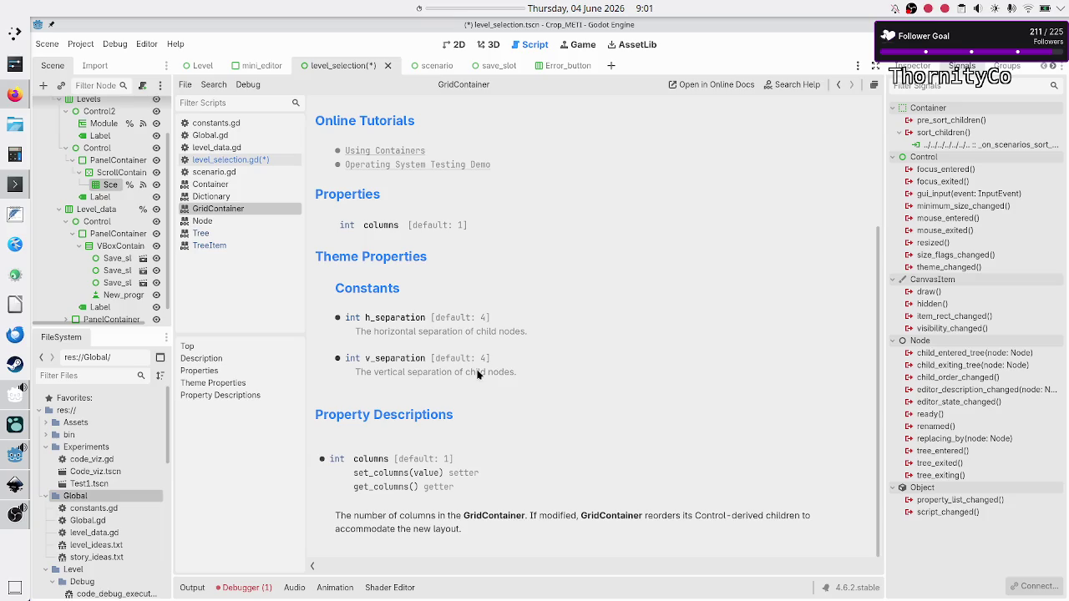
{"action": "scroll", "coordinate": [477, 374], "scroll_direction": "up", "scroll_amount": 5}
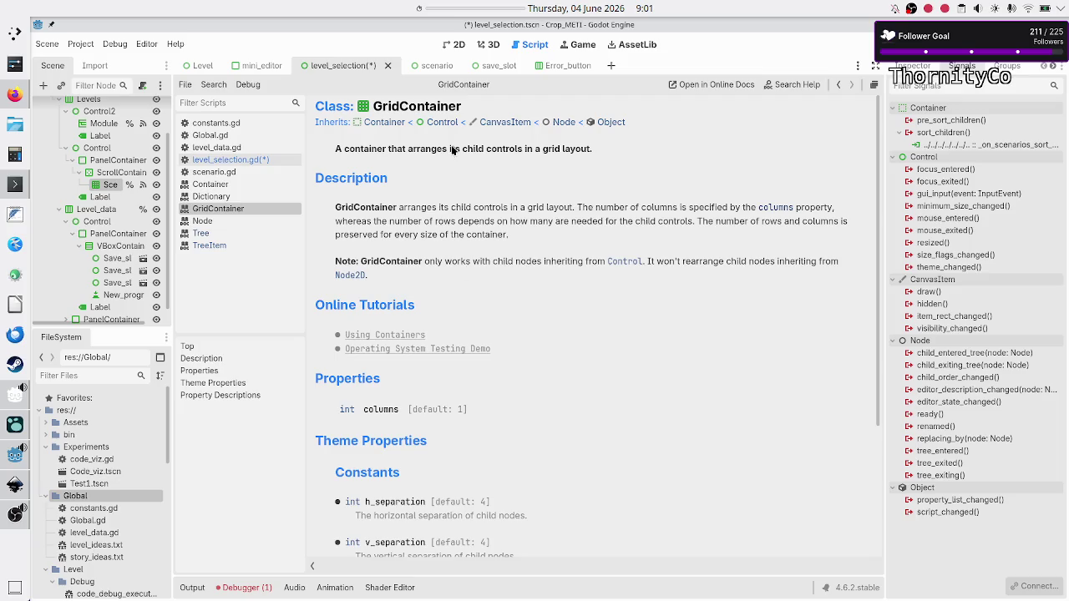
{"action": "left_click", "coordinate": [384, 126]}
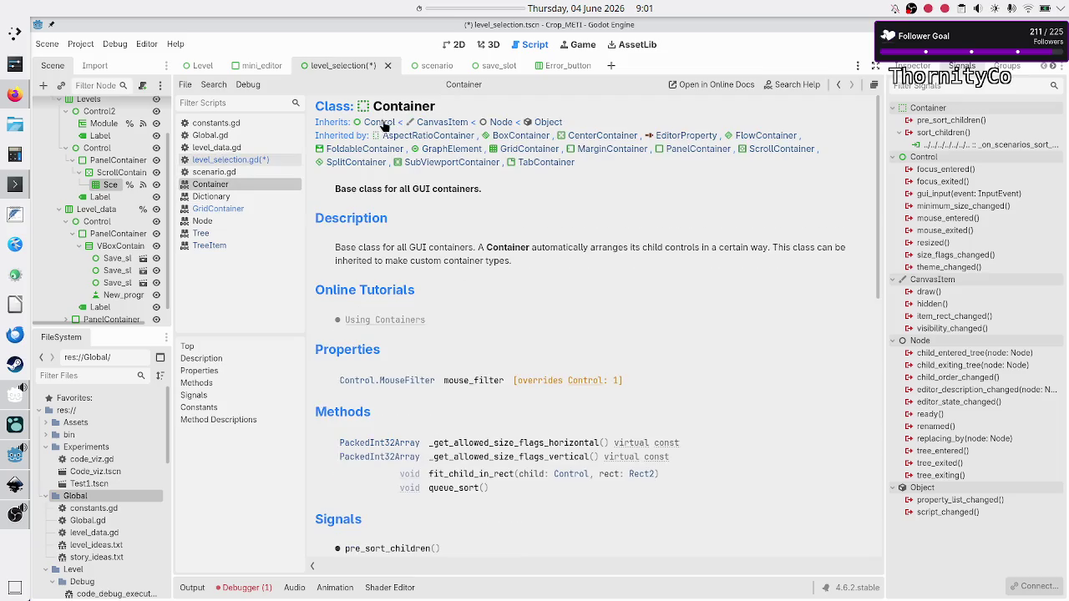
{"action": "scroll", "coordinate": [512, 462], "scroll_direction": "down", "scroll_amount": 4}
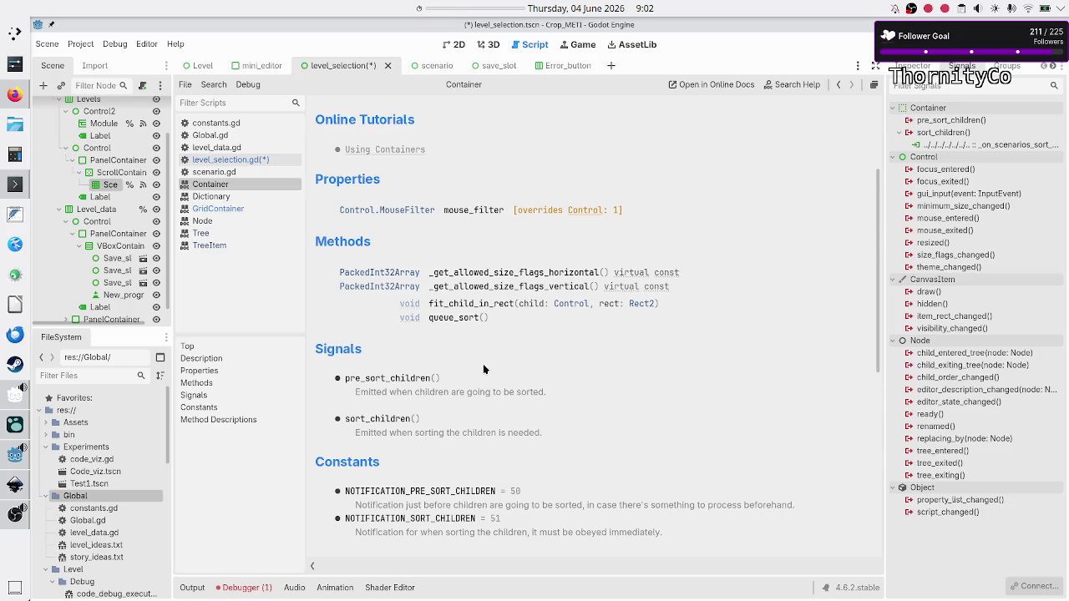
{"action": "scroll", "coordinate": [483, 369], "scroll_direction": "up", "scroll_amount": 3}
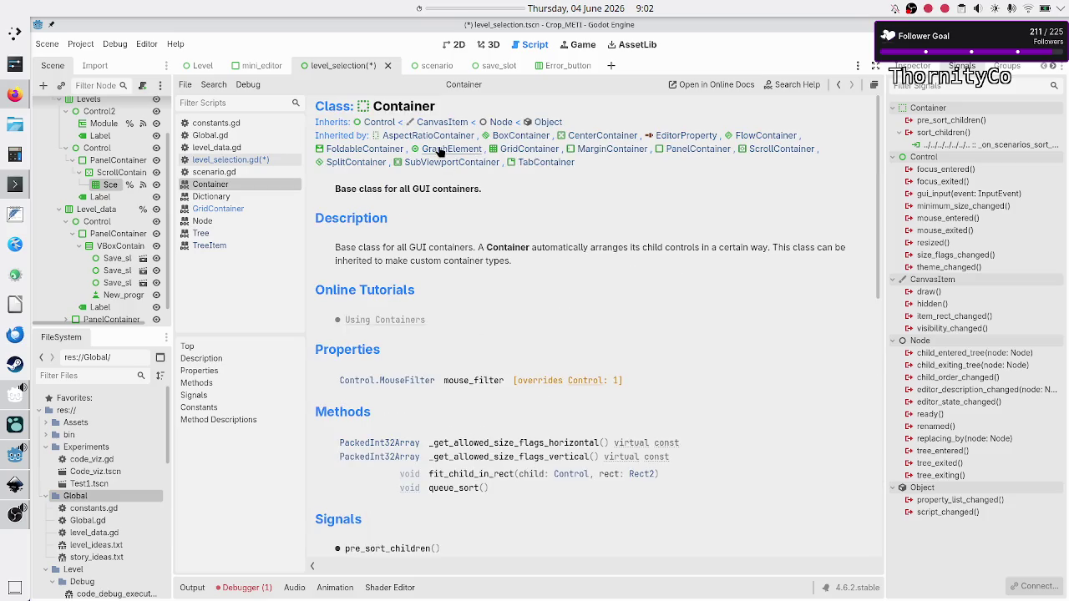
{"action": "left_click", "coordinate": [250, 160]}
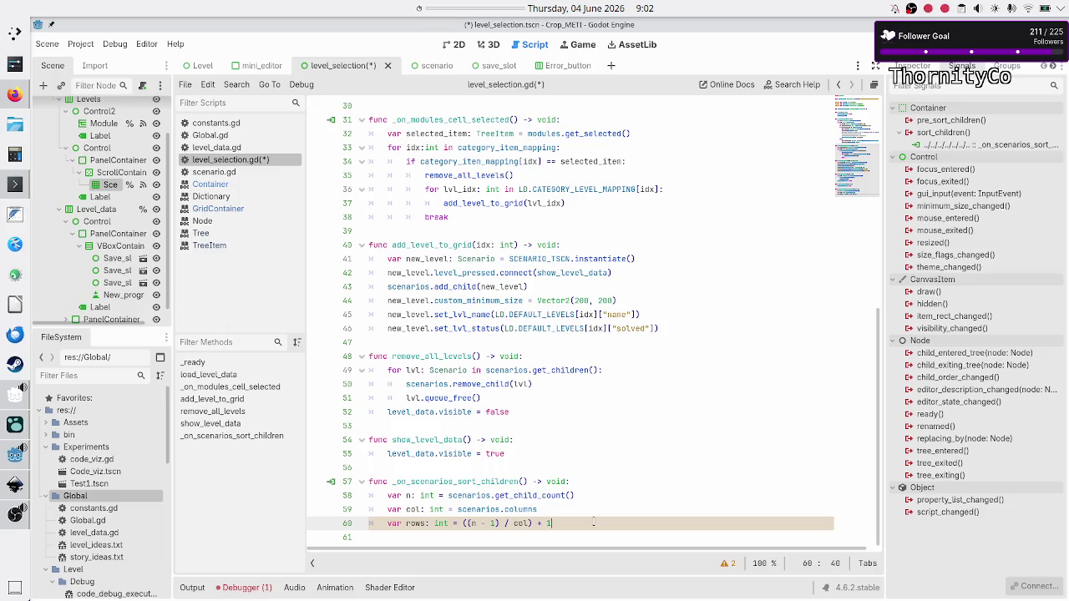
Step: Start line 61 with 'var sep: int = scenarios.get_se', then switch to the 2D scene view
{"action": "key", "text": "Return"}
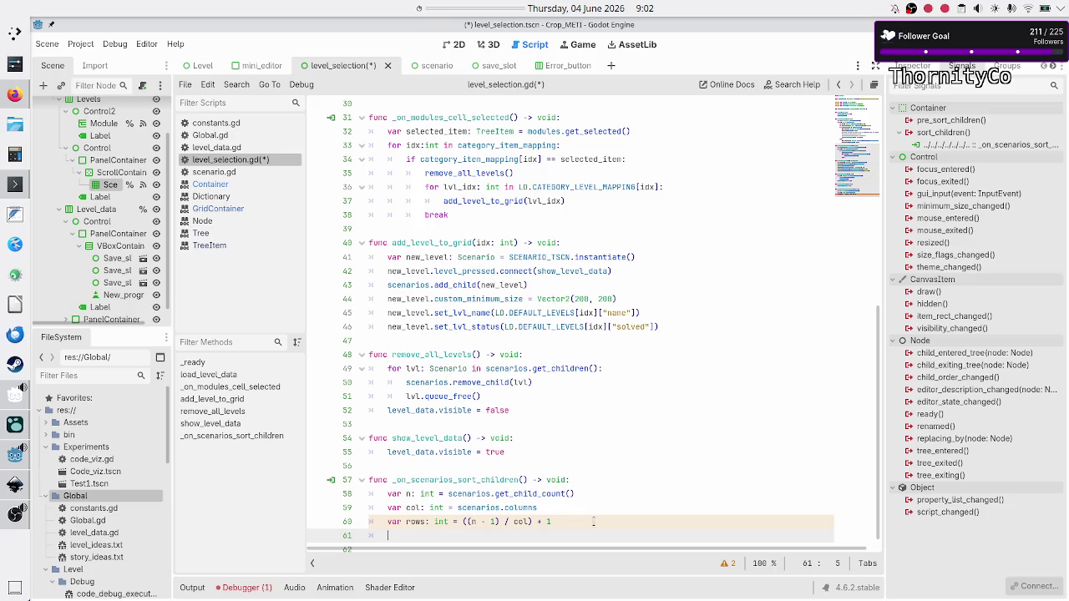
{"action": "type", "text": "var "}
{"action": "type", "text": "sep: "}
{"action": "type", "text": "int = "}
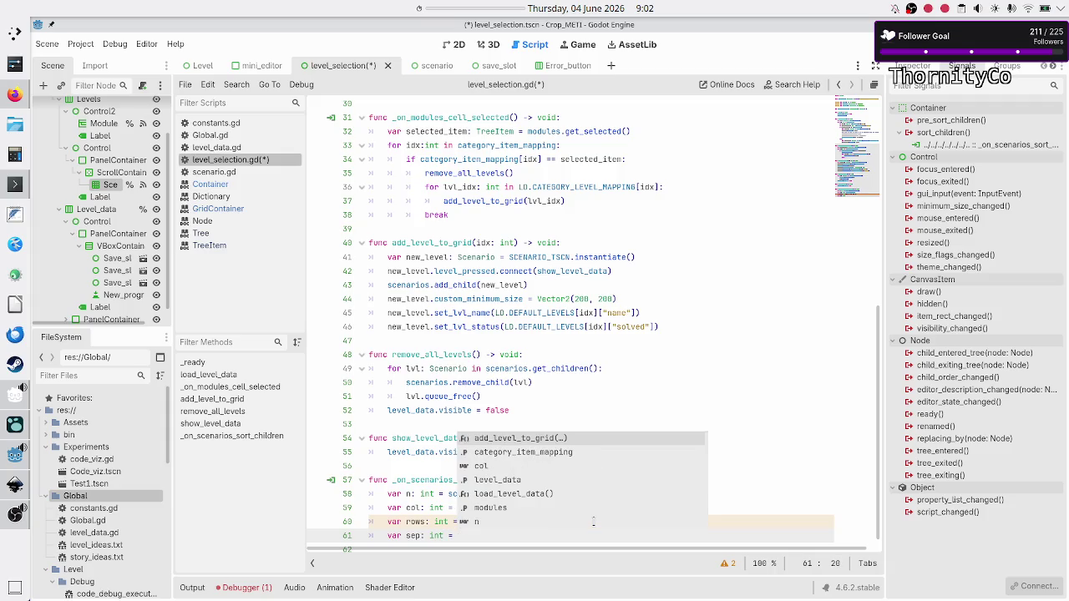
{"action": "type", "text": "scenarios"}
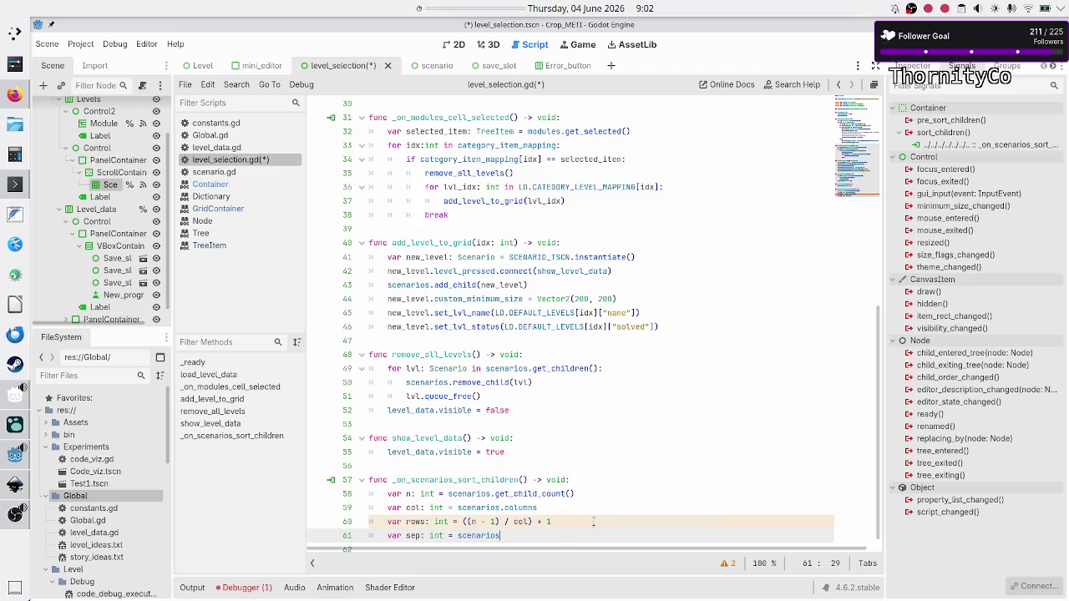
{"action": "type", "text": ".get_se"}
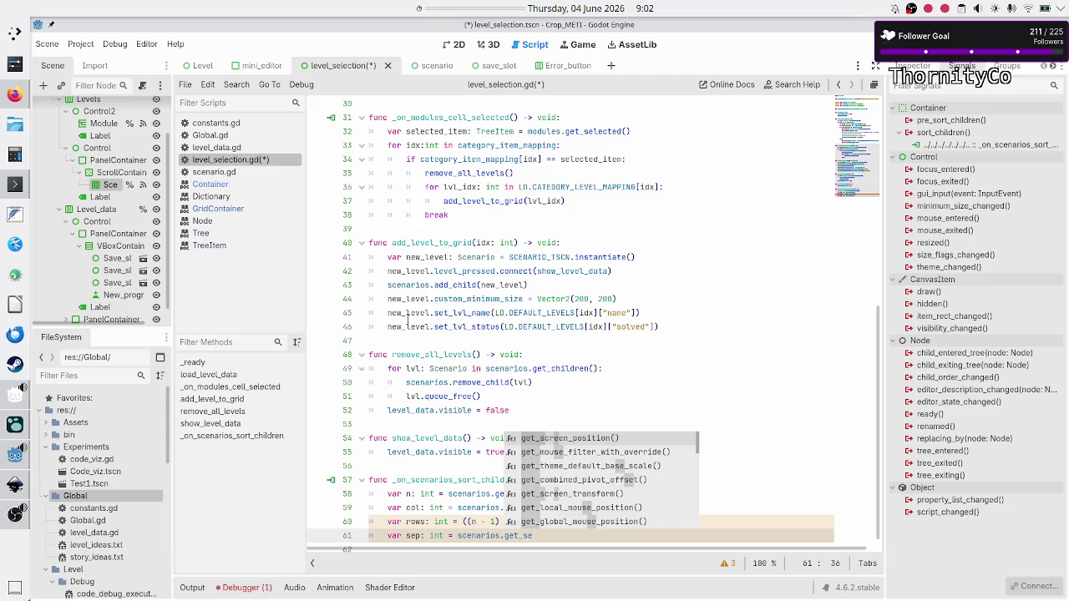
{"action": "left_click", "coordinate": [453, 40]}
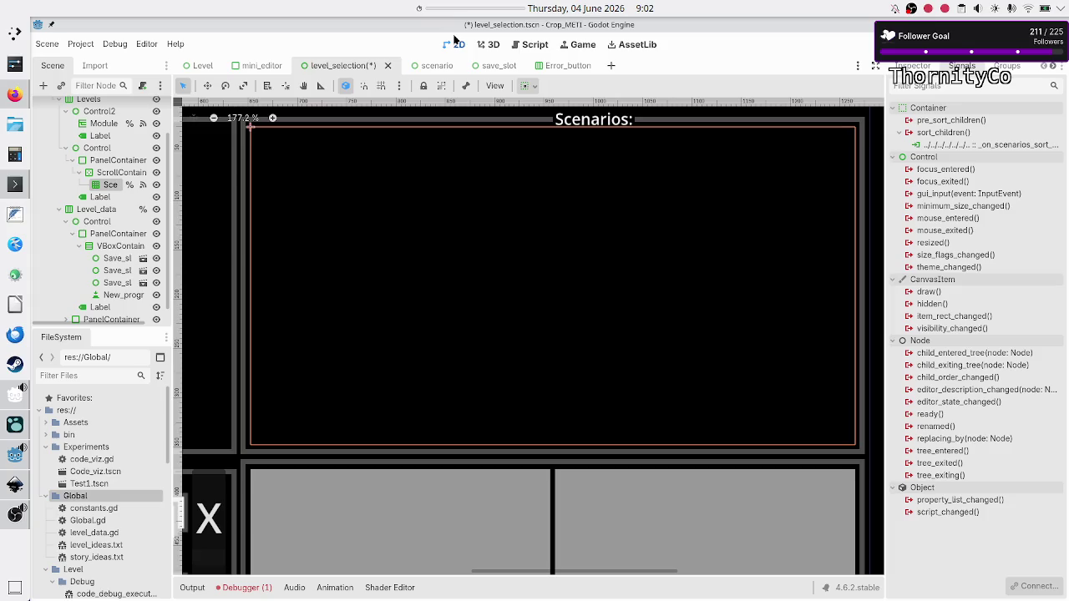
Step: Override the Scenarios grid's H and V Separation theme constants to 5, then return to level_selection.gd
{"action": "left_click", "coordinate": [105, 174]}
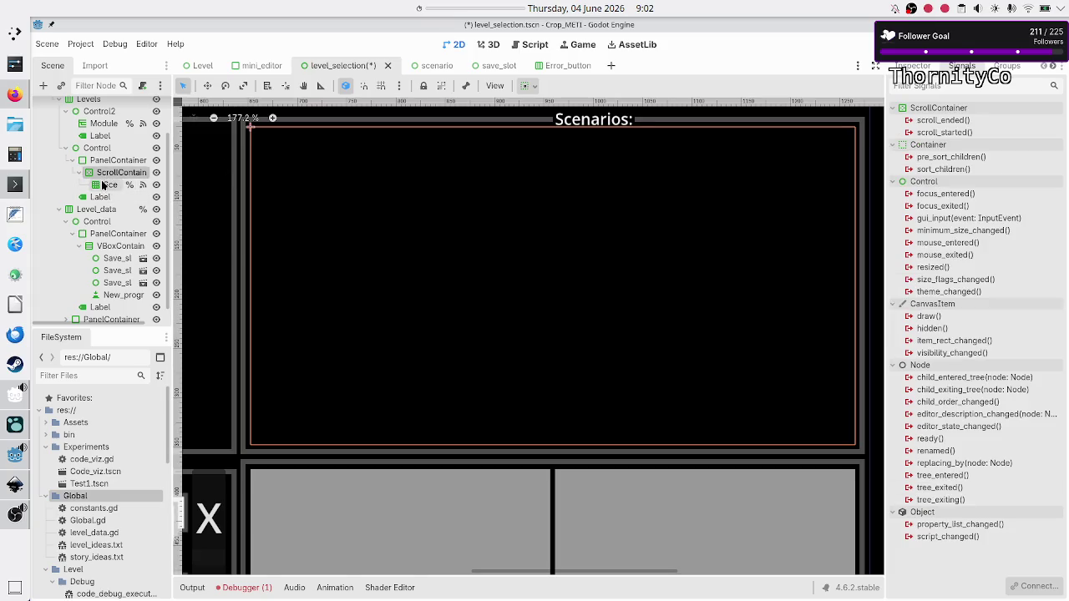
{"action": "left_click", "coordinate": [109, 184]}
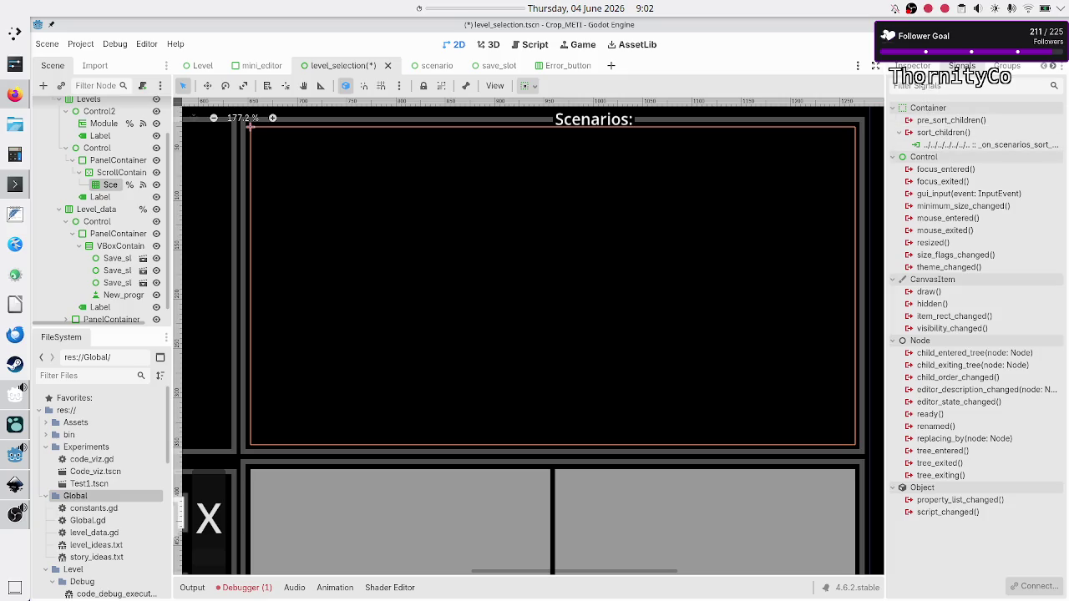
{"action": "left_click", "coordinate": [913, 65]}
{"action": "scroll", "coordinate": [934, 318], "scroll_direction": "down", "scroll_amount": 4}
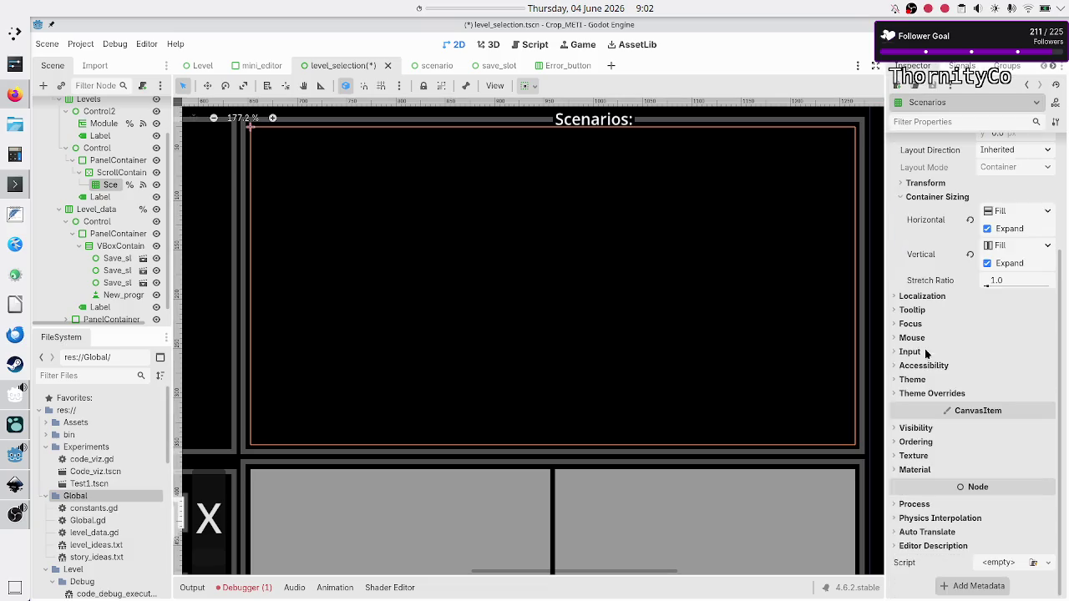
{"action": "left_click", "coordinate": [928, 394]}
{"action": "left_click", "coordinate": [927, 407]}
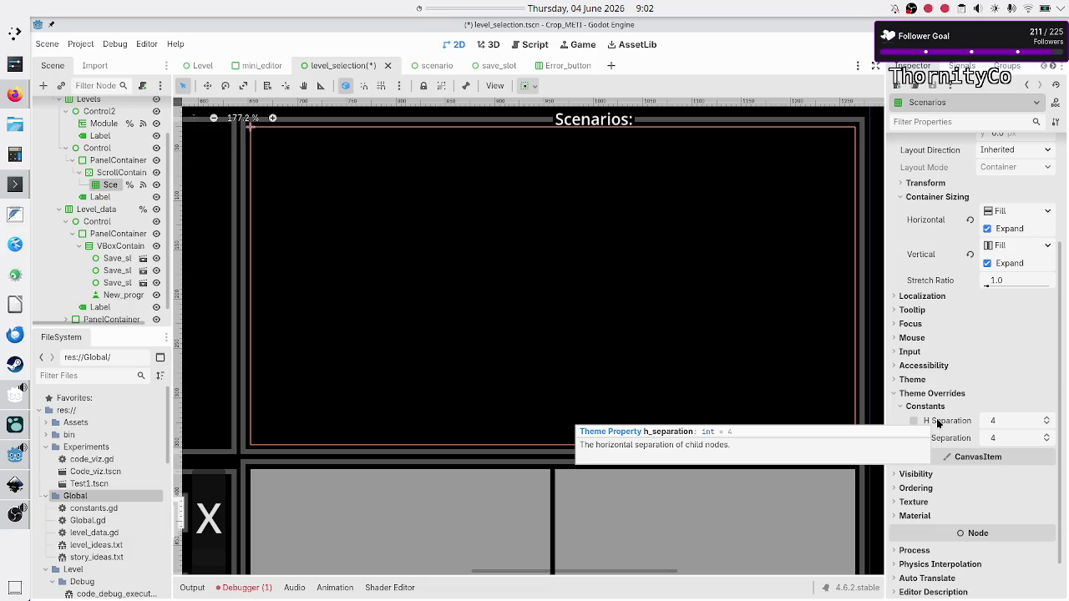
{"action": "left_click", "coordinate": [1014, 422]}
{"action": "type", "text": "5"}
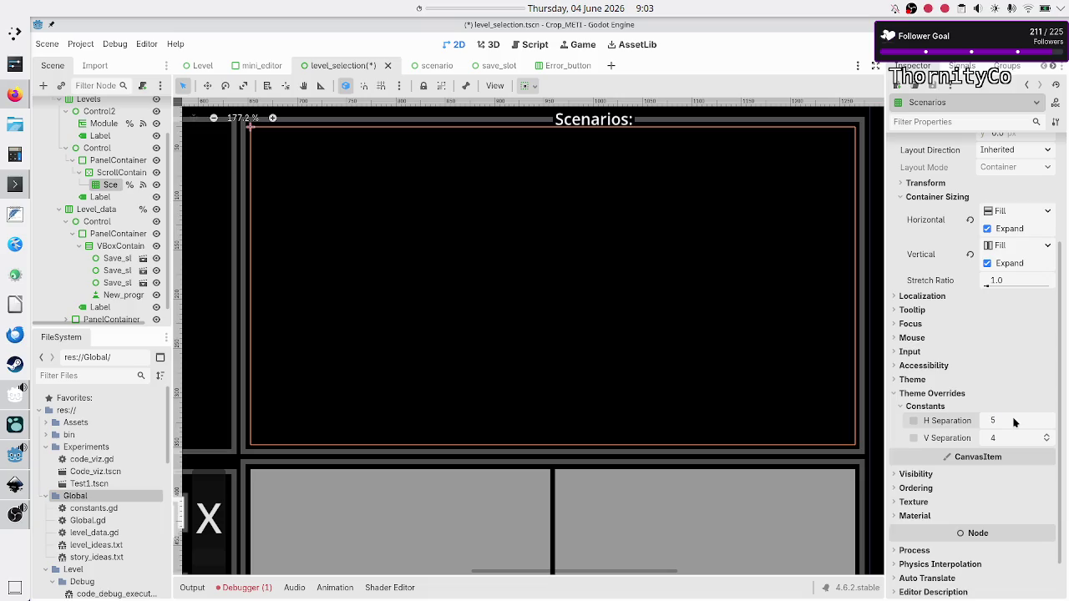
{"action": "key", "text": "Return"}
{"action": "type", "text": "5"}
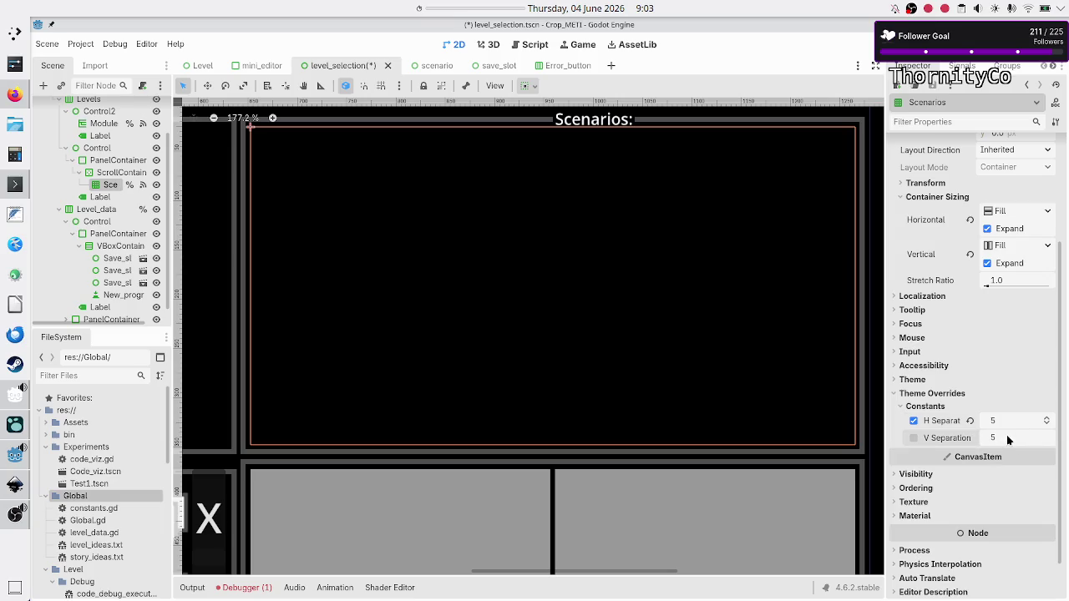
{"action": "scroll", "coordinate": [1007, 434], "scroll_direction": "up", "scroll_amount": 1}
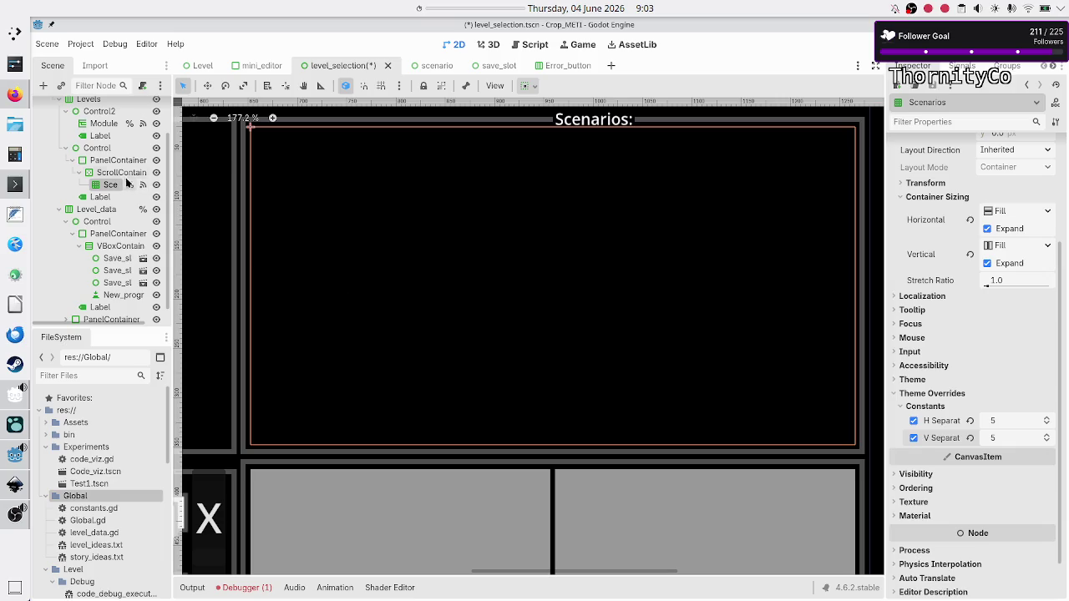
{"action": "scroll", "coordinate": [141, 117], "scroll_direction": "up", "scroll_amount": 2}
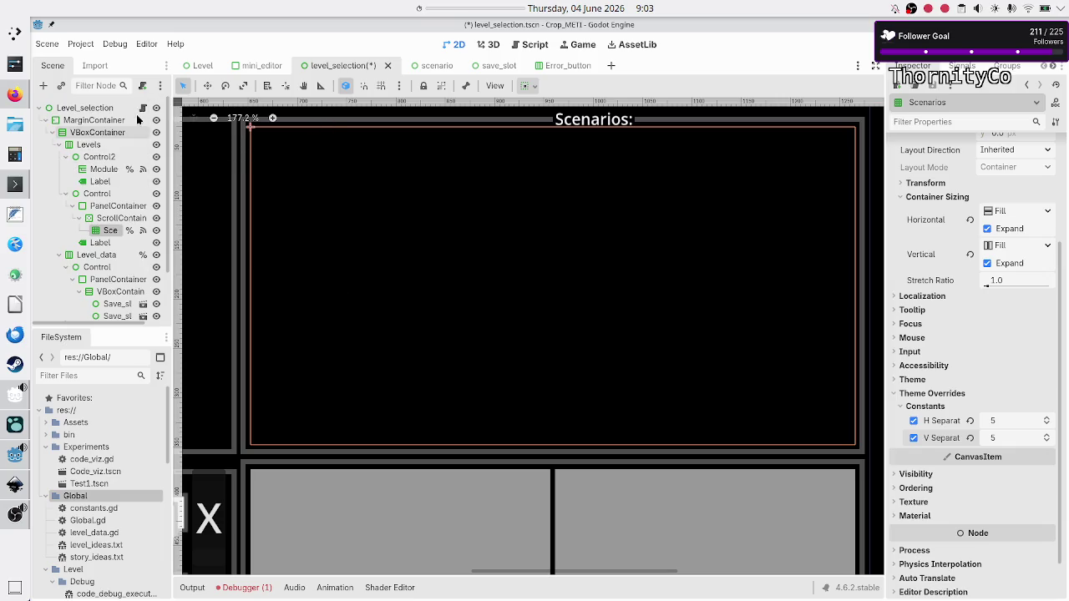
{"action": "left_click", "coordinate": [142, 109]}
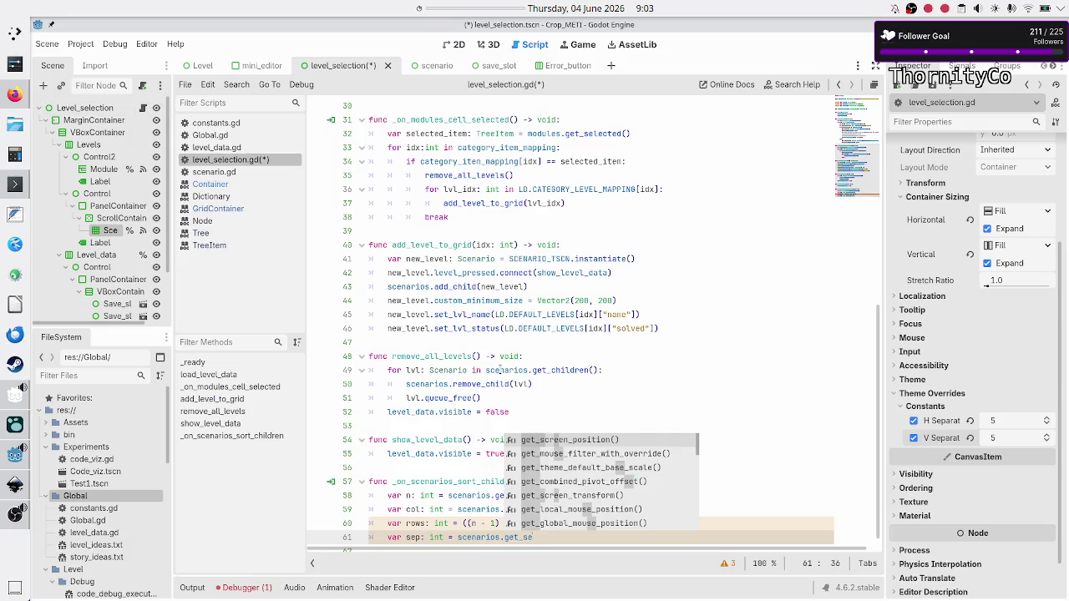
Step: Complete line 61 as scenarios.get_theme_constant("h_separation") using autocomplete
{"action": "key", "text": "BackSpace"}
{"action": "key", "text": "BackSpace"}
{"action": "type", "text": "h"}
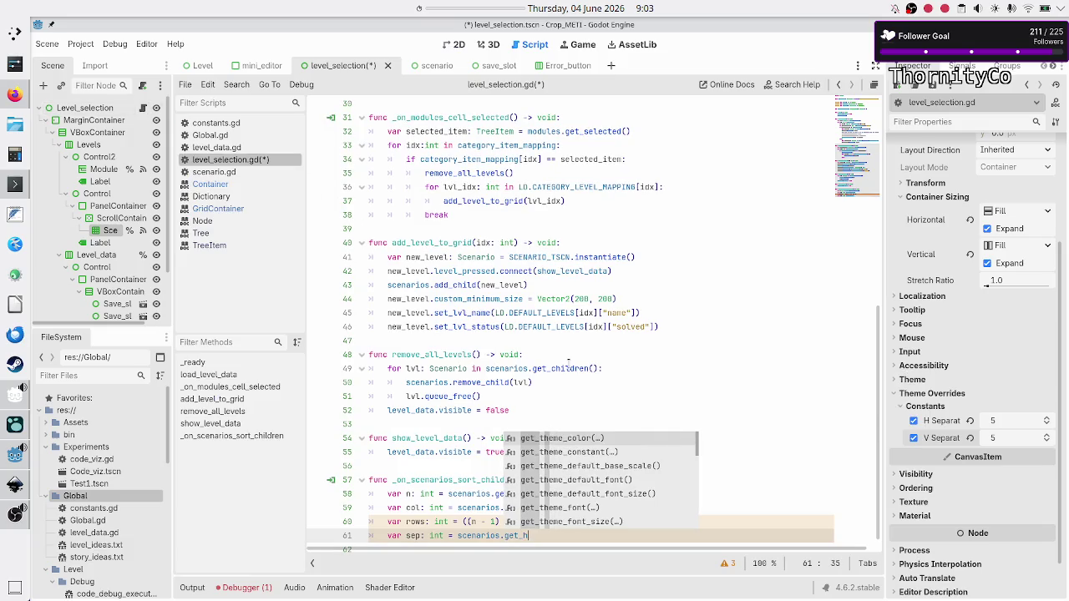
{"action": "type", "text": "se"}
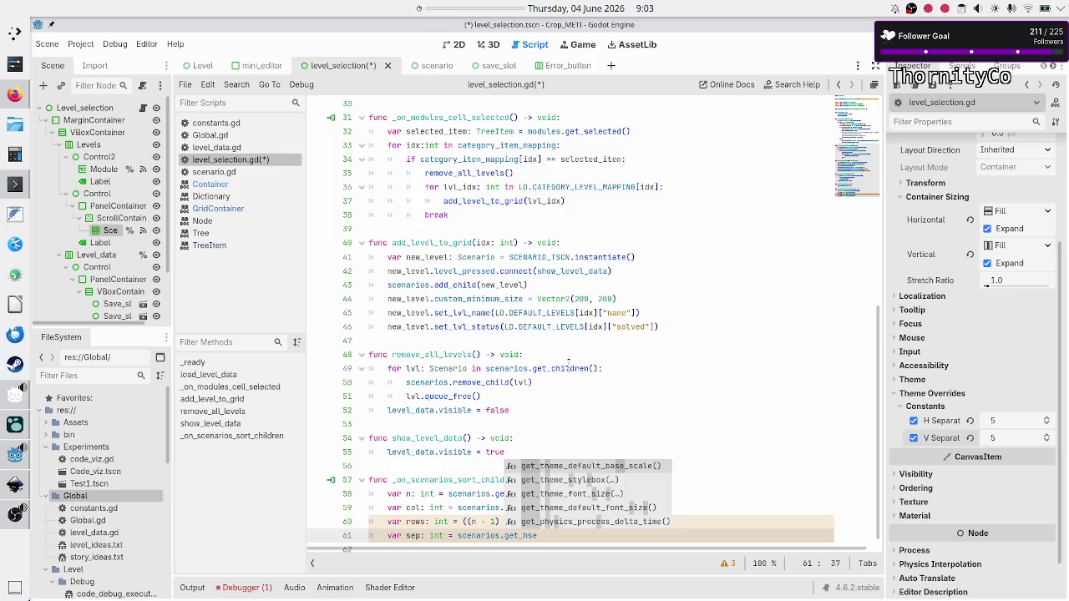
{"action": "type", "text": "p"}
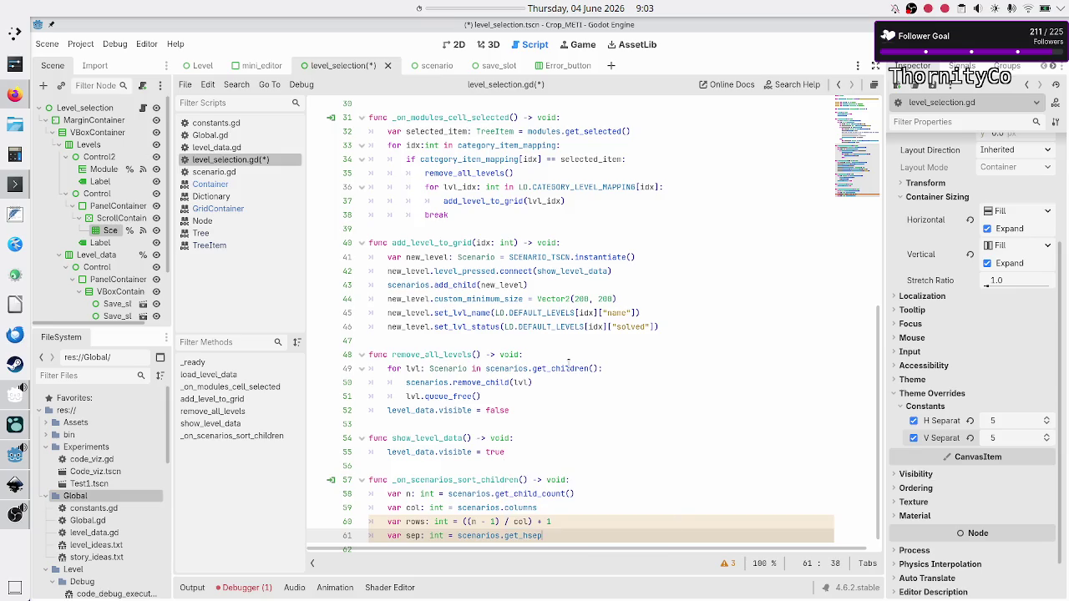
{"action": "key", "text": "BackSpace"}
{"action": "key", "text": "BackSpace"}
{"action": "key", "text": "BackSpace"}
{"action": "type", "text": "hse"}
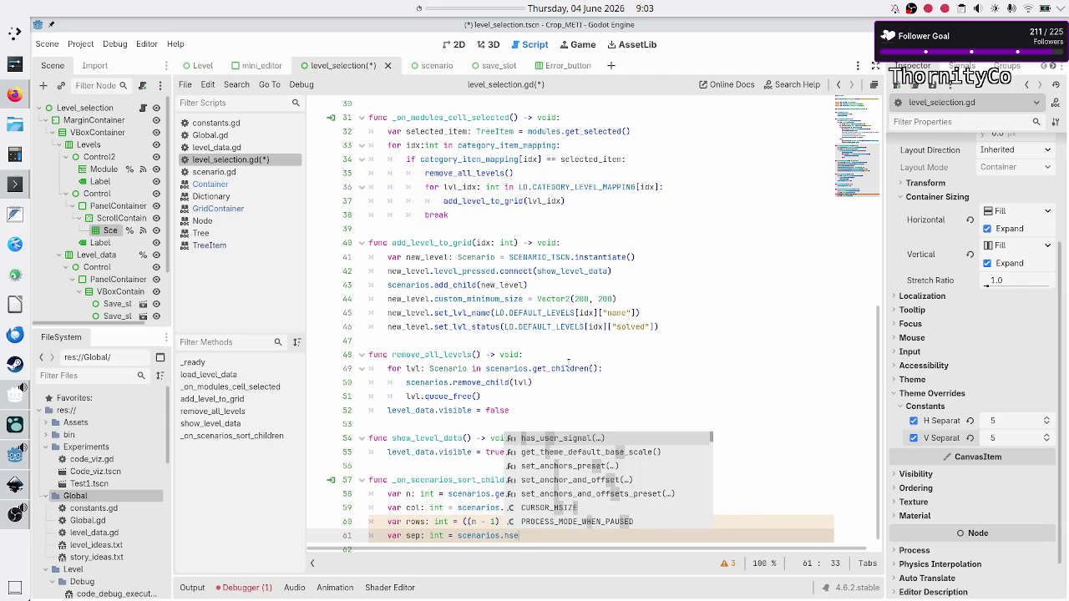
{"action": "type", "text": "para"}
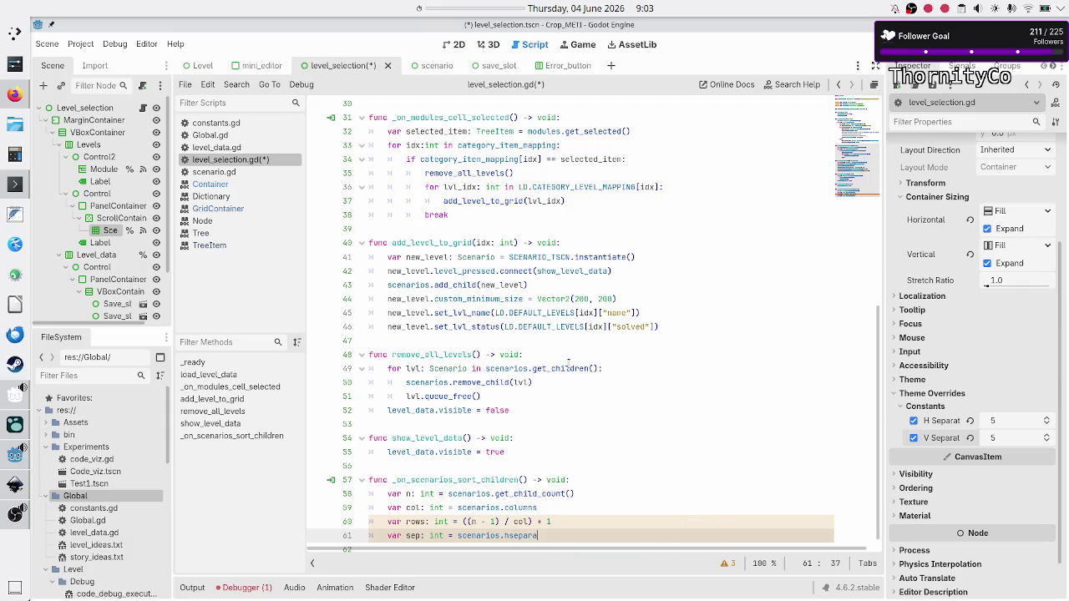
{"action": "key", "text": "BackSpace"}
{"action": "key", "text": "BackSpace"}
{"action": "key", "text": "BackSpace"}
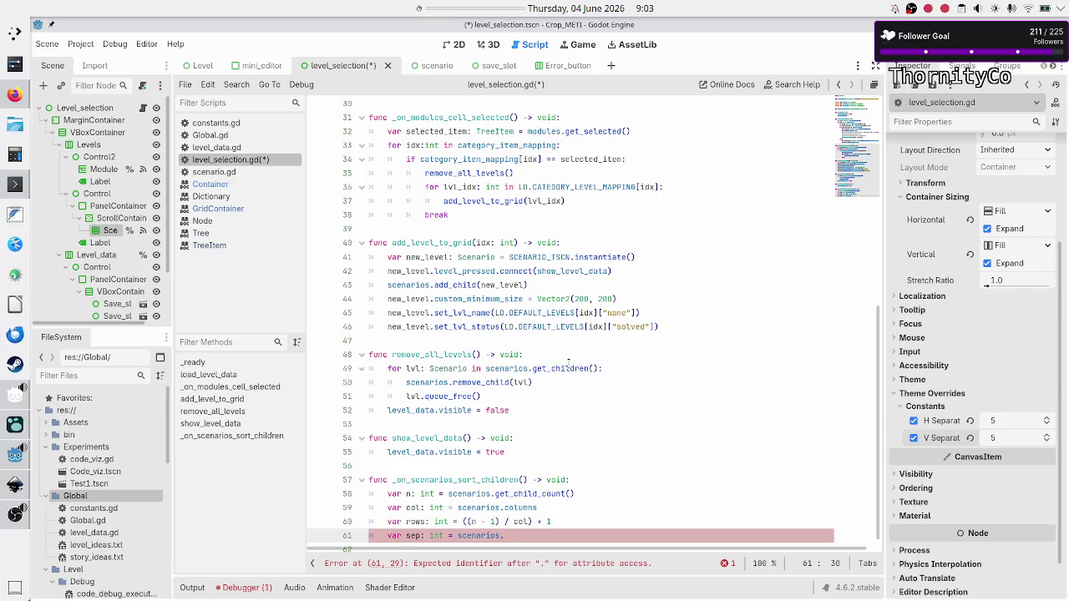
{"action": "key", "text": "ctrl+space"}
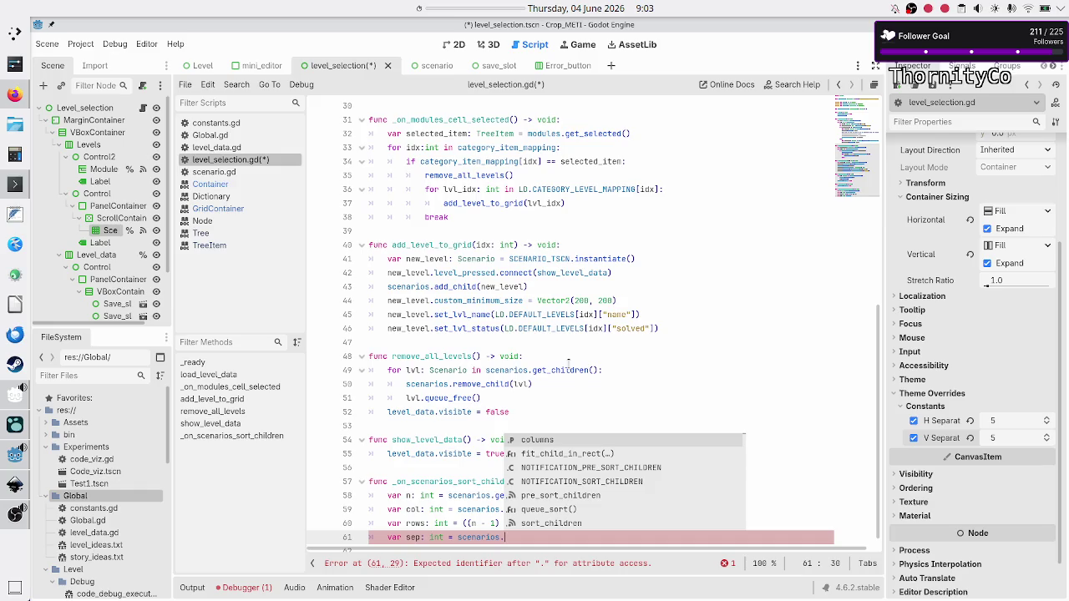
{"action": "type", "text": "et_"}
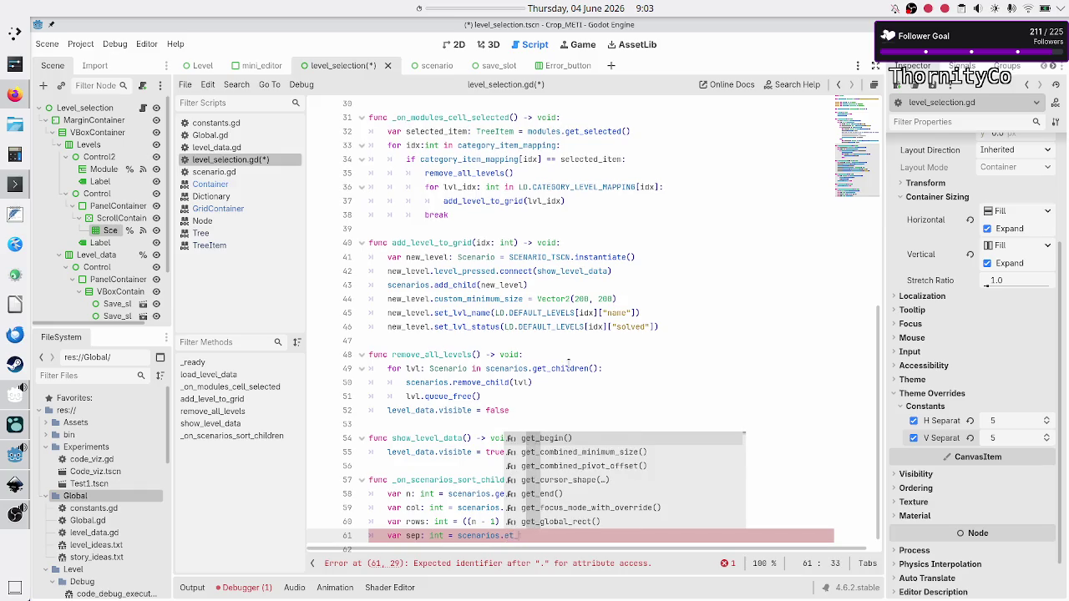
{"action": "type", "text": "thme_cons"}
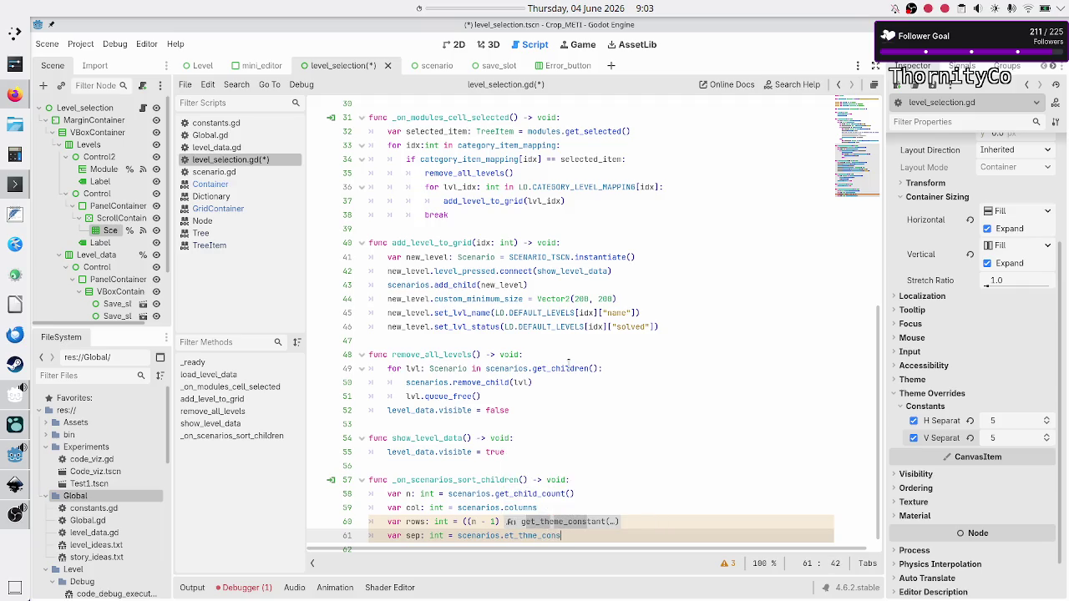
{"action": "key", "text": "Return"}
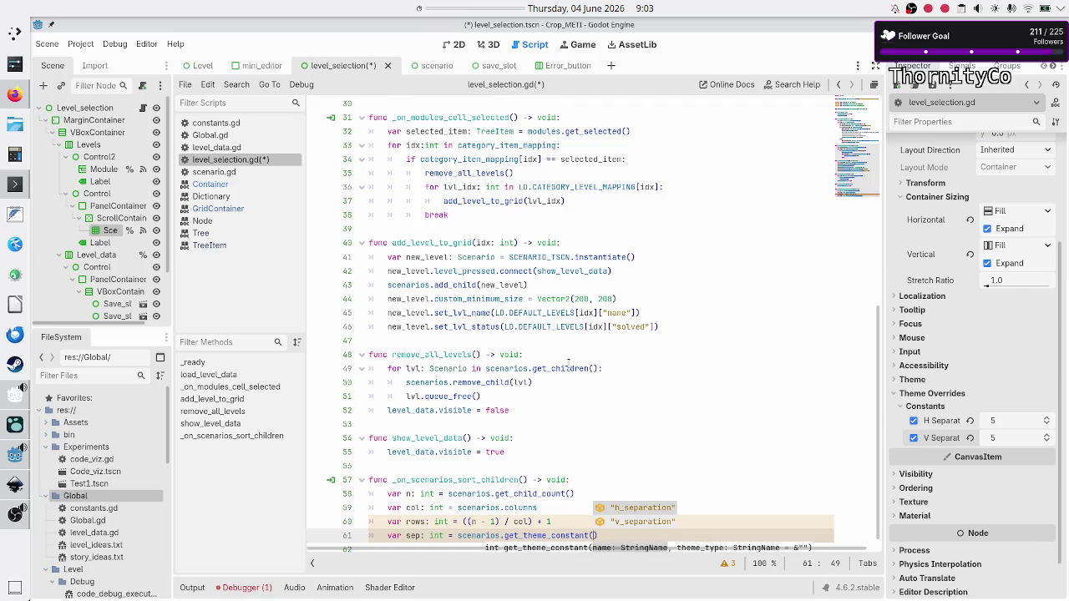
{"action": "key", "text": "Return"}
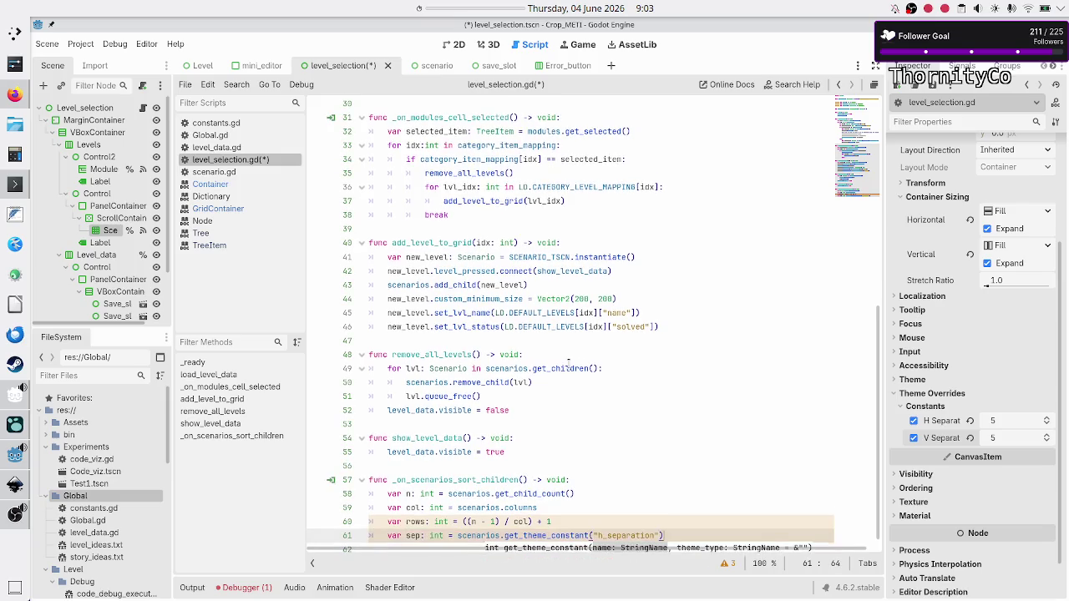
{"action": "key", "text": "Down"}
Step: Change sep's type to Vector2 and wrap the separation call in parentheses
{"action": "key", "text": "Up"}
{"action": "key", "text": "Right"}
{"action": "key", "text": "Right"}
{"action": "key", "text": "Right"}
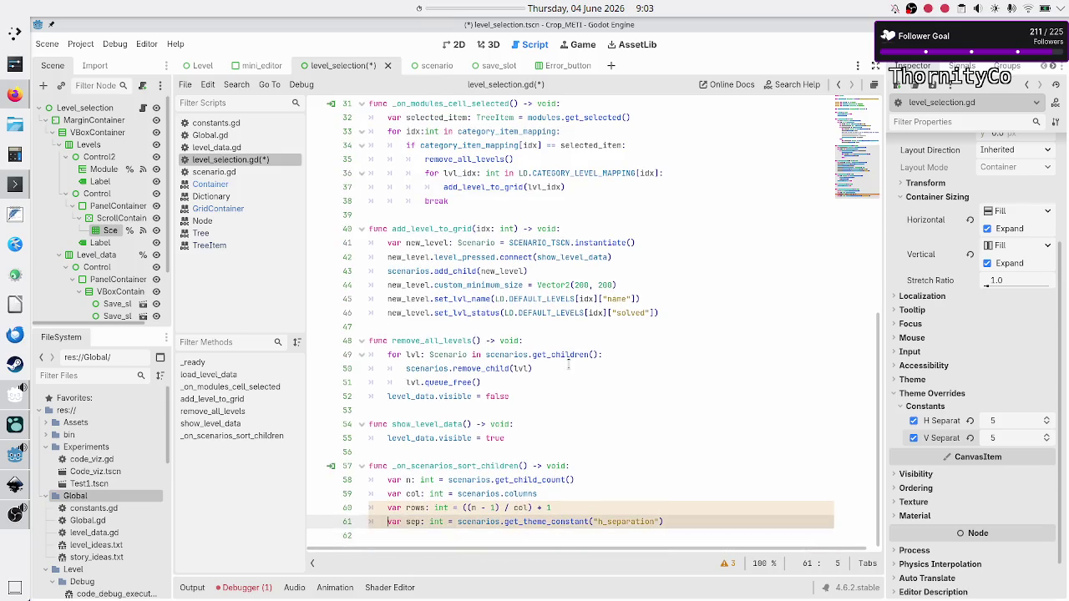
{"action": "key", "text": "BackSpace"}
{"action": "key", "text": "BackSpace"}
{"action": "key", "text": "BackSpace"}
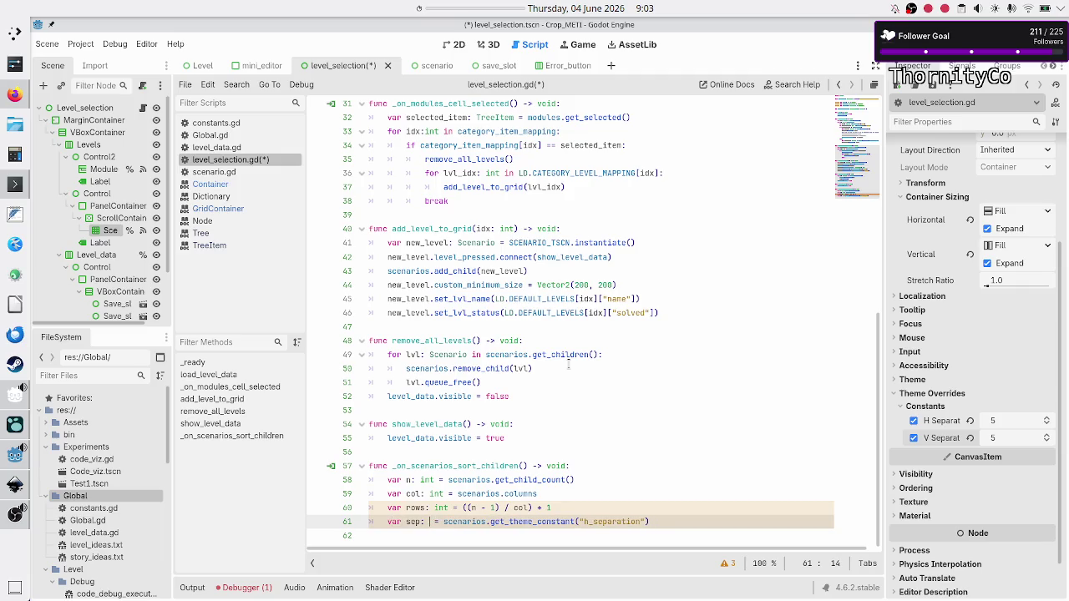
{"action": "type", "text": "Vector2"}
{"action": "key", "text": "Right"}
{"action": "key", "text": "Right"}
{"action": "key", "text": "Right"}
{"action": "key", "text": "ctrl+space"}
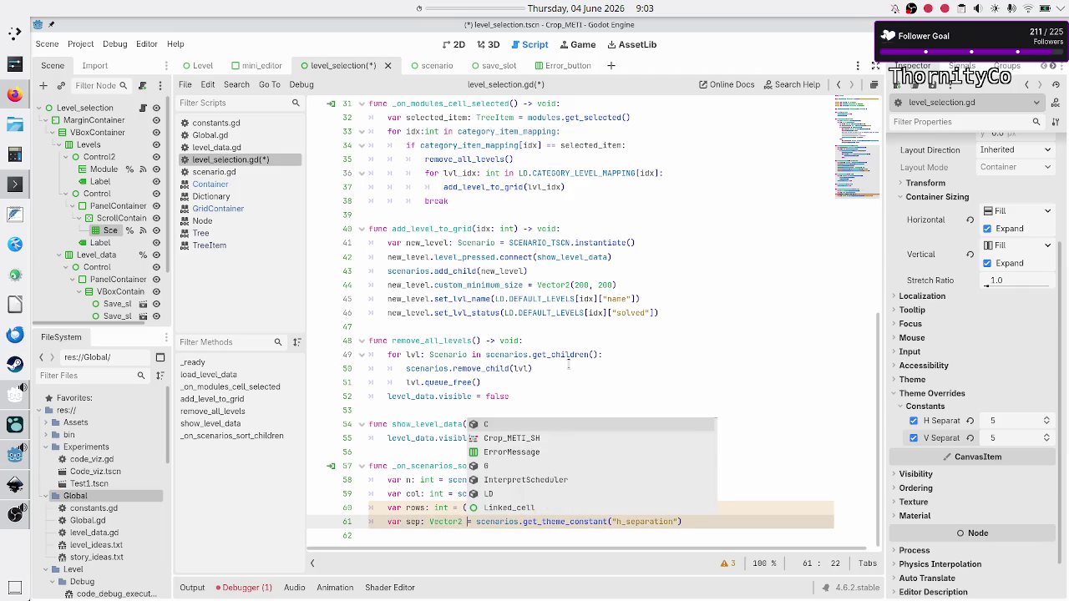
{"action": "type", "text": "("}
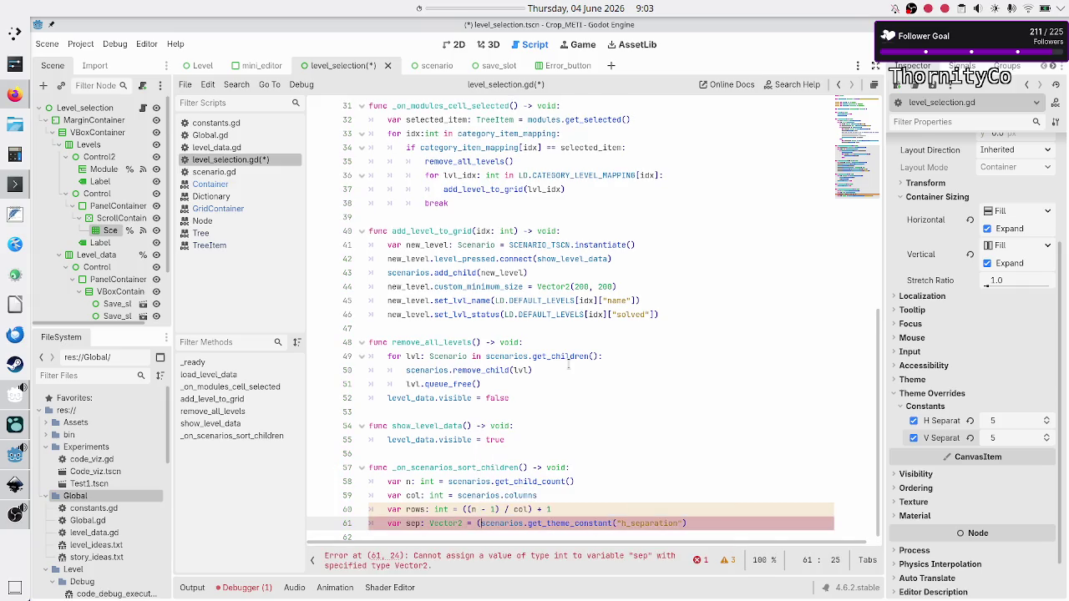
{"action": "key", "text": "Right"}
{"action": "key", "text": "Right"}
{"action": "key", "text": "Right"}
{"action": "key", "text": "Right"}
{"action": "key", "text": "Right"}
{"action": "key", "text": "Right"}
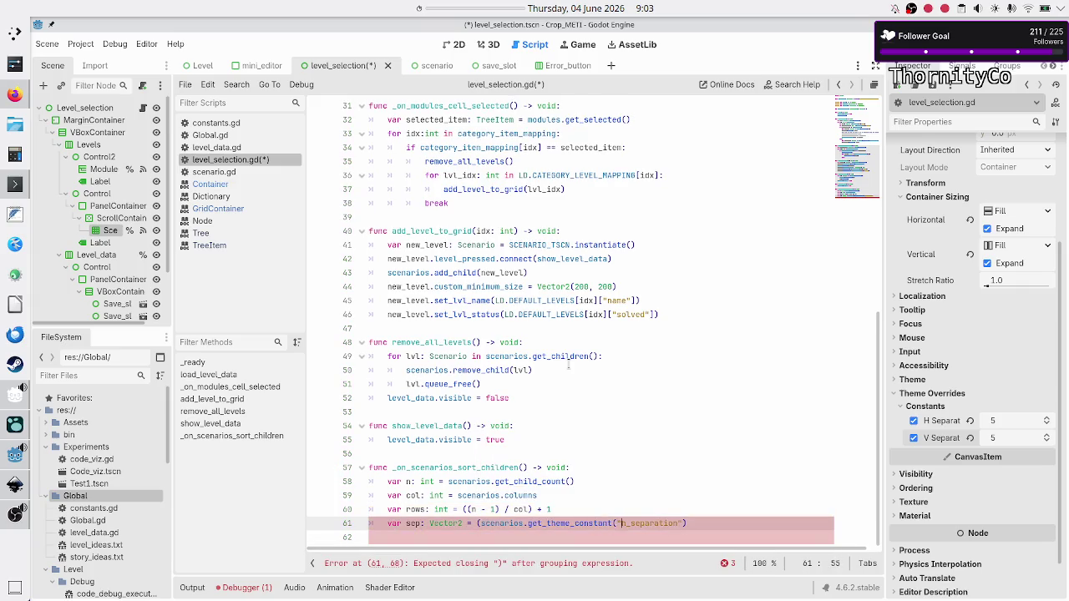
{"action": "key", "text": "Right"}
{"action": "type", "text": ", scenar"}
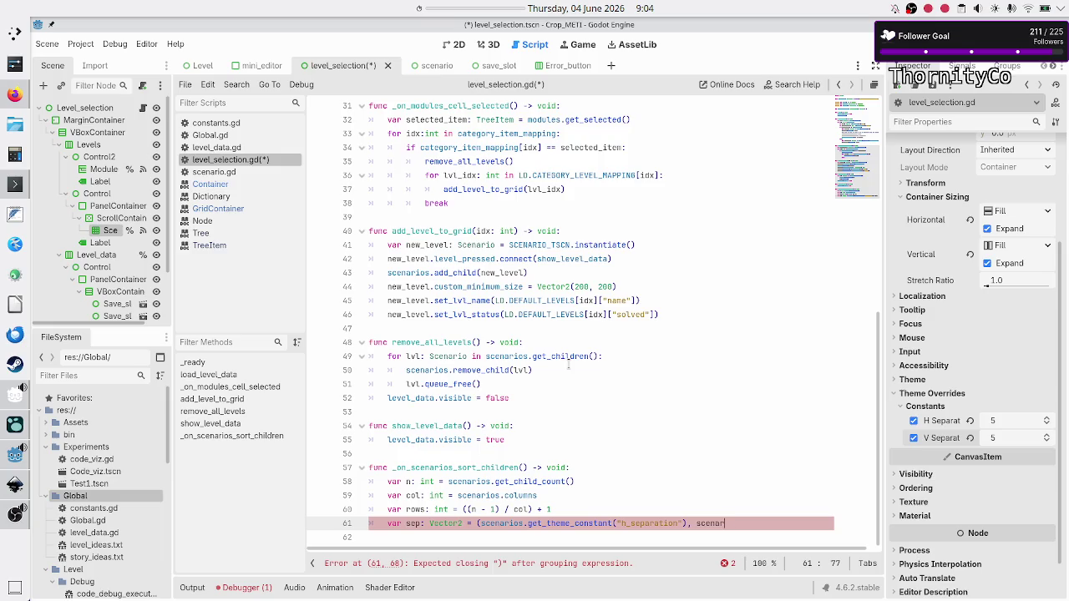
{"action": "type", "text": "io)"}
{"action": "key", "text": "BackSpace"}
{"action": "key", "text": "BackSpace"}
{"action": "key", "text": "BackSpace"}
Step: Duplicate the call as a second Vector2 argument and change it to v_separation
{"action": "key", "text": "shift+Left"}
{"action": "key", "text": "shift+Left"}
{"action": "key", "text": "shift+Left"}
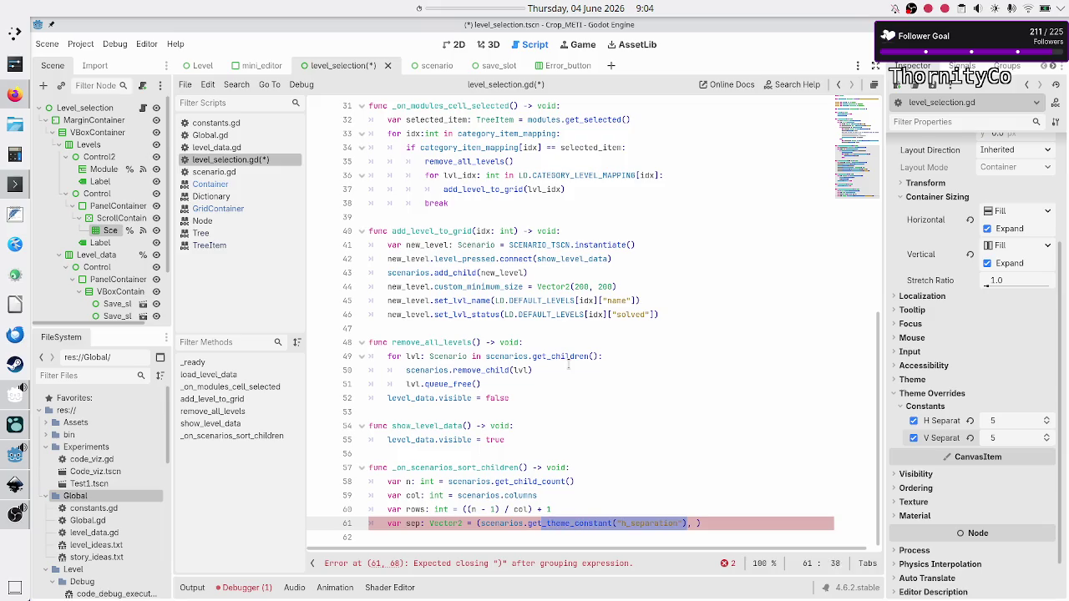
{"action": "key", "text": "shift+Left"}
{"action": "key", "text": "shift+Left"}
{"action": "key", "text": "shift+Left"}
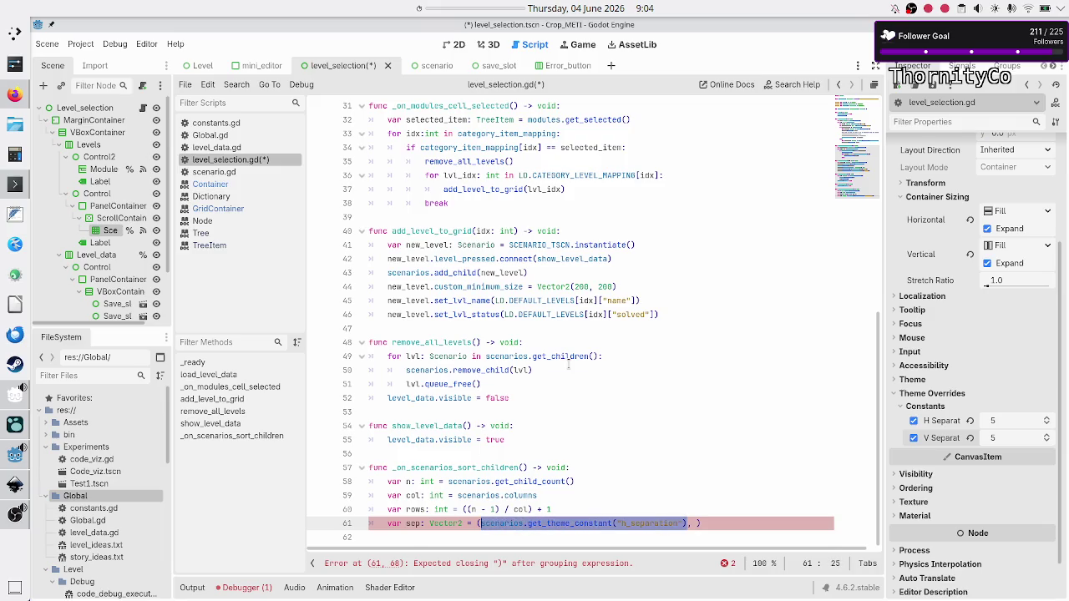
{"action": "key", "text": "ctrl+c"}
{"action": "key", "text": "Right"}
{"action": "key", "text": "Right"}
{"action": "key", "text": "Right"}
{"action": "key", "text": "ctrl+v"}
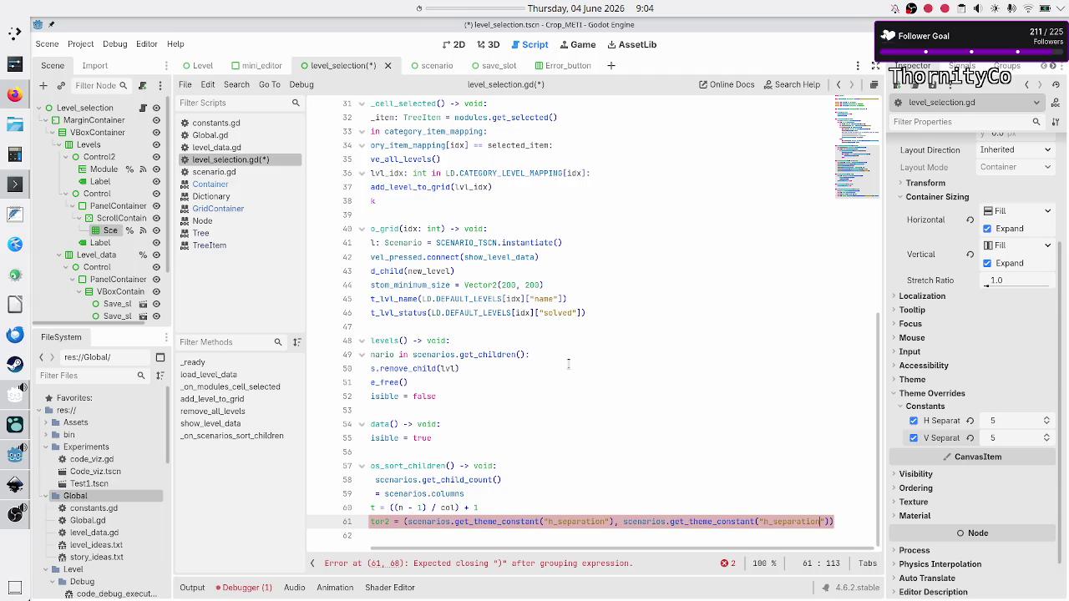
{"action": "key", "text": "Home"}
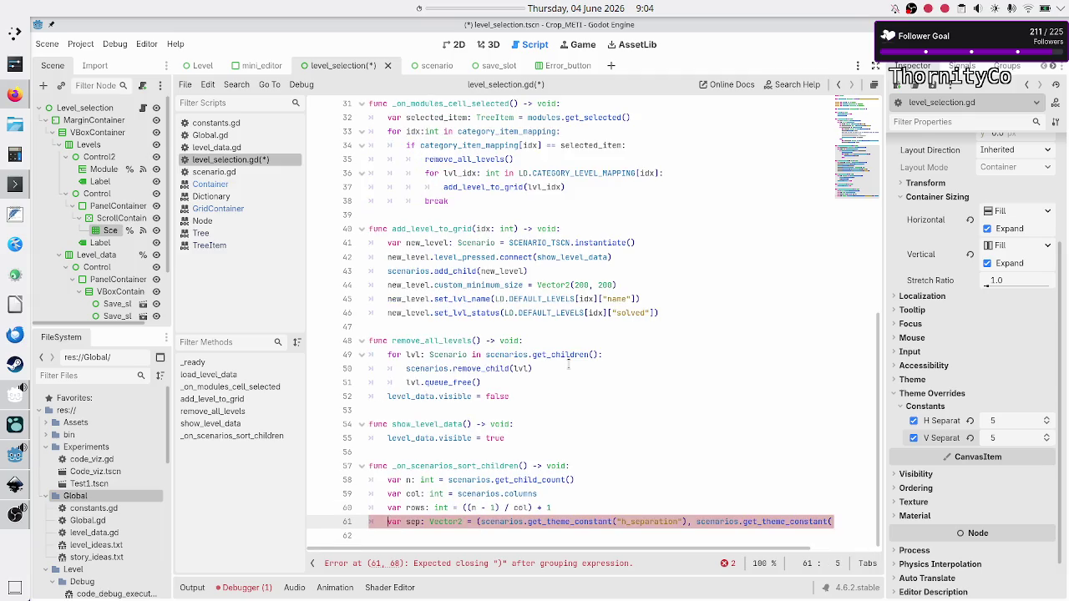
{"action": "key", "text": "Right"}
{"action": "key", "text": "Right"}
{"action": "key", "text": "Right"}
{"action": "type", "text": "Vector2"}
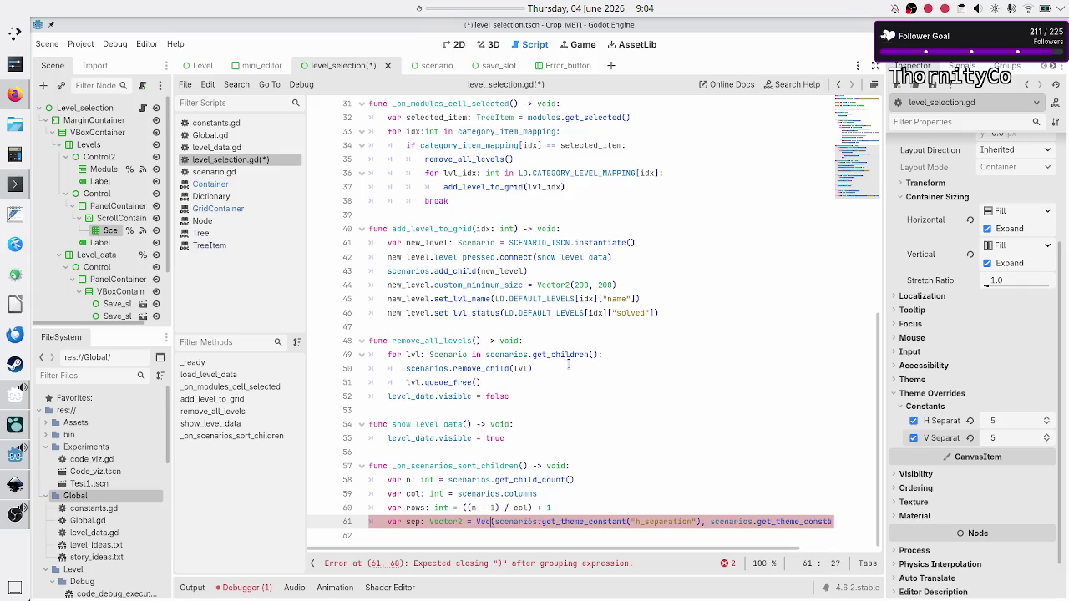
{"action": "key", "text": "Right"}
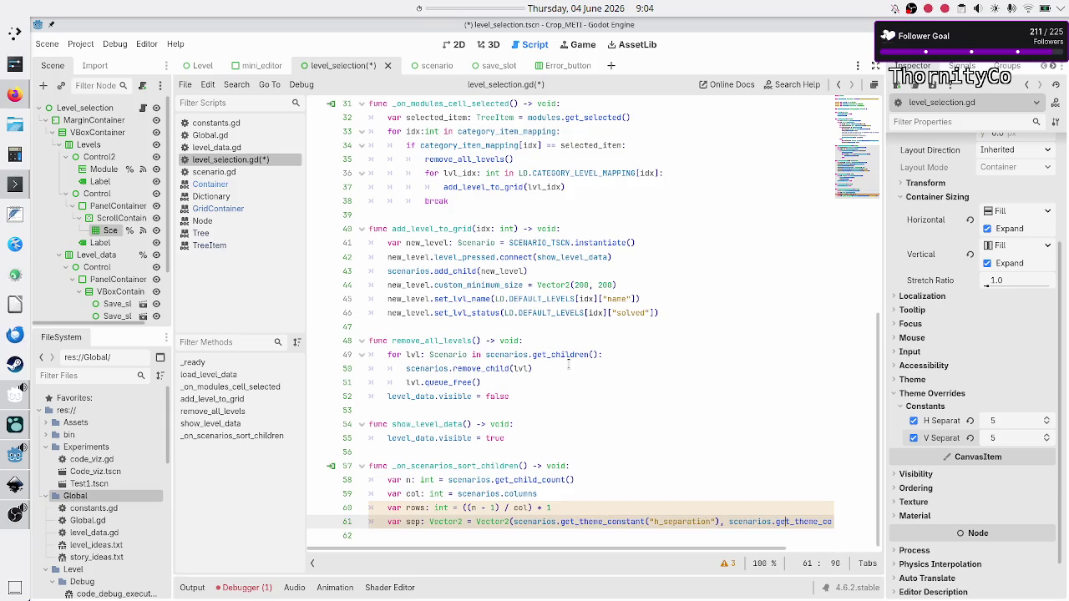
{"action": "key", "text": "Right"}
{"action": "key", "text": "Right"}
{"action": "key", "text": "Right"}
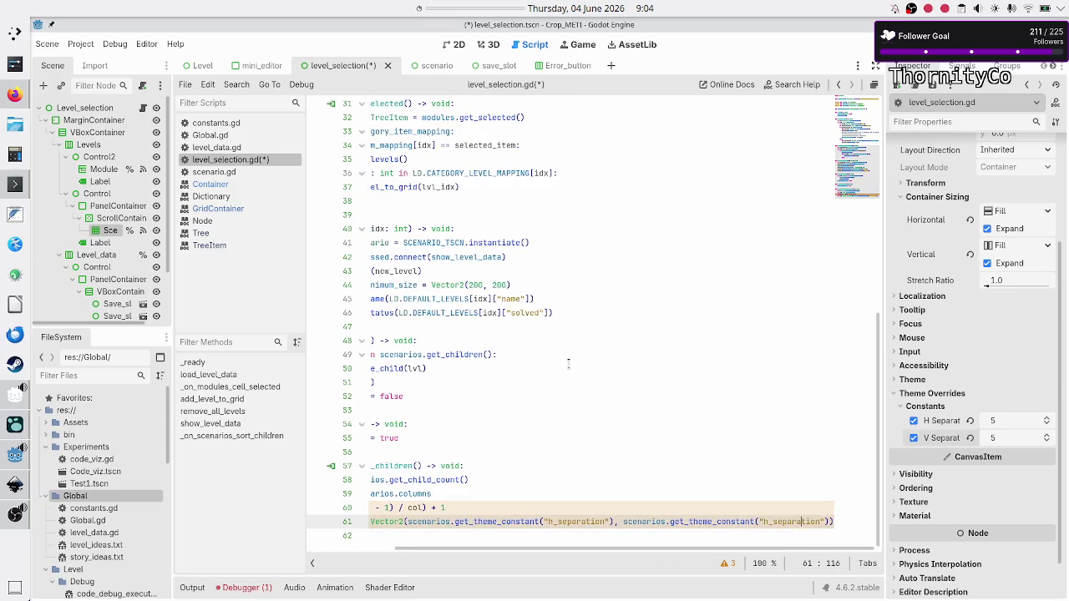
{"action": "key", "text": "BackSpace"}
{"action": "type", "text": "v"}
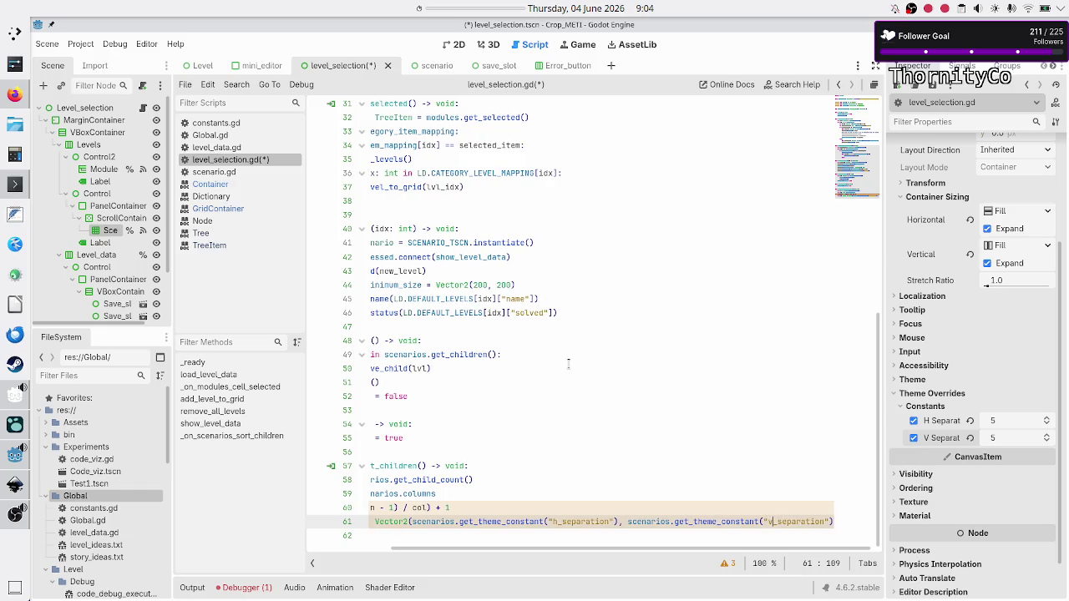
{"action": "key", "text": "Escape"}
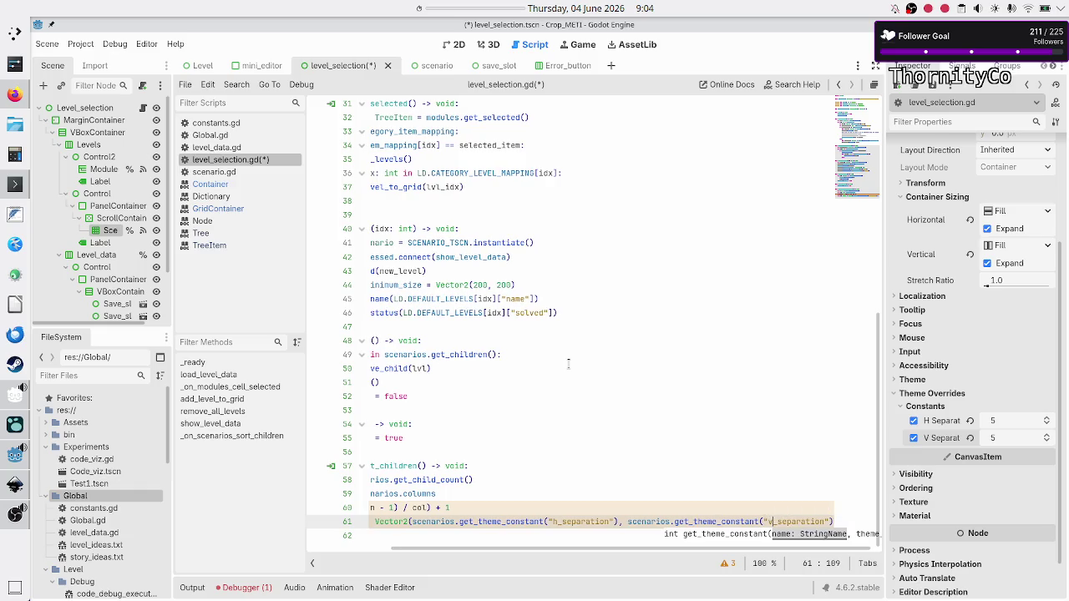
{"action": "type", "text": ")"}
{"action": "key", "text": "Home"}
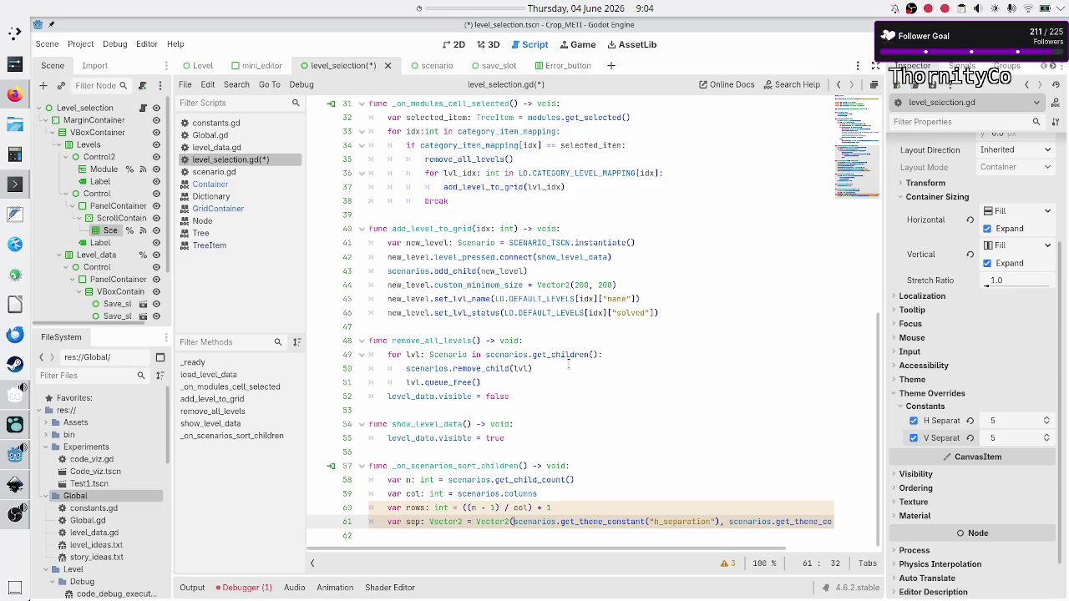
Step: Drop sep's inline initializer and assign sep.x from h_separation on a new line
{"action": "key", "text": "Delete"}
{"action": "key", "text": "BackSpace"}
{"action": "key", "text": "BackSpace"}
{"action": "key", "text": "BackSpace"}
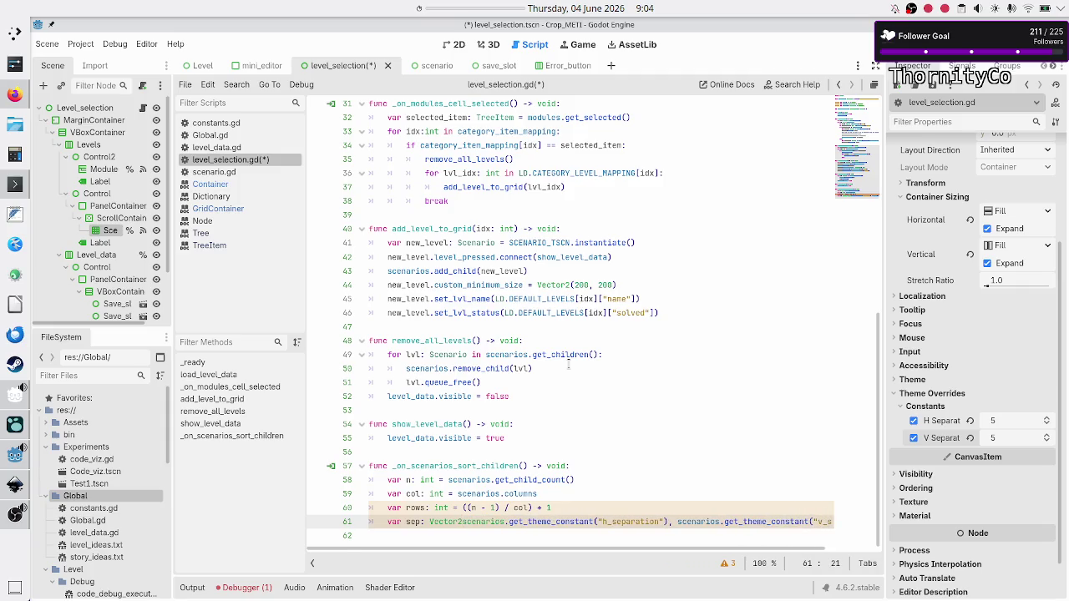
{"action": "key", "text": "Return"}
{"action": "type", "text": "sep.x ="}
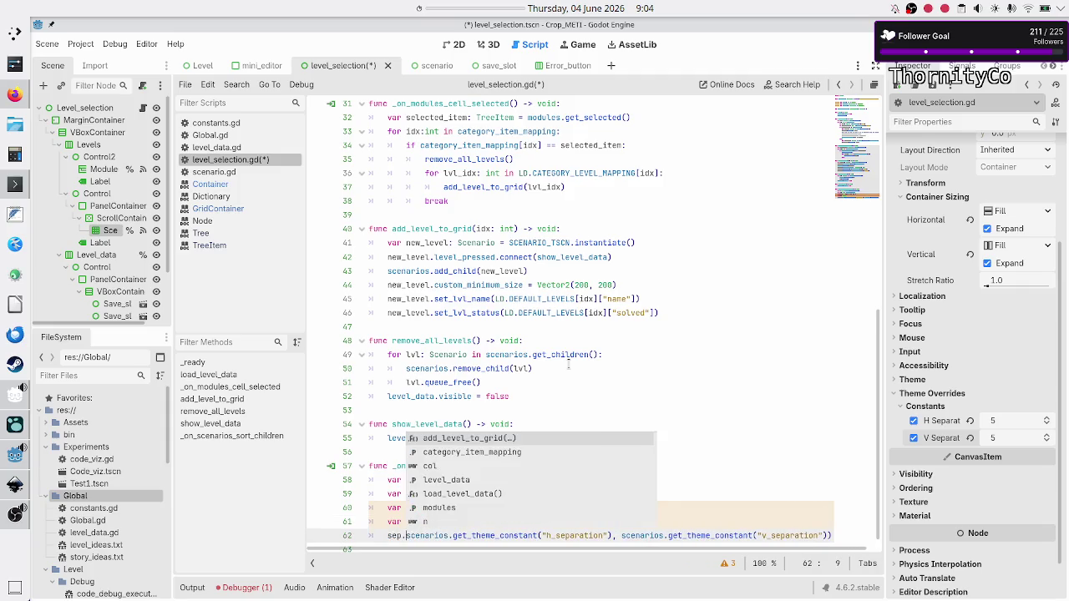
{"action": "key", "text": "Right"}
{"action": "key", "text": "Right"}
{"action": "key", "text": "Right"}
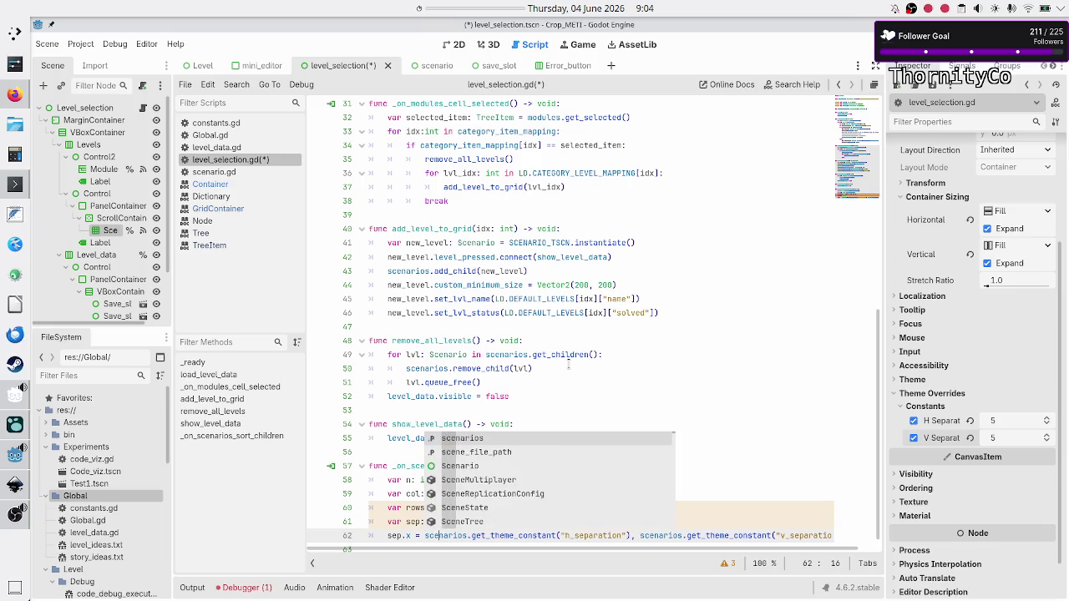
{"action": "key", "text": "Right"}
{"action": "key", "text": "Right"}
{"action": "key", "text": "Right"}
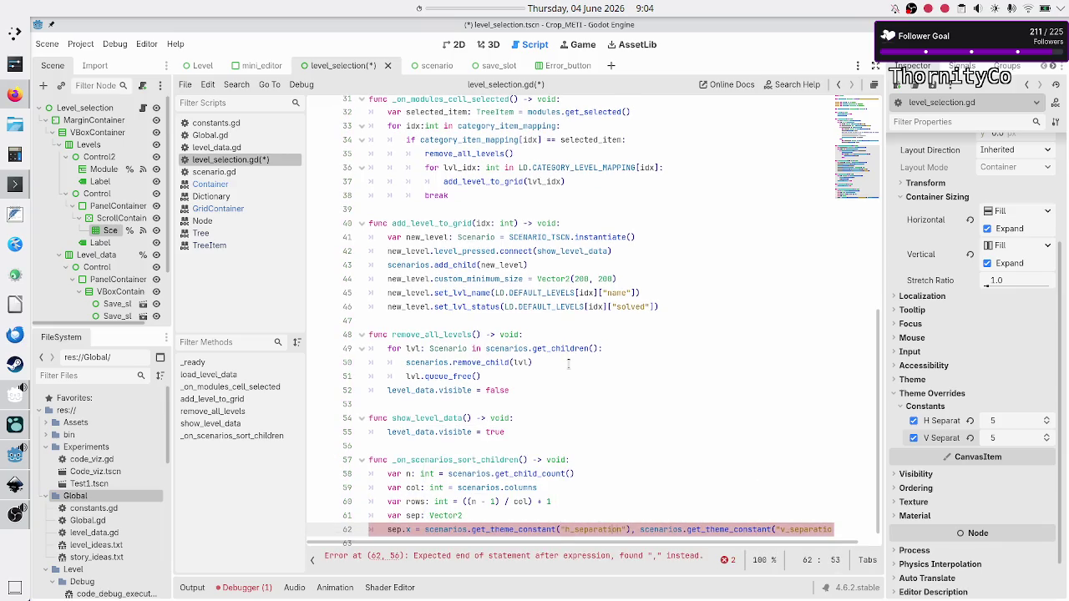
Step: Assign sep.y from v_separation on line 63, remove the extra parenthesis, and add an indented line
{"action": "key", "text": "Return"}
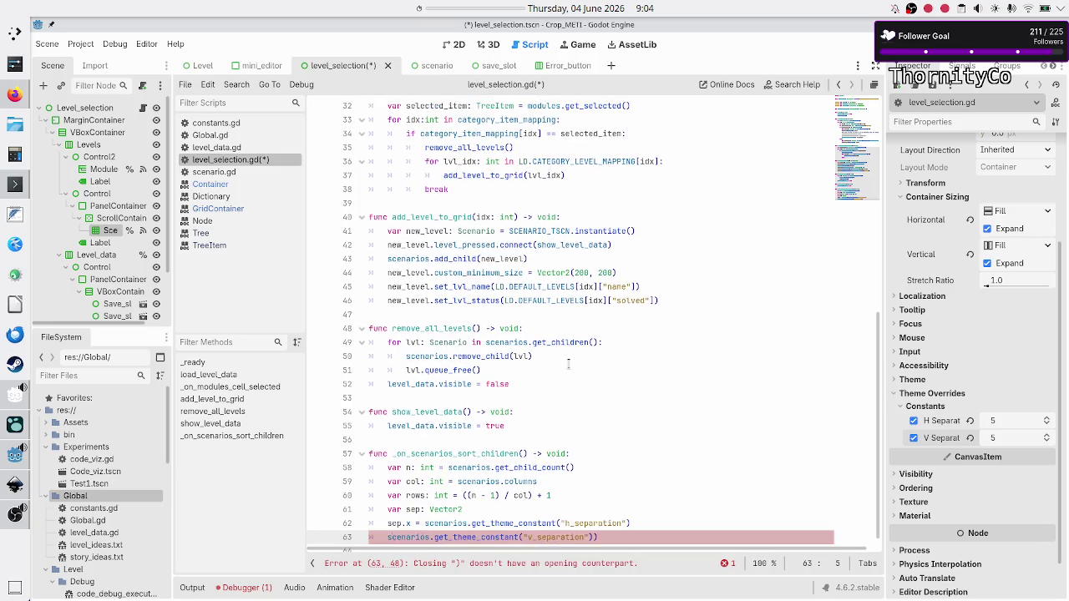
{"action": "type", "text": "sep."}
{"action": "type", "text": "y ="}
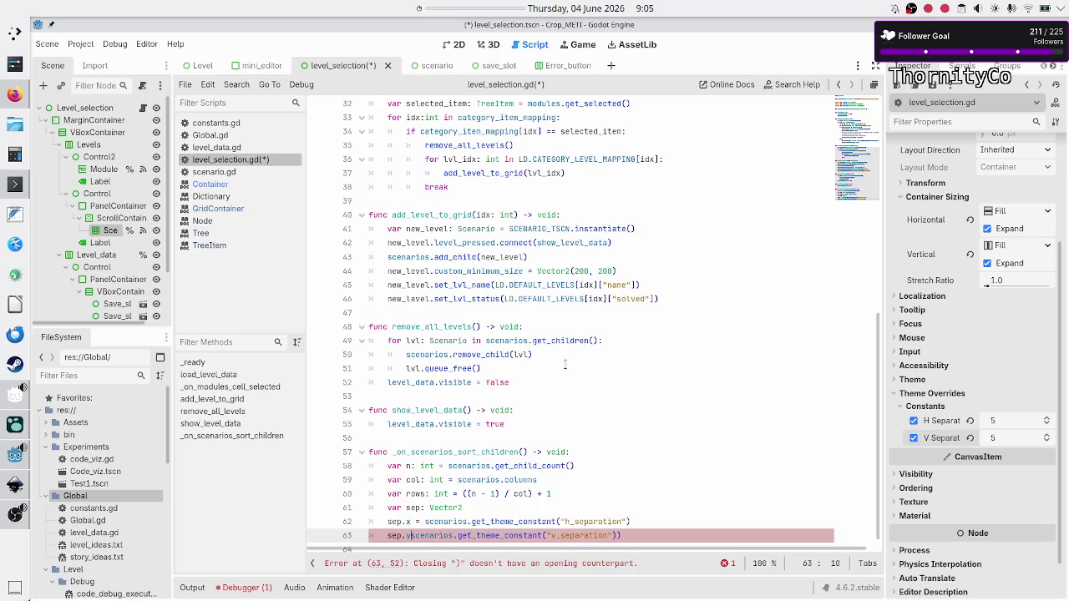
{"action": "key", "text": "Escape"}
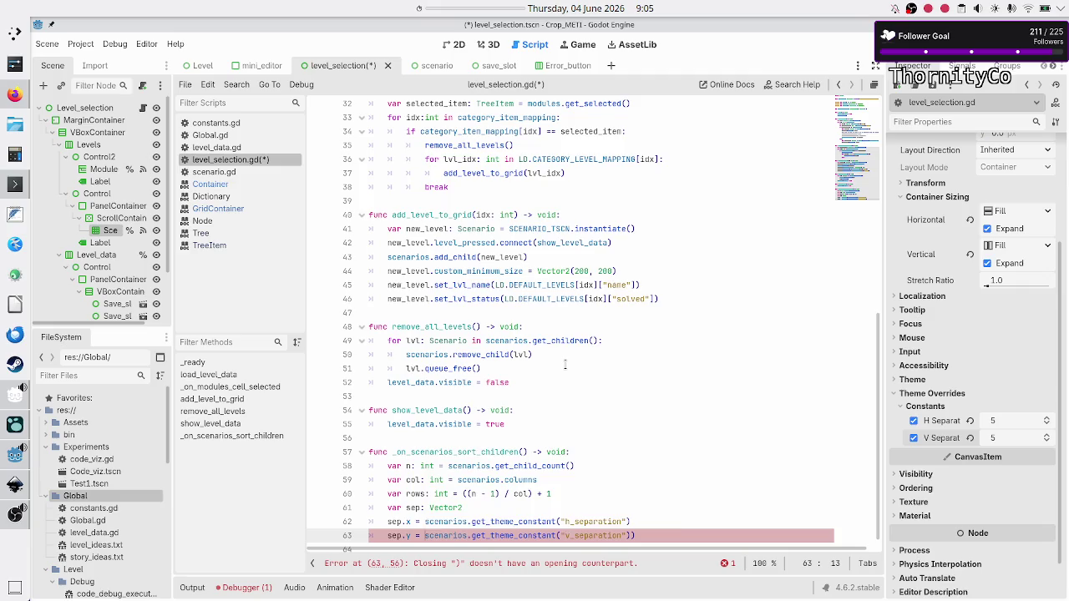
{"action": "key", "text": "Right"}
{"action": "key", "text": "Right"}
{"action": "key", "text": "Right"}
{"action": "key", "text": "Delete"}
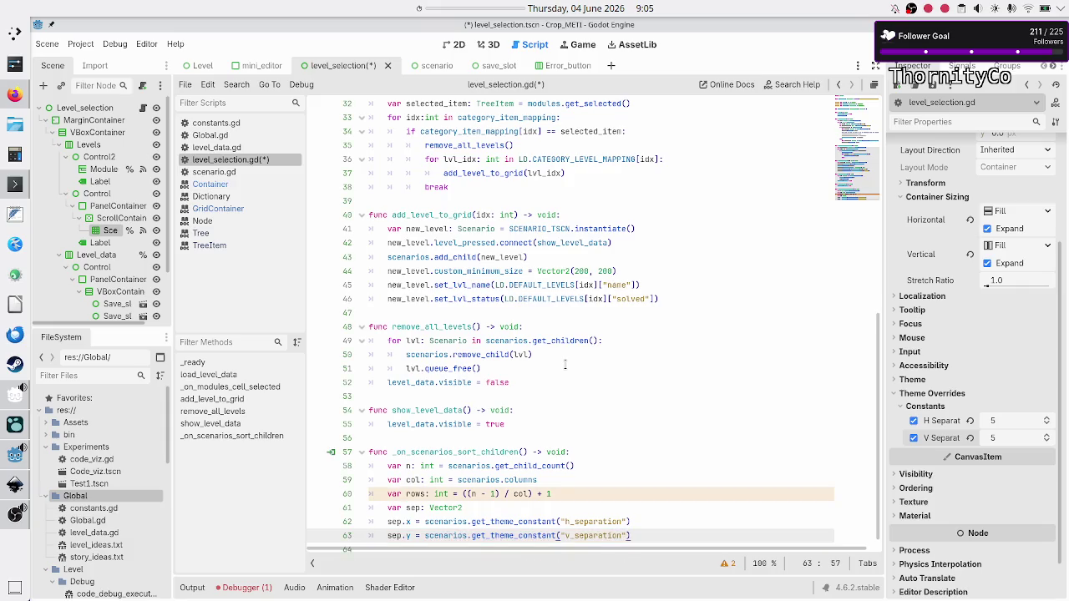
{"action": "key", "text": "Down"}
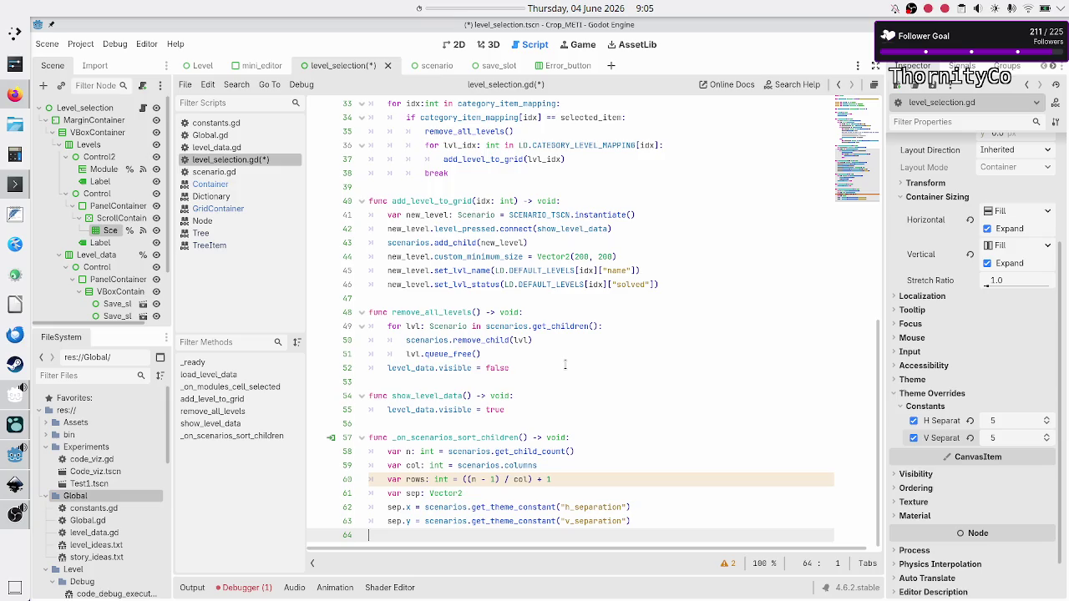
{"action": "key", "text": "Left"}
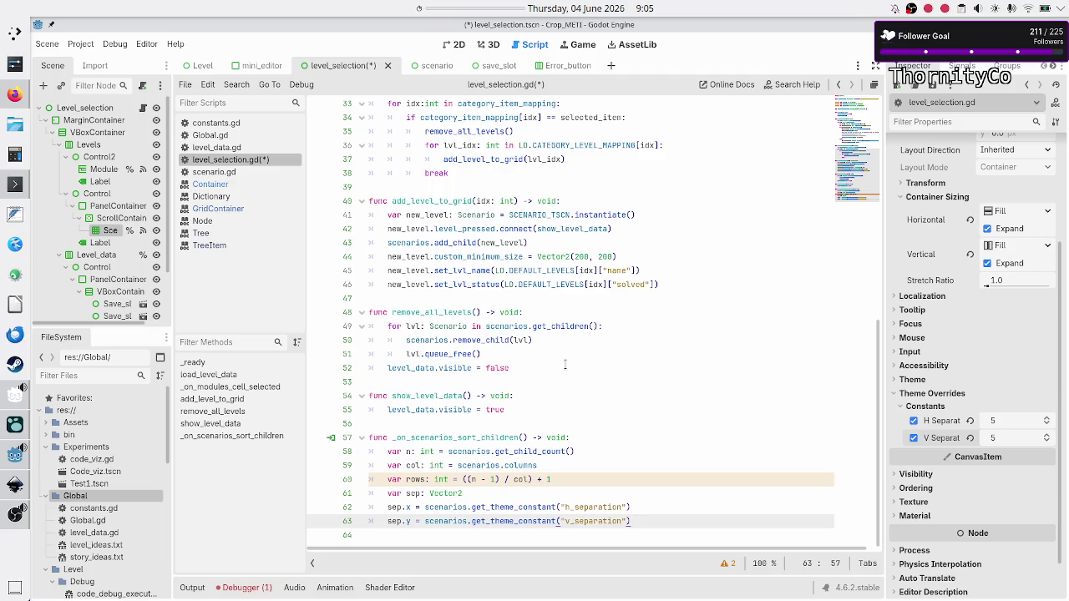
{"action": "key", "text": "Return"}
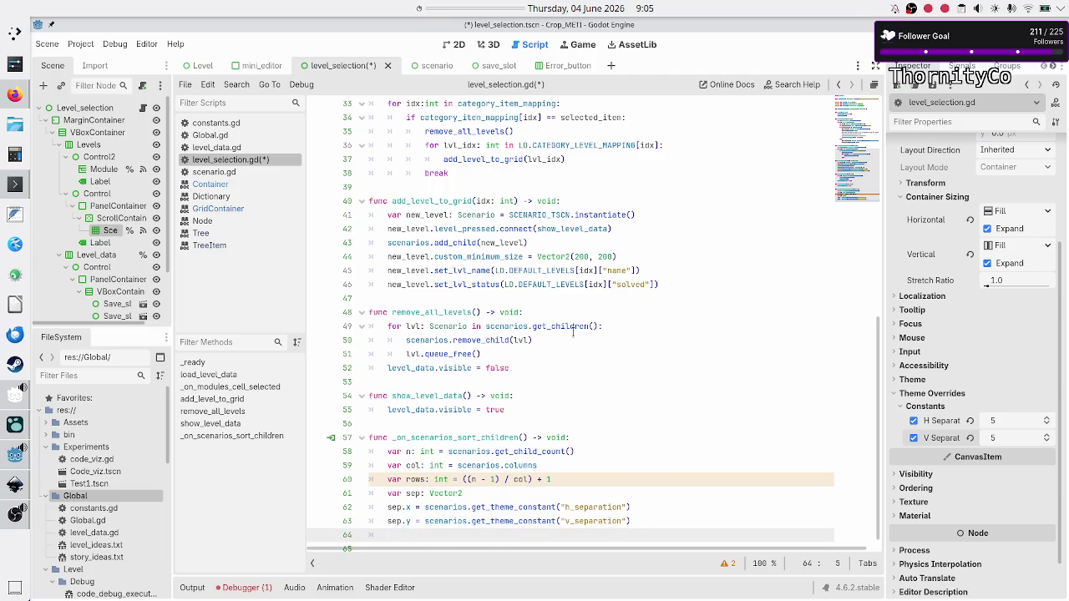
{"action": "scroll", "coordinate": [567, 346], "scroll_direction": "down", "scroll_amount": 1}
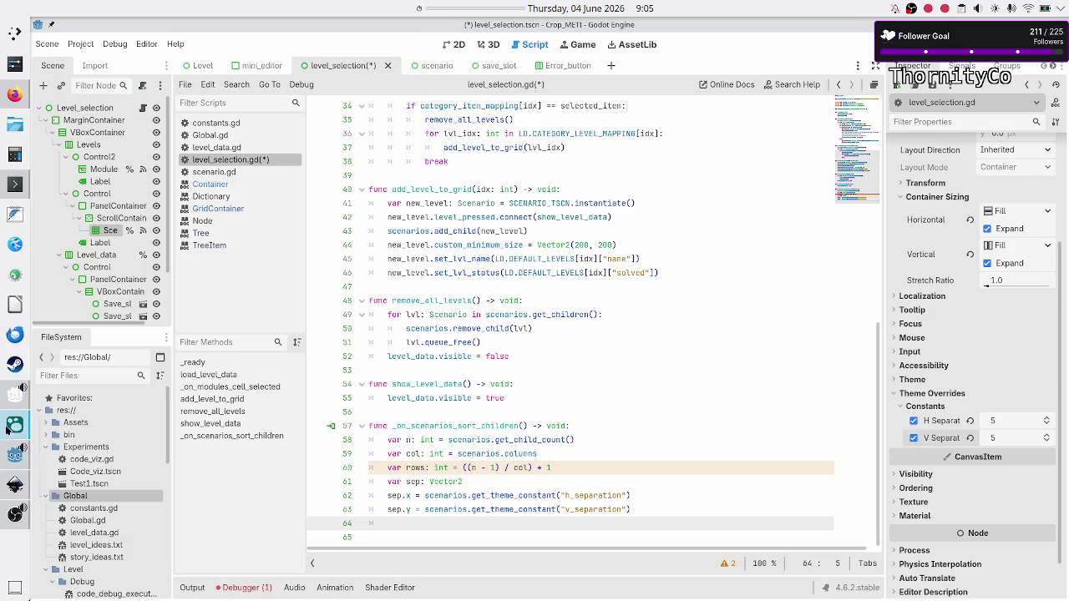
Step: In Logseq's Jun 4th journal, add a [[Godot UI problems]] block with a nested bullet
{"action": "left_click", "coordinate": [14, 425]}
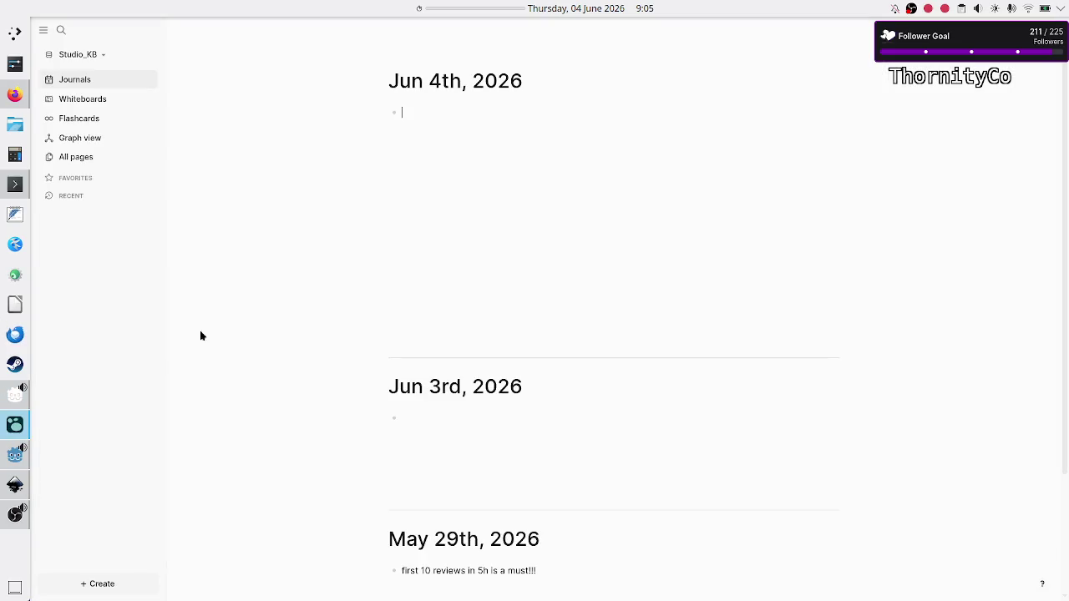
{"action": "left_click", "coordinate": [411, 116]}
{"action": "type", "text": "[["}
{"action": "type", "text": "Godot UI "}
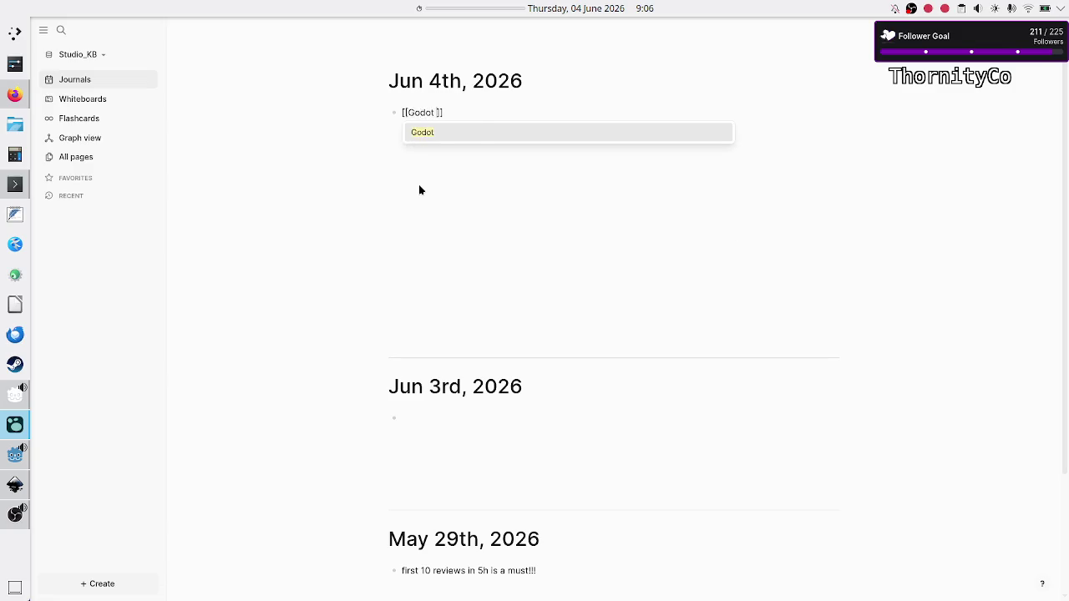
{"action": "type", "text": "problems"}
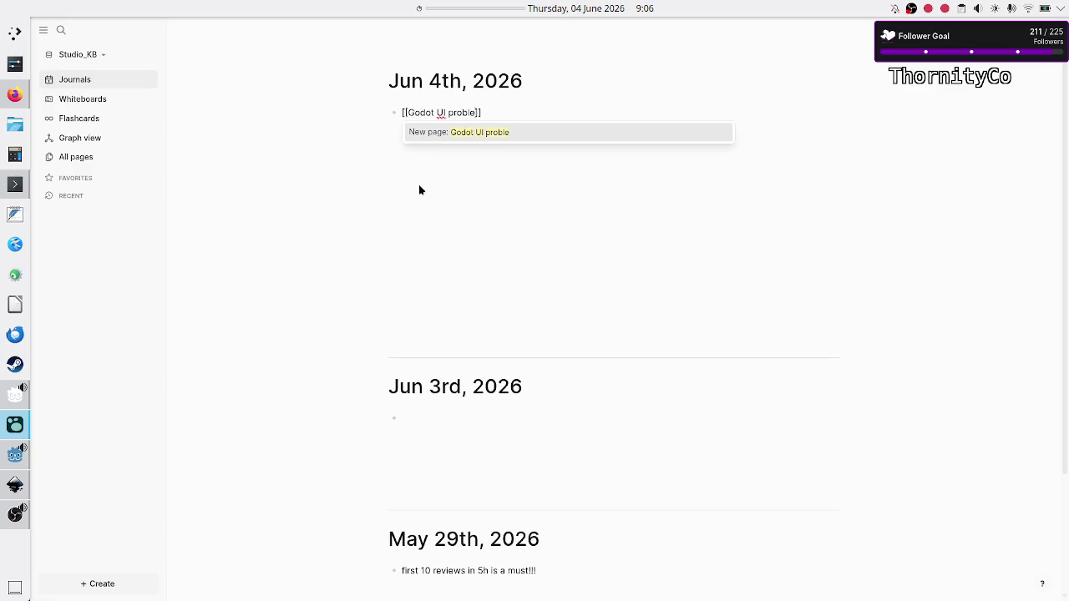
{"action": "key", "text": "Return"}
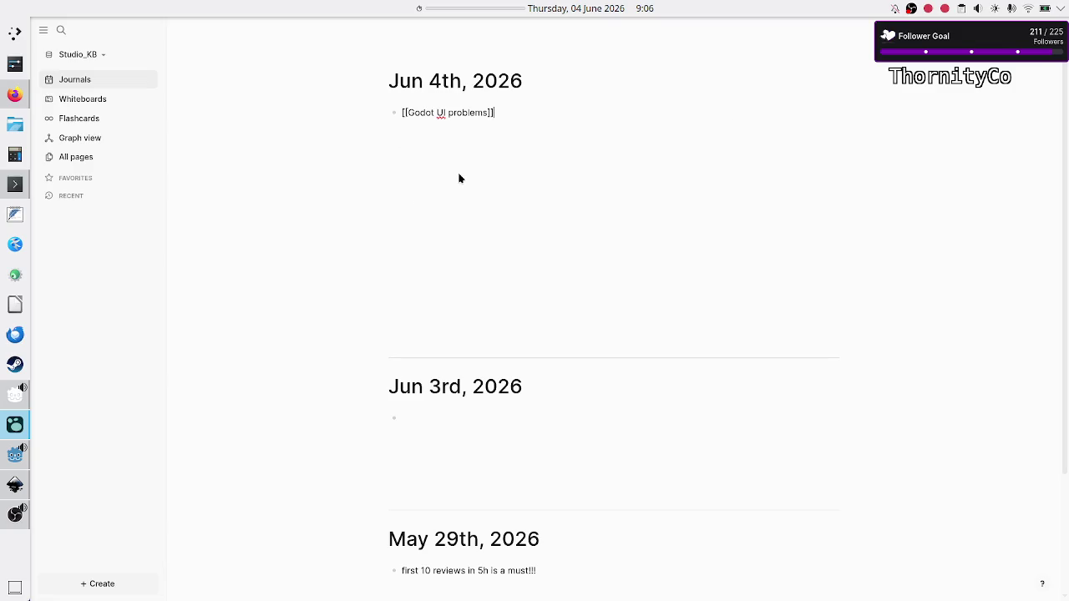
{"action": "key", "text": "Return"}
Step: Begin the child note with 'Container: I want to have', fixing typos along the way
{"action": "type", "text": "Container:"}
{"action": "type", "text": " I want"}
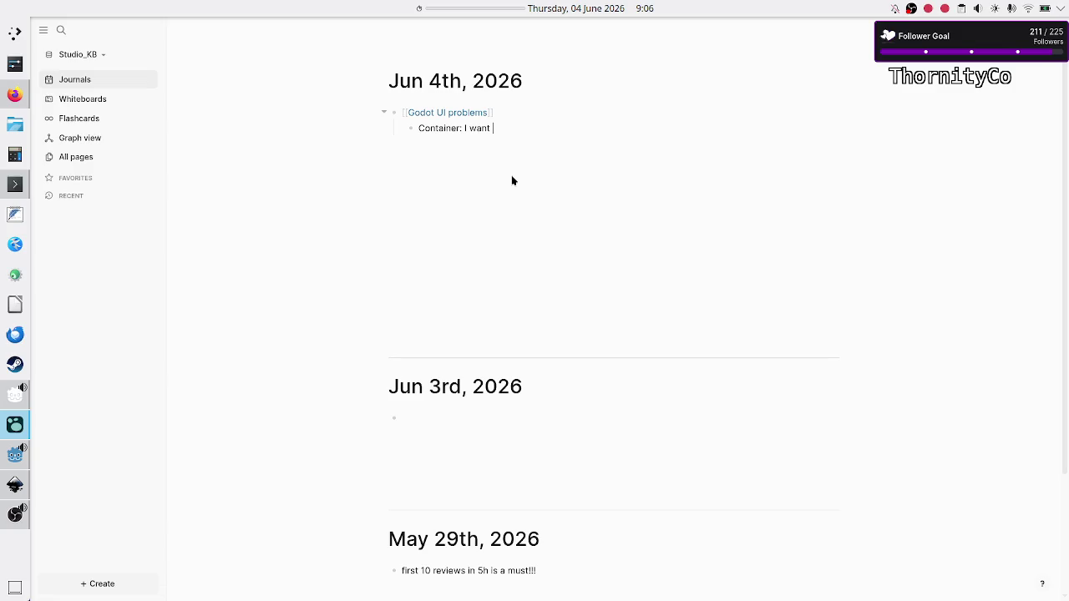
{"action": "key", "text": "BackSpace"}
{"action": "key", "text": "BackSpace"}
{"action": "key", "text": "BackSpace"}
{"action": "type", "text": "want to ha"}
{"action": "type", "text": "x"}
{"action": "type", "text": "e"}
{"action": "key", "text": "BackSpace"}
{"action": "key", "text": "BackSpace"}
Step: Write that n children should be equally sized, but expand gives one child full space, two half
{"action": "type", "text": "ve n"}
{"action": "type", "text": " children"}
{"action": "type", "text": ", each oc"}
{"action": "type", "text": "cupi"}
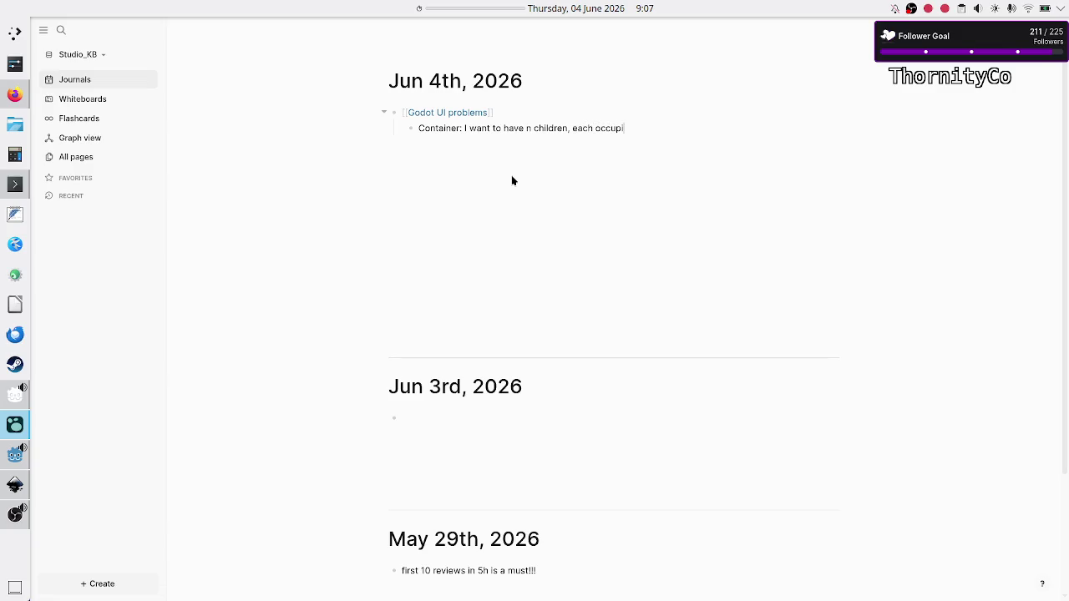
{"action": "type", "text": "ying the same"}
{"action": "type", "text": "area"}
{"action": "key", "text": "BackSpace"}
{"action": "key", "text": "BackSpace"}
{"action": "key", "text": "BackSpace"}
{"action": "type", "text": "size"}
{"action": "type", "text": ". But"}
{"action": "key", "text": "BackSpace"}
{"action": "key", "text": "BackSpace"}
{"action": "type", "text": "If I us"}
{"action": "type", "text": "e expand"}
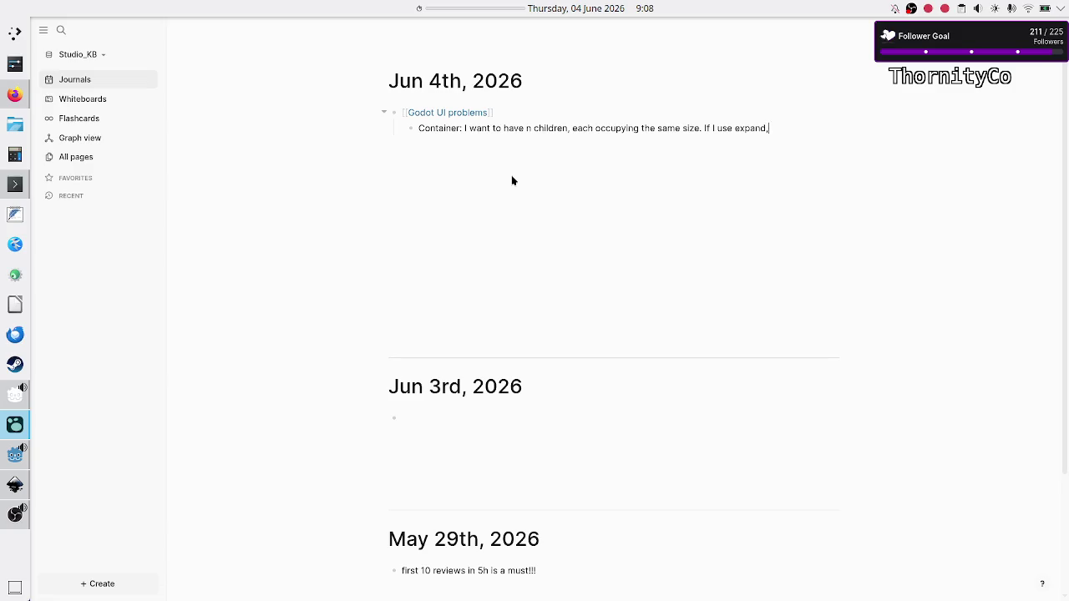
{"action": "key", "text": "BackSpace"}
{"action": "type", "text": "and there's o"}
{"action": "type", "text": "nly 1 ch"}
{"action": "type", "text": "ild, then"}
{"action": "type", "text": "it's go"}
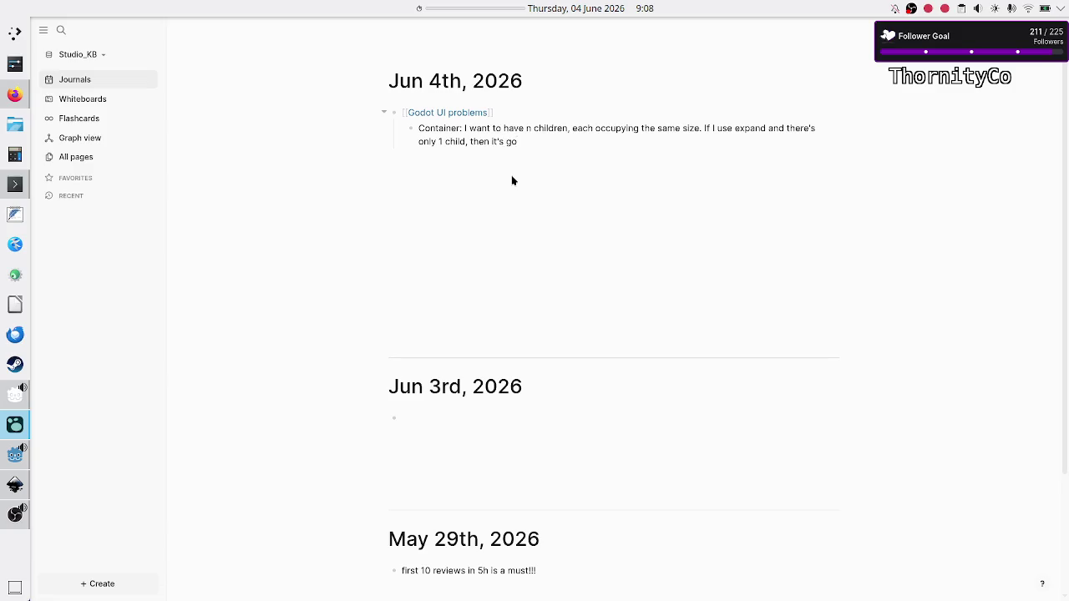
{"action": "key", "text": "BackSpace"}
{"action": "key", "text": "BackSpace"}
{"action": "key", "text": "BackSpace"}
{"action": "key", "text": "BackSpace"}
{"action": "key", "text": "BackSpace"}
{"action": "type", "text": "will occ"}
{"action": "type", "text": "upy "}
{"action": "type", "text": "full conta"}
{"action": "type", "text": "iner space"}
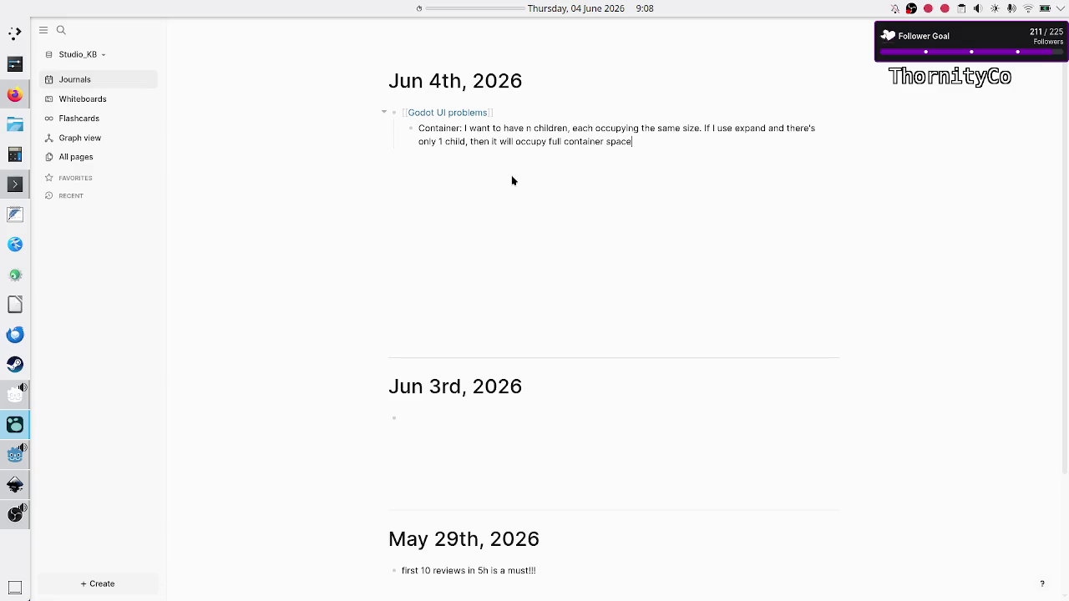
{"action": "type", "text": ", "}
{"action": "type", "text": "no"}
{"action": "key", "text": "BackSpace"}
{"action": "key", "text": "BackSpace"}
{"action": "key", "text": "BackSpace"}
{"action": "type", "text": "then "}
{"action": "type", "text": "half "}
{"action": "type", "text": "space for 2 "}
{"action": "type", "text": "child"}
{"action": "type", "text": ", e"}
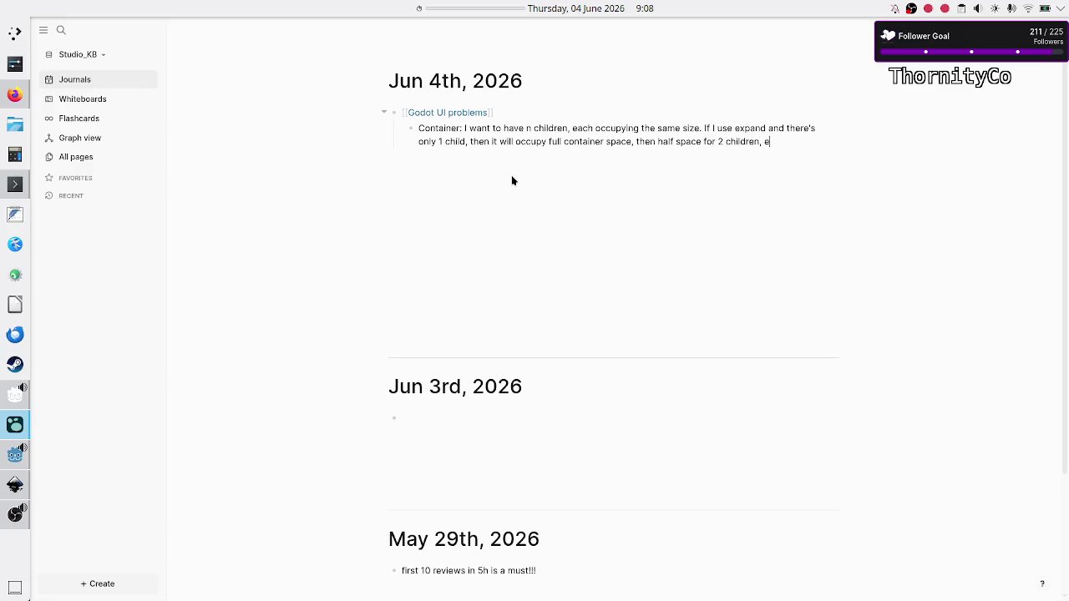
{"action": "type", "text": "tc. I want"}
Step: Add that no expand with custom minimum size doesn't scale with the game window size
{"action": "key", "text": "BackSpace"}
{"action": "key", "text": "BackSpace"}
{"action": "key", "text": "BackSpace"}
{"action": "type", "text": "want"}
{"action": "type", "text": "them to st"}
{"action": "type", "text": "art w/ the"}
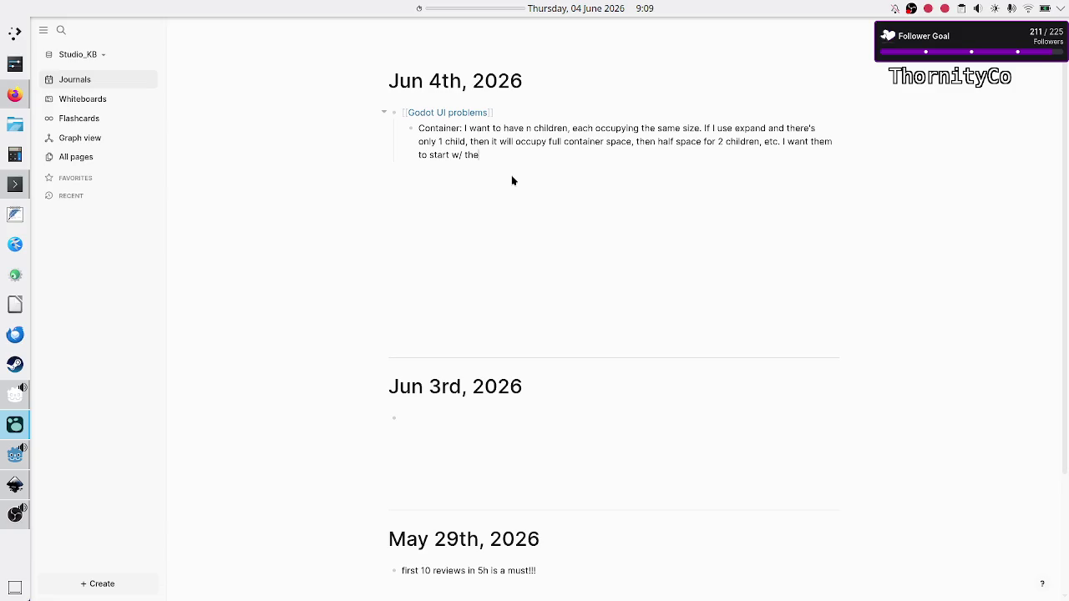
{"action": "key", "text": "BackSpace"}
{"action": "key", "text": "BackSpace"}
{"action": "key", "text": "BackSpace"}
{"action": "type", "text": "know I can use"}
{"action": "type", "text": " no expand"}
{"action": "type", "text": " and custom "}
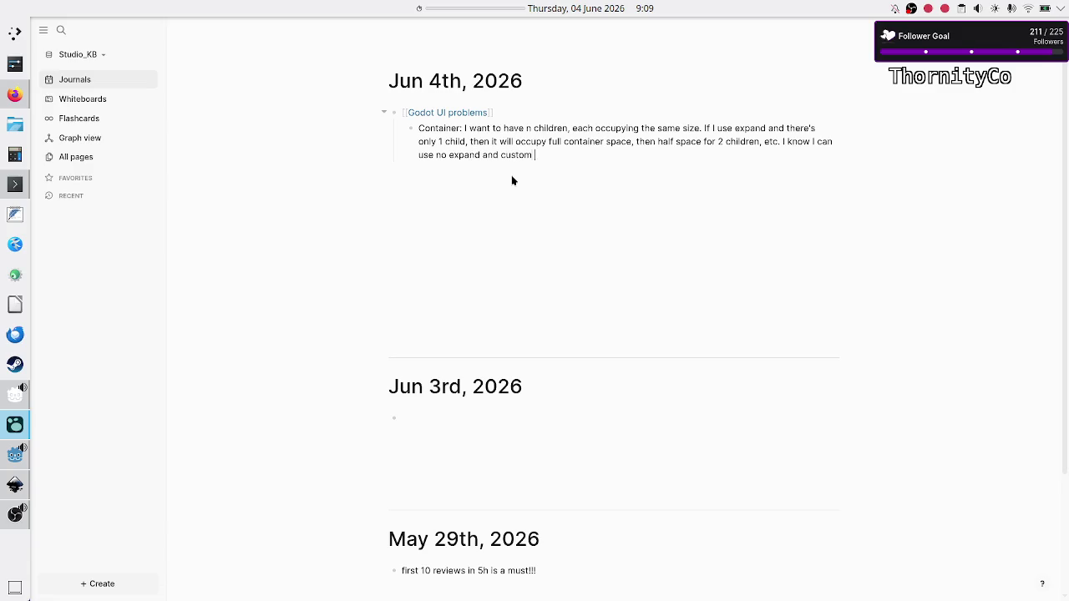
{"action": "type", "text": "minimm"}
{"action": "key", "text": "BackSpace"}
{"action": "type", "text": "um size, b"}
{"action": "type", "text": "ut that doe"}
{"action": "type", "text": "sn't scale w"}
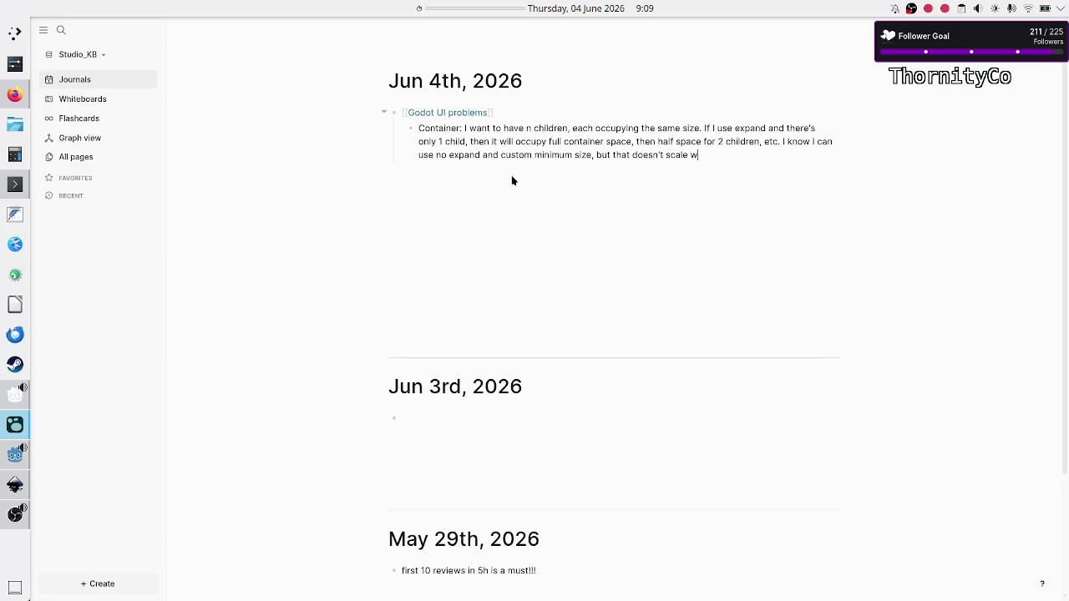
{"action": "type", "text": "/ "}
{"action": "type", "text": "game wind"}
{"action": "type", "text": "ow size. I"}
{"action": "type", "text": " can "}
{"action": "type", "text": "add"}
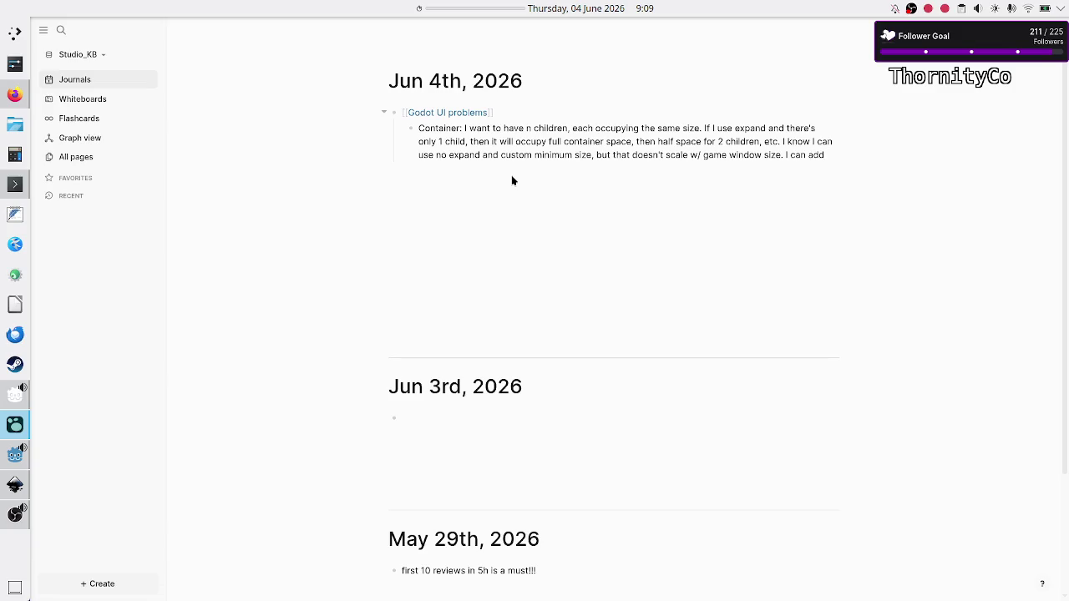
Step: Note that fake slots (control) fail when n exceeds the number of fake slots
{"action": "key", "text": "BackSpace"}
{"action": "type", "text": "d "}
{"action": "type", "text": "fake slots ("}
{"action": "type", "text": "control)"}
{"action": "type", "text": ", but"}
{"action": "type", "text": "what "}
{"action": "type", "text": "if "}
{"action": "type", "text": "there are"}
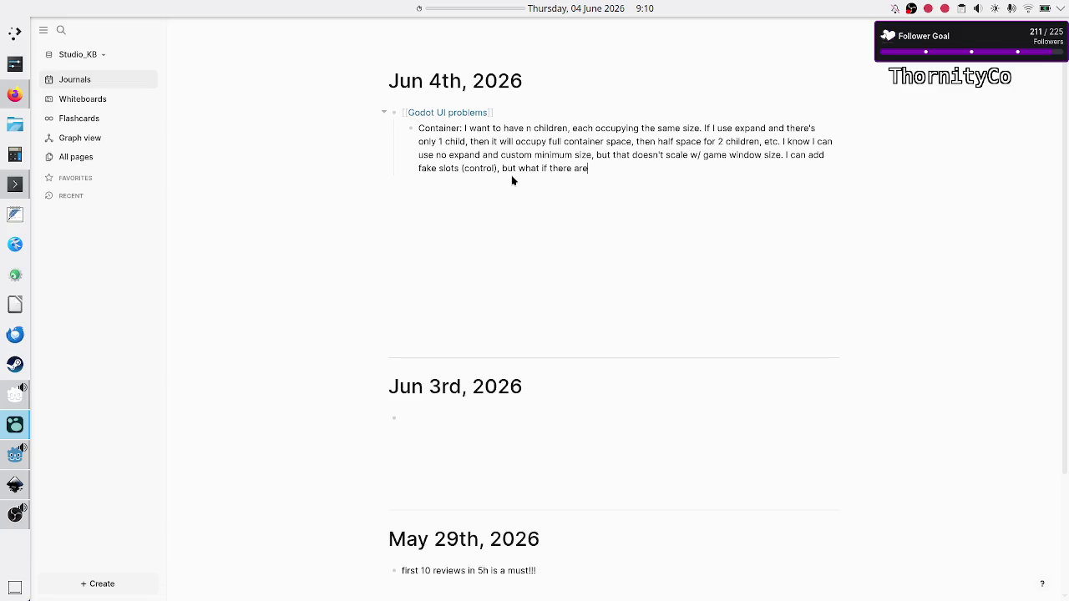
{"action": "key", "text": "BackSpace"}
{"action": "key", "text": "BackSpace"}
{"action": "key", "text": "BackSpace"}
{"action": "key", "text": "BackSpace"}
{"action": "key", "text": "BackSpace"}
{"action": "key", "text": "BackSpace"}
{"action": "type", "text": "n wil"}
{"action": "type", "text": "l be greater "}
{"action": "type", "text": "than the nr"}
{"action": "type", "text": " of faks"}
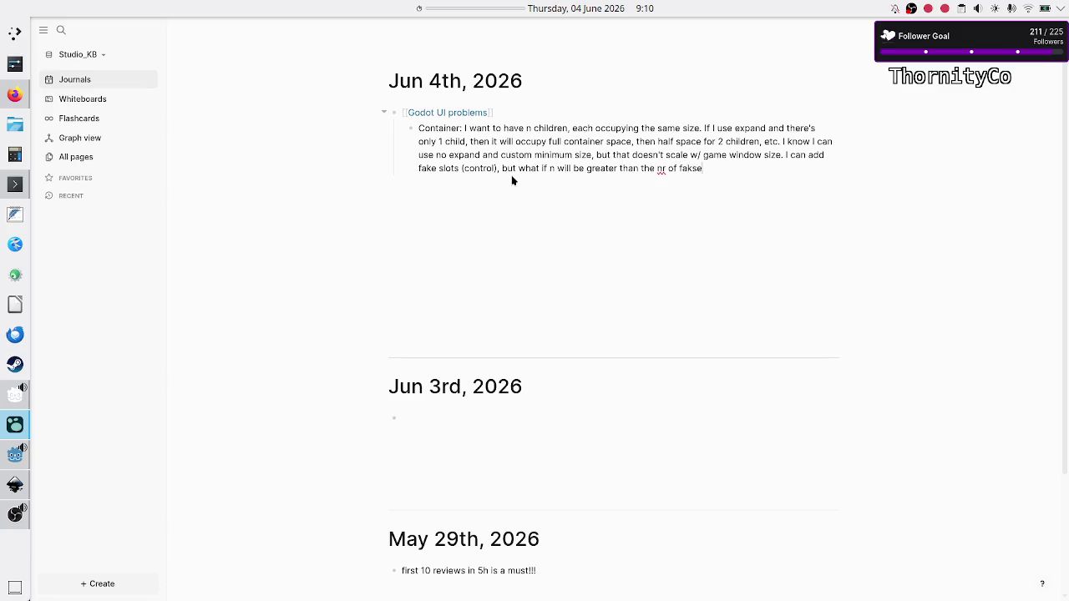
{"action": "type", "text": "e slots?"}
Step: Add wanting a scrollbar/scrollcontainer with m visible rows, appearing once those rows are filled
{"action": "type", "text": "Not to m"}
{"action": "type", "text": "ention"}
{"action": "type", "text": ", what if I wan"}
{"action": "type", "text": "t t"}
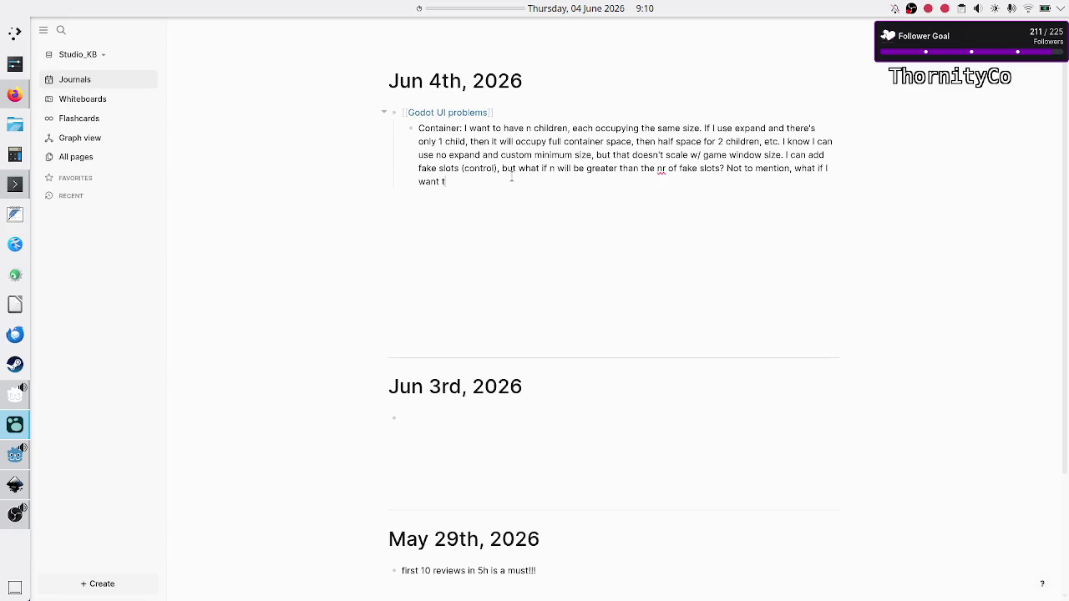
{"action": "type", "text": "o have a scrollco"}
{"action": "key", "text": "BackSpace"}
{"action": "key", "text": "BackSpace"}
{"action": "type", "text": "bar/scrollconta"}
{"action": "type", "text": "iner "}
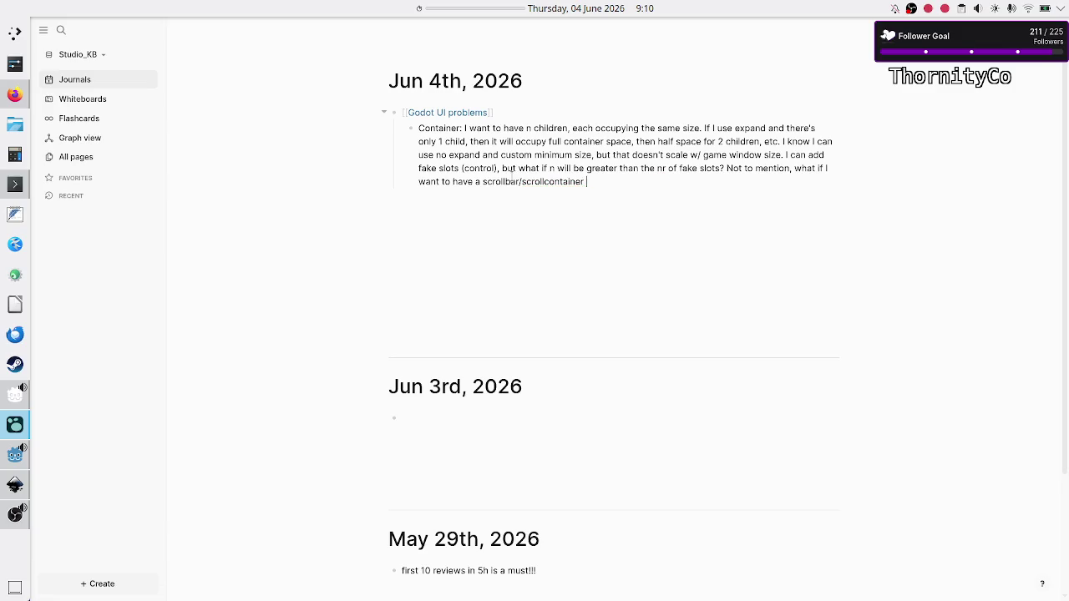
{"action": "type", "text": "an"}
{"action": "key", "text": "BackSpace"}
{"action": "key", "text": "BackSpace"}
{"action": "type", "text": "w/ the assu"}
{"action": "type", "text": "mption I want "}
{"action": "type", "text": "m row"}
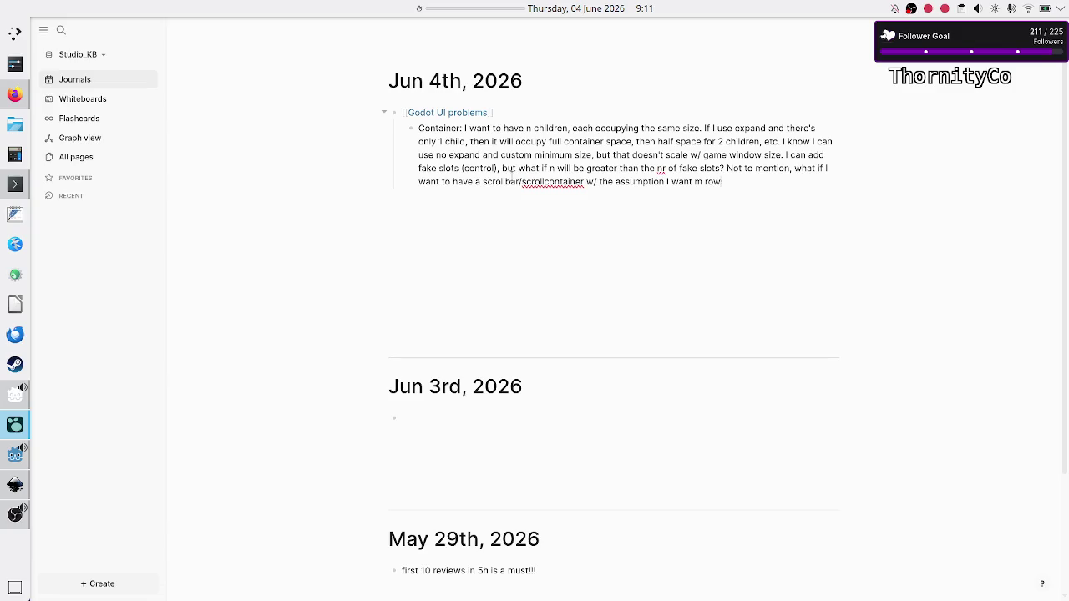
{"action": "type", "text": "s to be visible "}
{"action": "type", "text": "and the "}
{"action": "type", "text": "rest"}
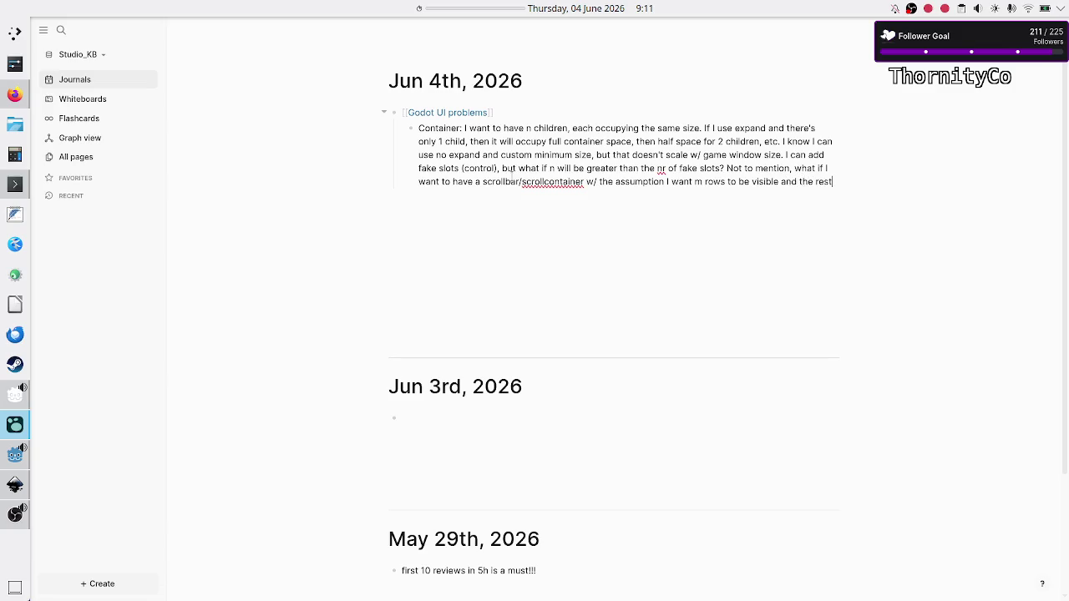
{"action": "key", "text": "BackSpace"}
{"action": "key", "text": "BackSpace"}
{"action": "key", "text": "BackSpace"}
{"action": "type", "text": "nd when f"}
{"action": "type", "text": "illed "}
{"action": "type", "text": "the scrollbar"}
{"action": "type", "text": " appears."}
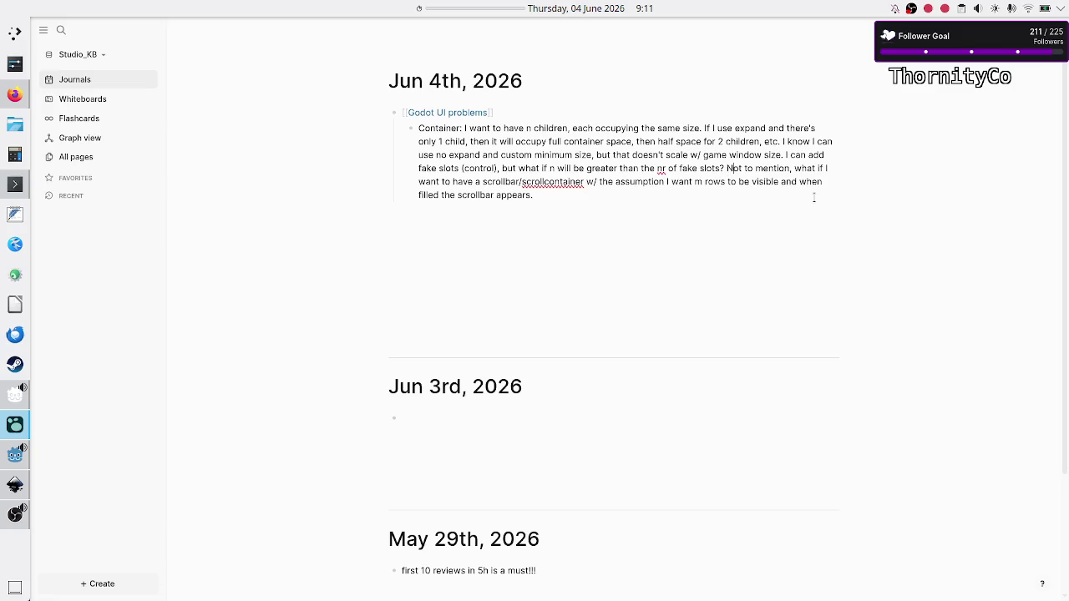
Step: Move the scrollbar question into its own bullet nested under the Container note
{"action": "key", "text": "BackSpace"}
{"action": "key", "text": "BackSpace"}
{"action": "key", "text": "BackSpace"}
{"action": "key", "text": "BackSpace"}
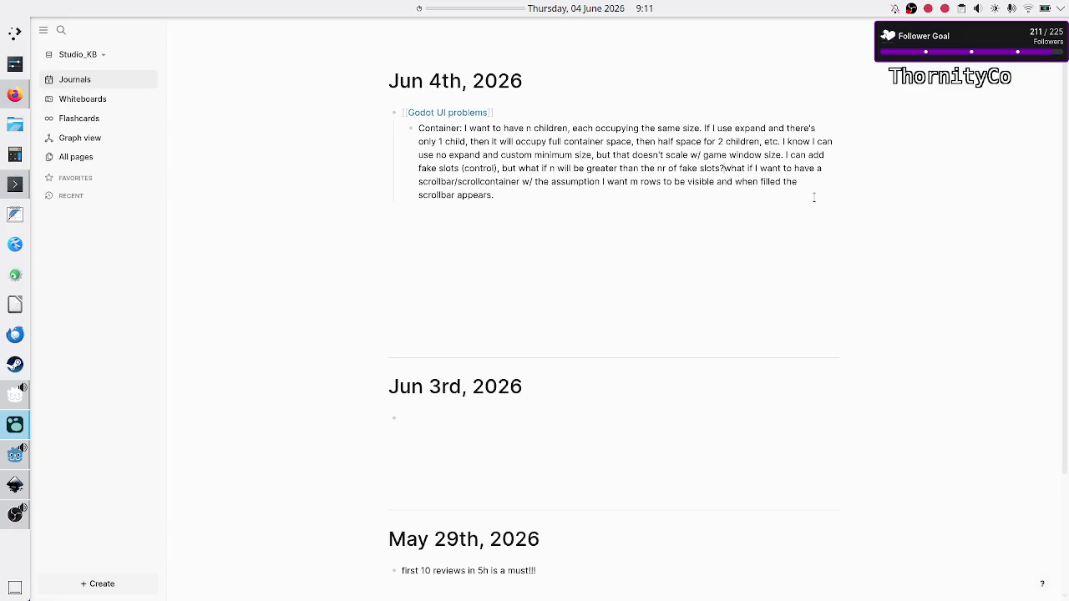
{"action": "key", "text": "Return"}
{"action": "key", "text": "Tab"}
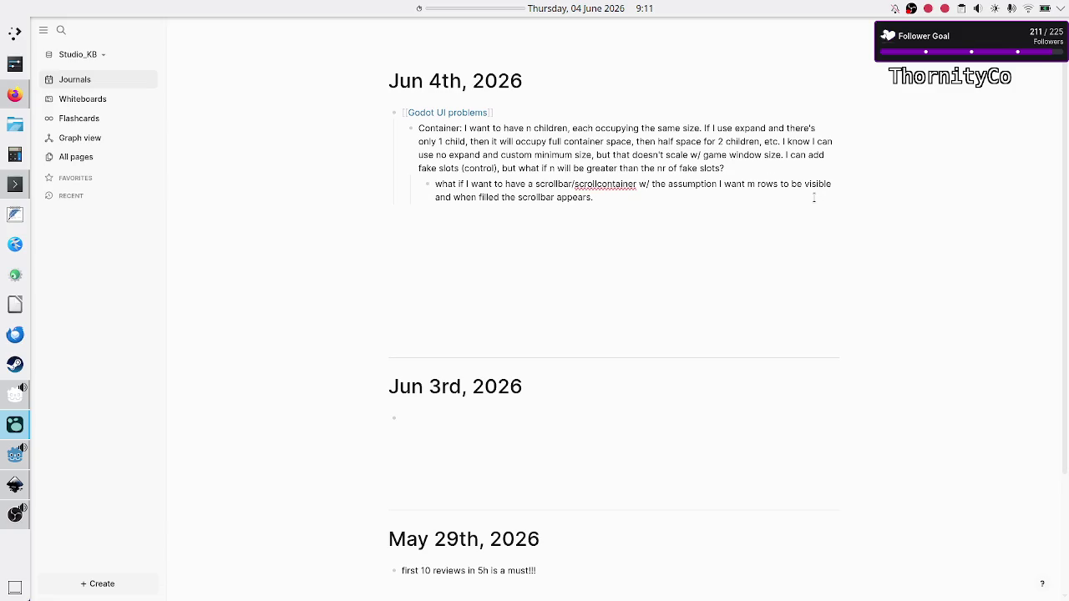
{"action": "key", "text": "Up"}
{"action": "key", "text": "Up"}
{"action": "key", "text": "Up"}
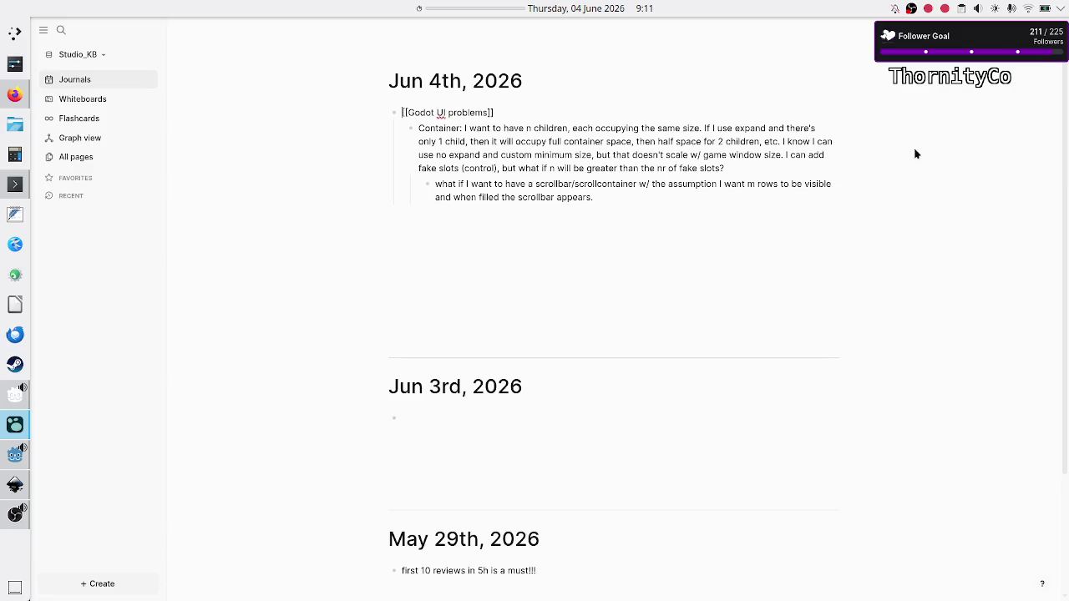
Step: Delete 'know I' from the Container note and split the no-expand remark into a child bullet
{"action": "left_click", "coordinate": [785, 141]}
{"action": "key", "text": "ctrl+shift+Right"}
{"action": "key", "text": "ctrl+shift+Right"}
{"action": "key", "text": "BackSpace"}
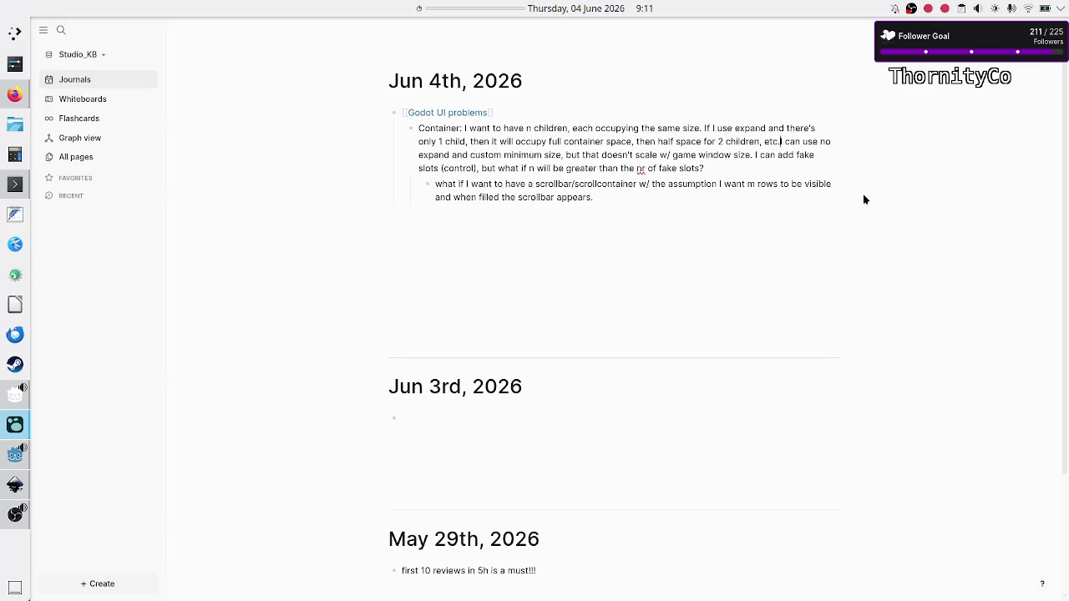
{"action": "key", "text": "Return"}
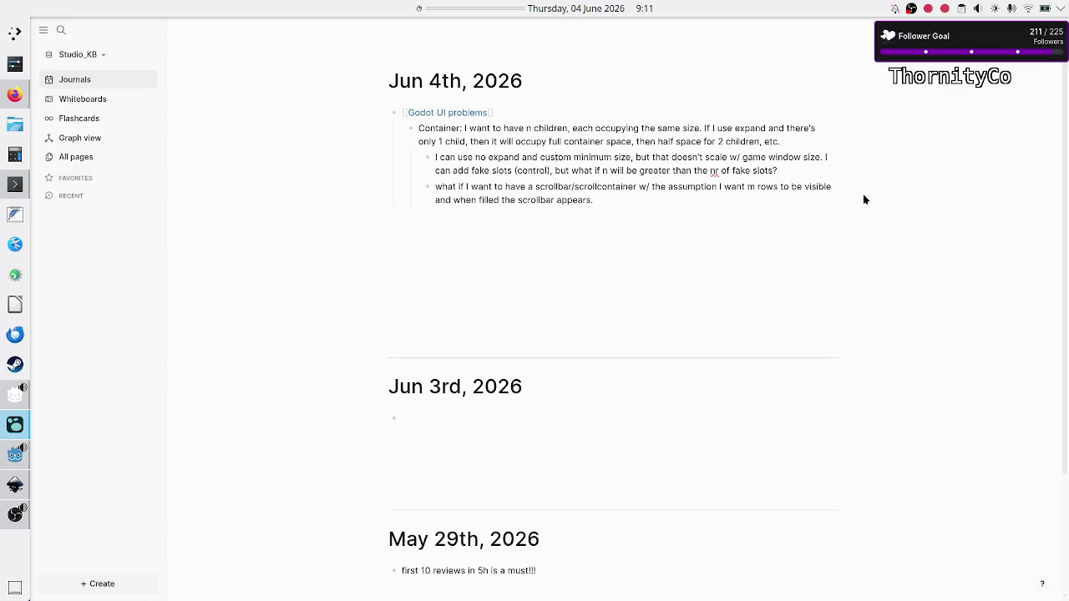
{"action": "key", "text": "Down"}
{"action": "key", "text": "Down"}
{"action": "key", "text": "Down"}
{"action": "key", "text": "Down"}
{"action": "key", "text": "alt+Tab"}
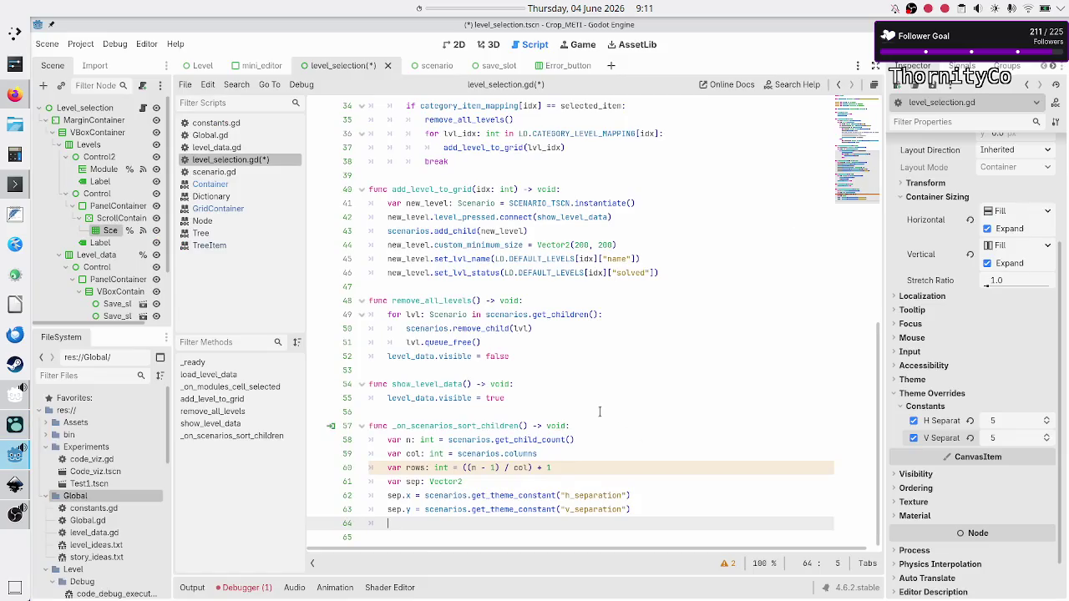
Step: Declare 'var effective_space: Vector2' on line 64
{"action": "mouse_move", "coordinate": [547, 440]}
{"action": "type", "text": "var"}
{"action": "type", "text": "eff"}
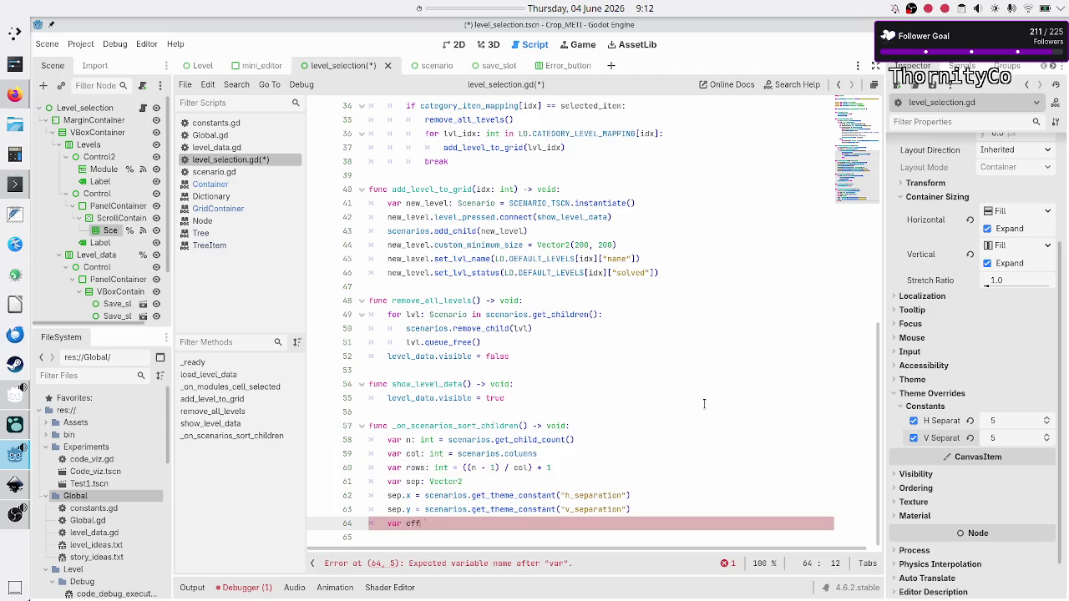
{"action": "type", "text": "ective_space:"}
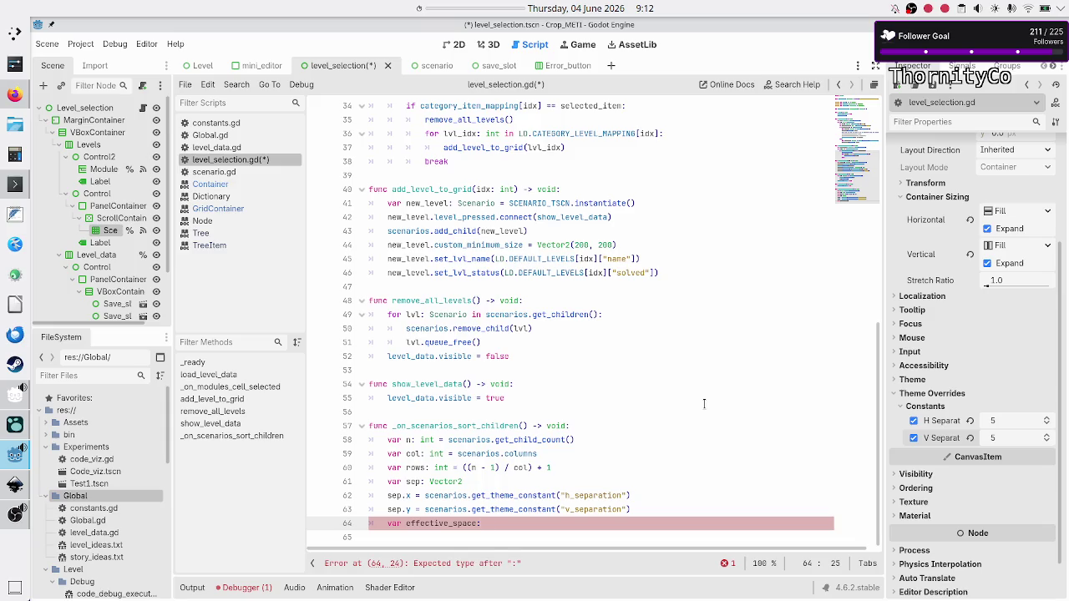
{"action": "type", "text": " Vector2"}
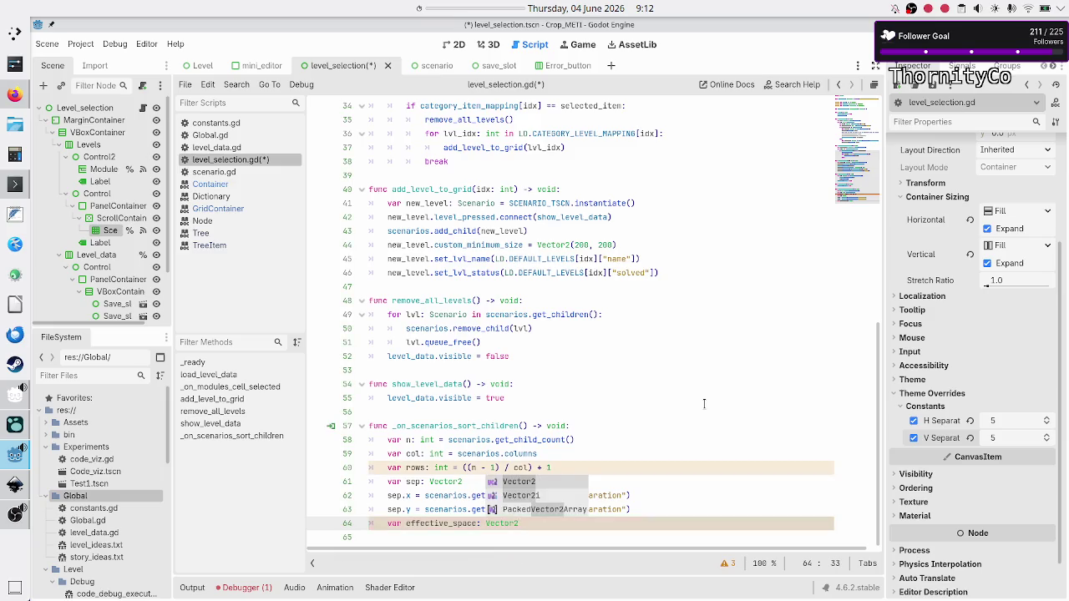
{"action": "key", "text": "Return"}
{"action": "key", "text": "Return"}
Step: Begin the x formula: 'effective_space.x = scenarios.size.x -' on line 65
{"action": "type", "text": "effe"}
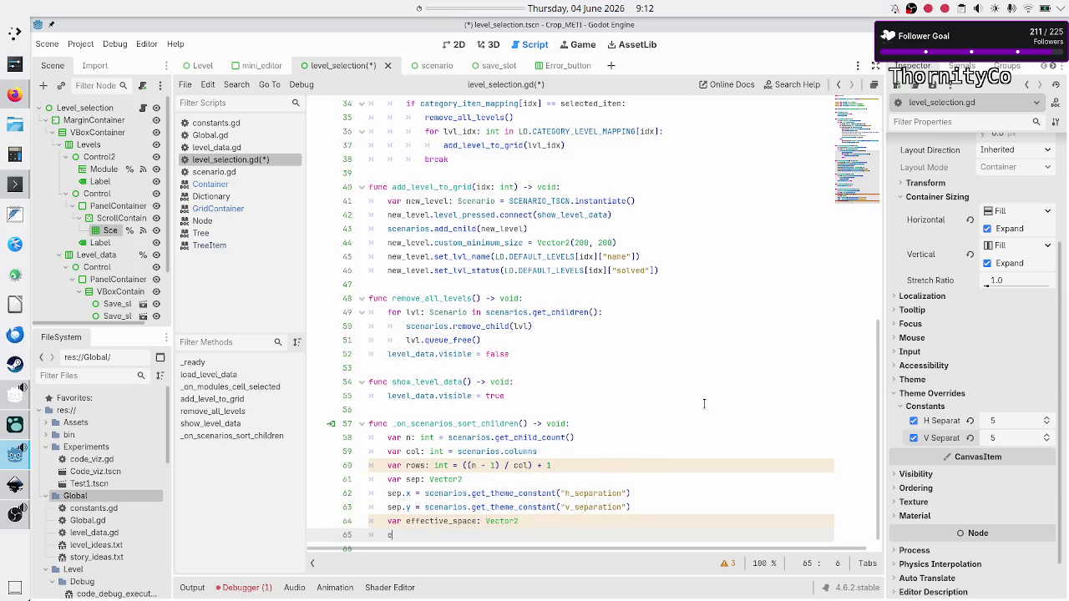
{"action": "key", "text": "Return"}
{"action": "type", "text": ".x ="}
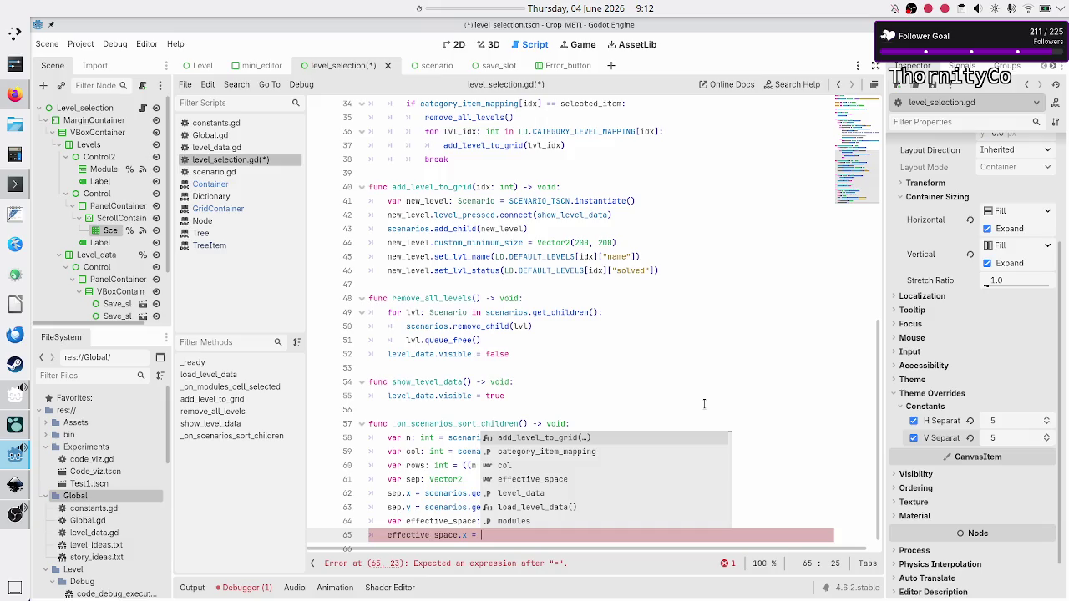
{"action": "type", "text": "scenarios"}
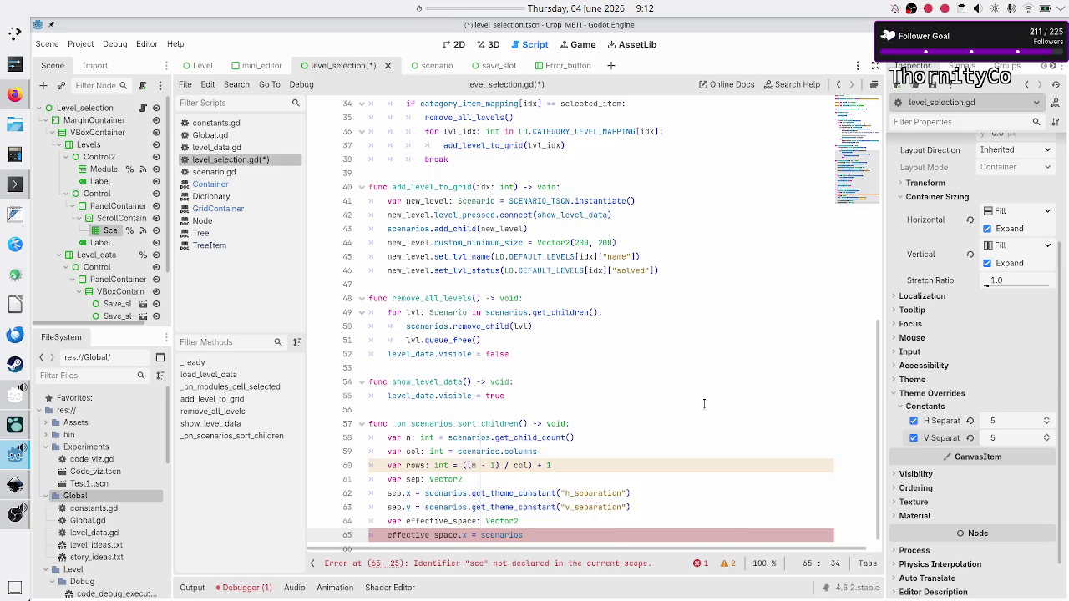
{"action": "type", "text": ".size"}
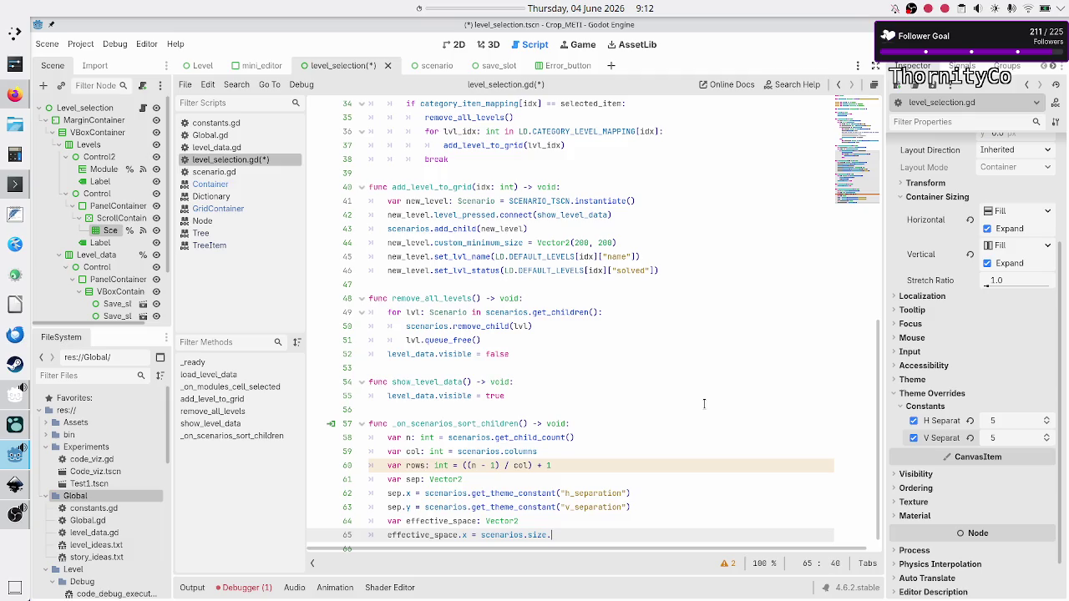
{"action": "type", "text": ".x"}
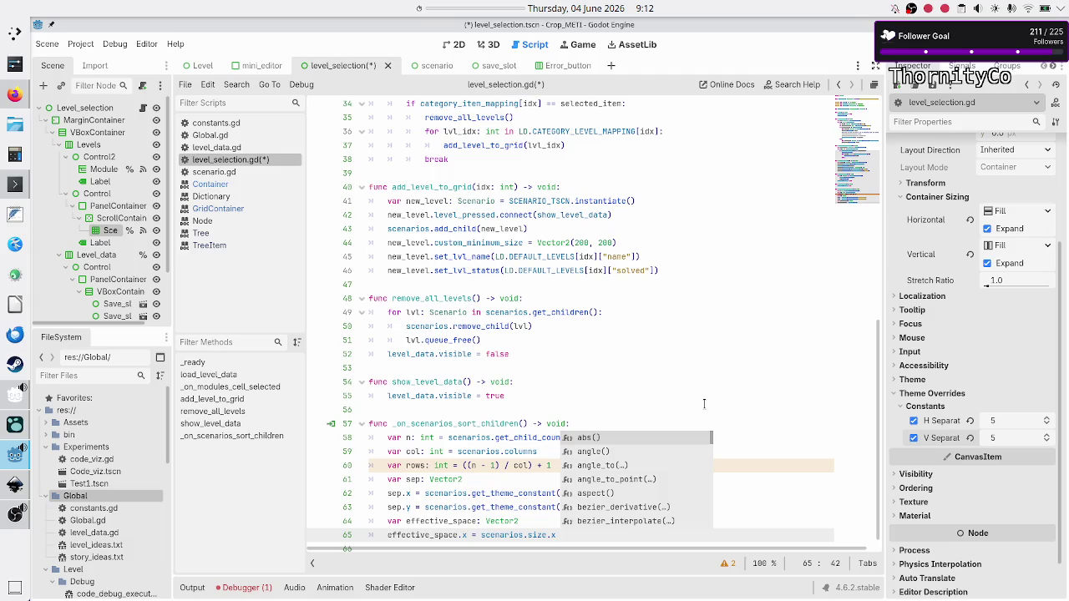
{"action": "type", "text": "-"}
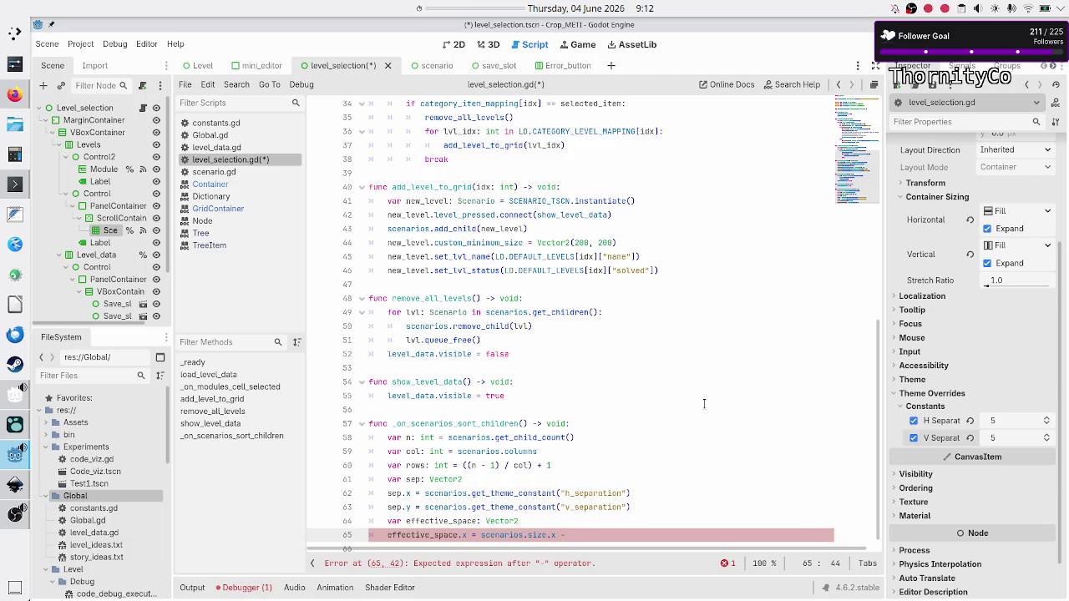
{"action": "type", "text": "("}
{"action": "type", "text": "col -1"}
Step: Finish the x formula as scenarios.size.x - ((col - 1) * sep.x)
{"action": "key", "text": "Left"}
{"action": "key", "text": "Left"}
{"action": "key", "text": "Left"}
{"action": "key", "text": "Left"}
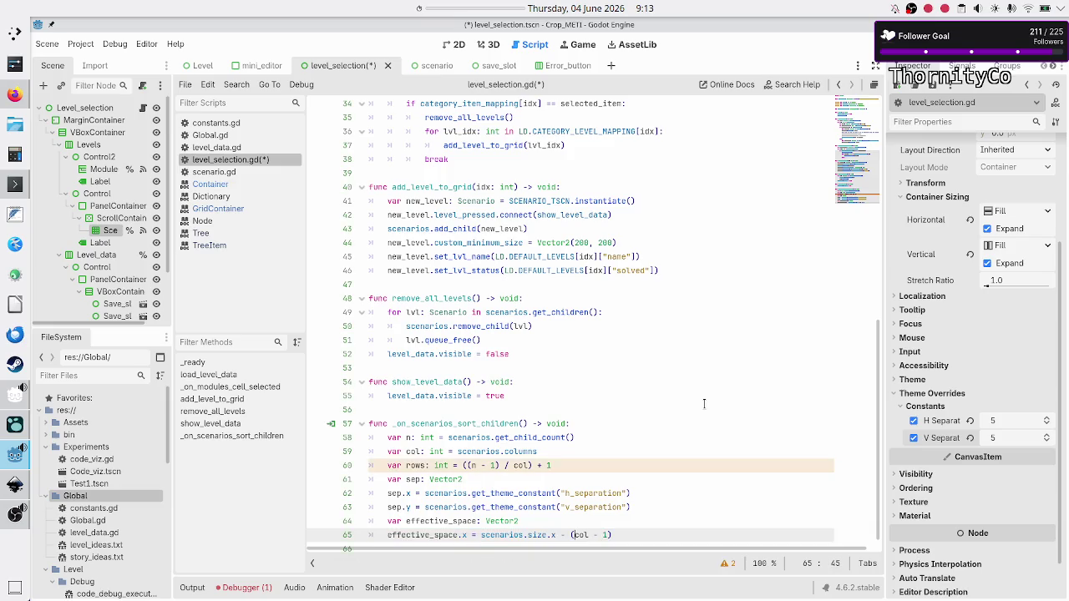
{"action": "type", "text": "("}
{"action": "key", "text": "Right"}
{"action": "key", "text": "End"}
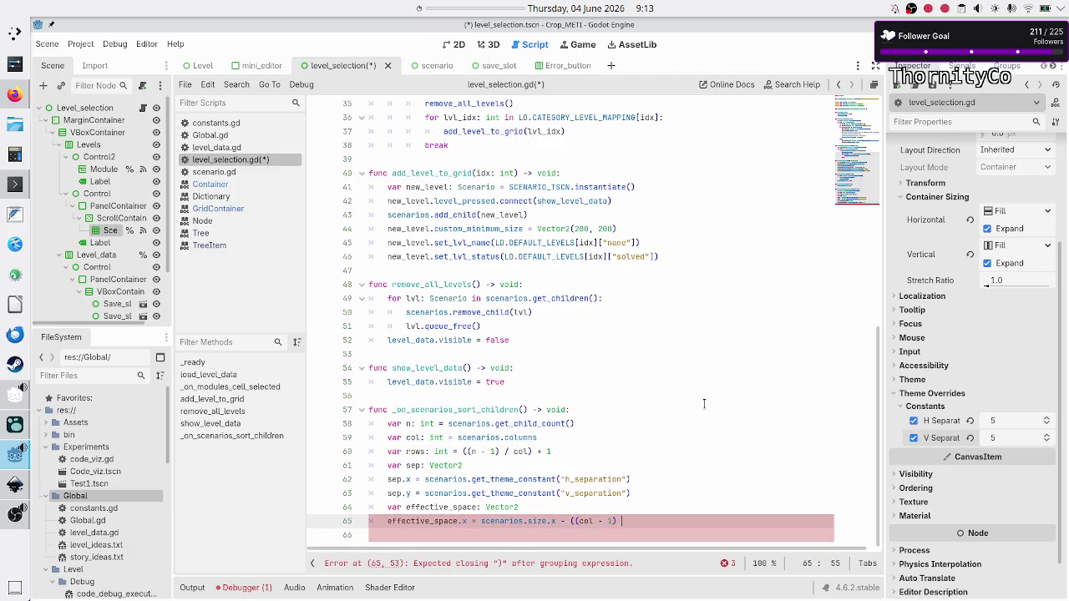
{"action": "type", "text": "sep.x)"}
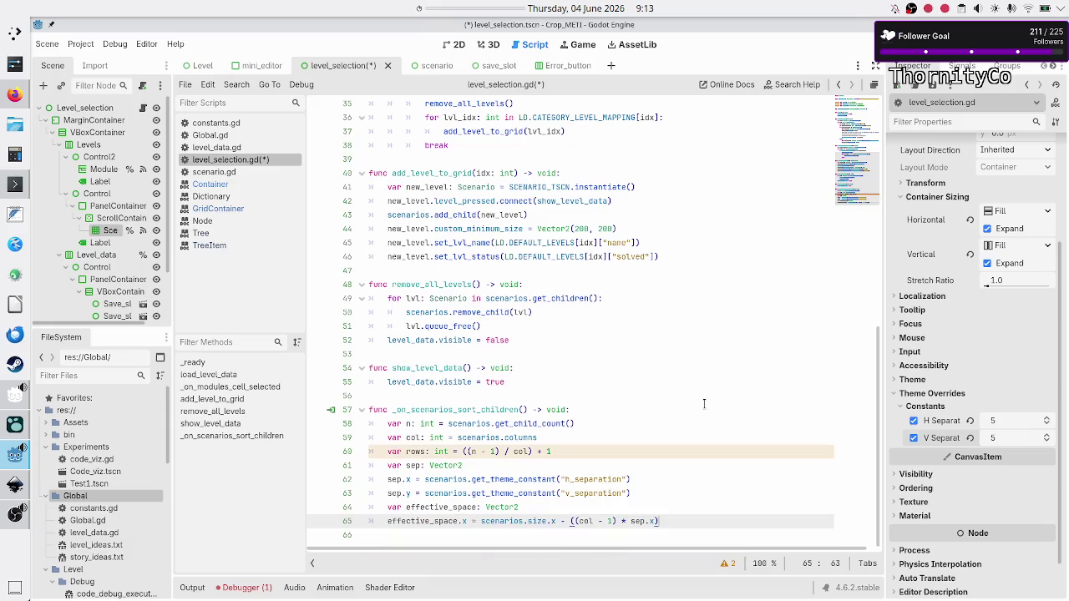
{"action": "key", "text": "Return"}
Step: Duplicate the effective_space.x line onto line 66 with matching indentation
{"action": "key", "text": "Up"}
{"action": "key", "text": "shift+End"}
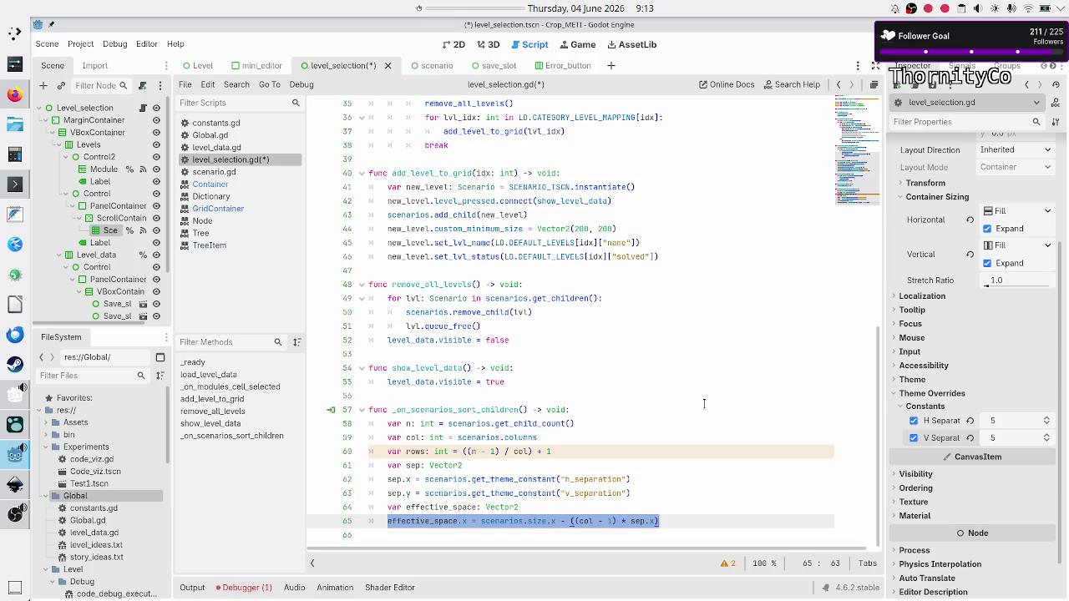
{"action": "key", "text": "ctrl+c"}
{"action": "key", "text": "Down"}
{"action": "key", "text": "ctrl+v"}
{"action": "key", "text": "Up"}
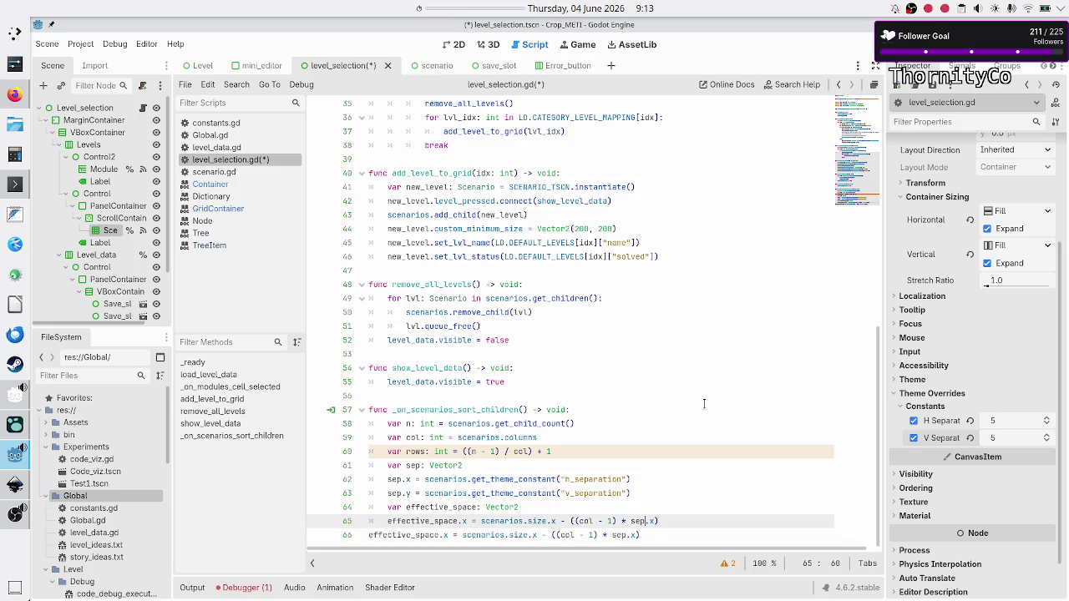
{"action": "key", "text": "Down"}
{"action": "key", "text": "Home"}
{"action": "key", "text": "Tab"}
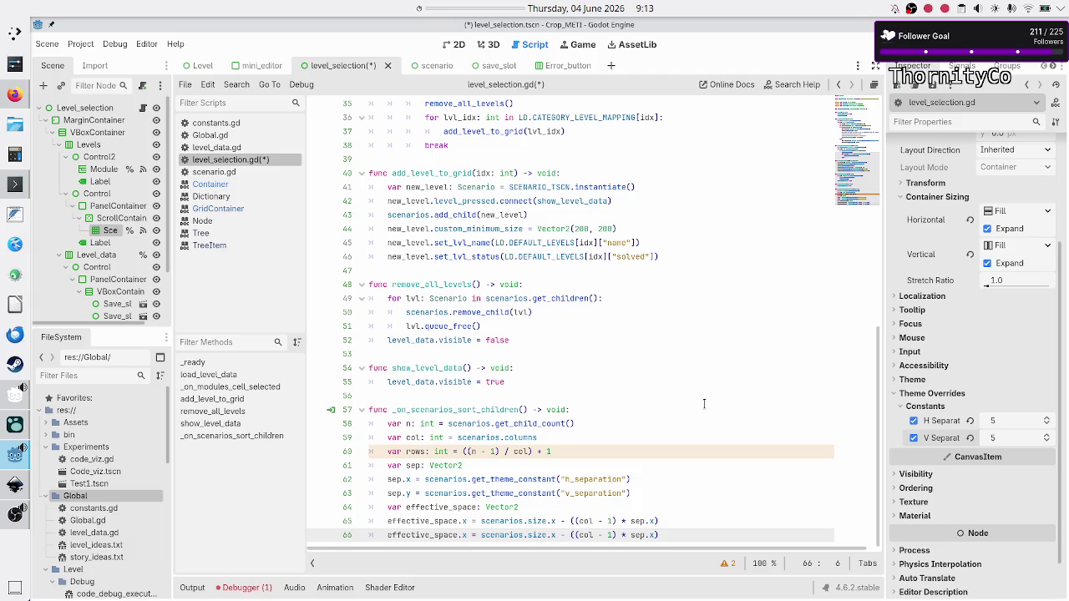
Step: Turn the duplicate into effective_space.y, subtracting ((col - 1) * sep.y)
{"action": "key", "text": "ctrl+Right"}
{"action": "key", "text": "ctrl+Right"}
{"action": "key", "text": "Right"}
{"action": "key", "text": "BackSpace"}
{"action": "type", "text": "y"}
{"action": "key", "text": "Right"}
{"action": "key", "text": "Right"}
{"action": "key", "text": "Right"}
{"action": "key", "text": "Right"}
{"action": "key", "text": "Right"}
{"action": "key", "text": "Right"}
{"action": "key", "text": "BackSpace"}
{"action": "type", "text": "y"}
{"action": "key", "text": "Right"}
{"action": "key", "text": "Return"}
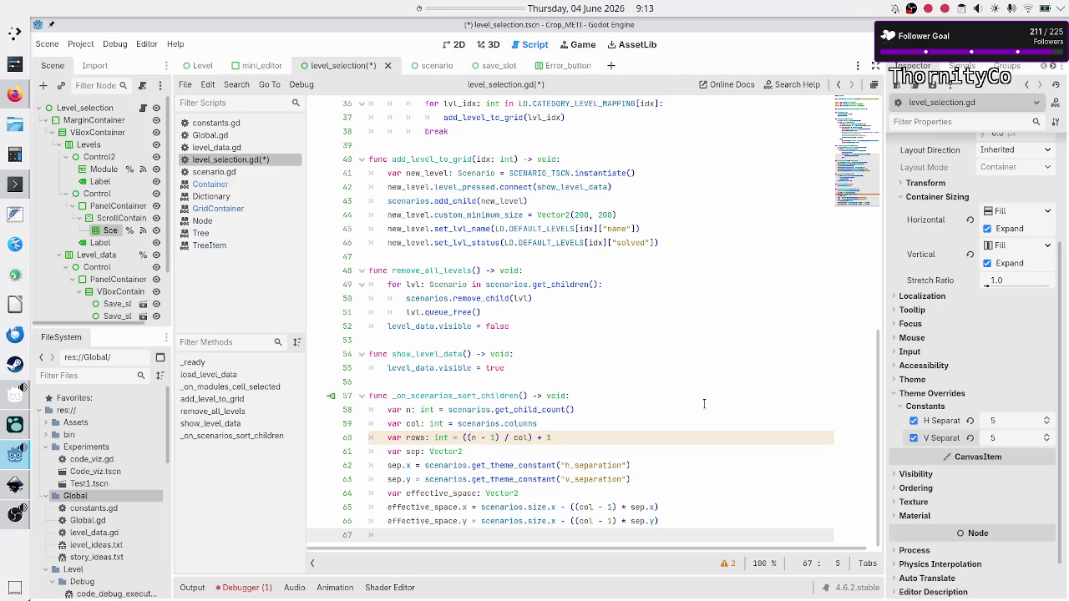
Step: Add the comment '#doesn't take into account minimum size, other margins, etc.' above the formulas
{"action": "key", "text": "Up"}
{"action": "key", "text": "Up"}
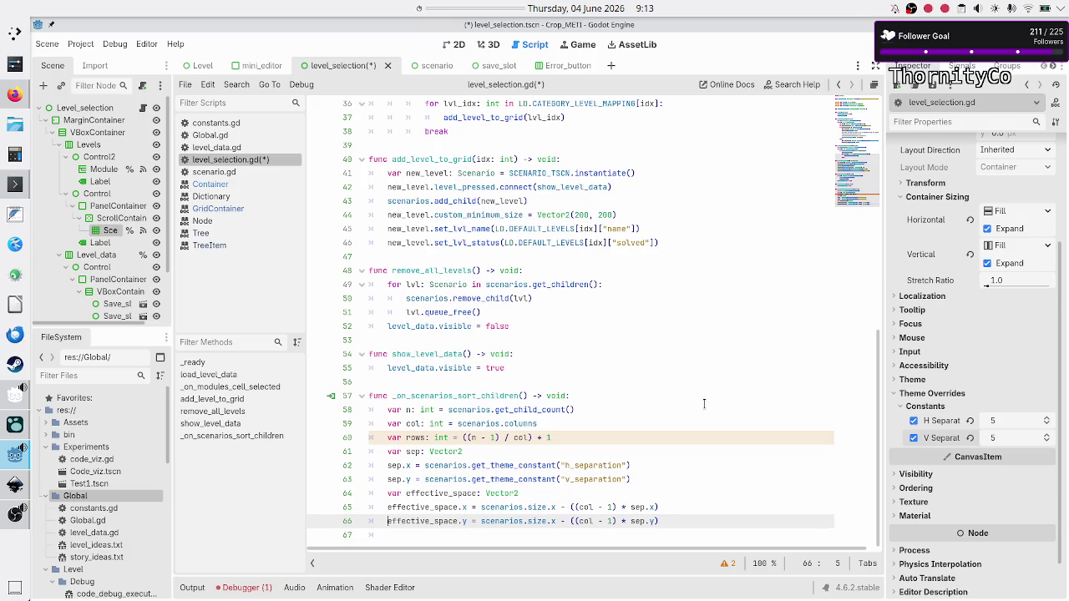
{"action": "key", "text": "End"}
{"action": "key", "text": "Up"}
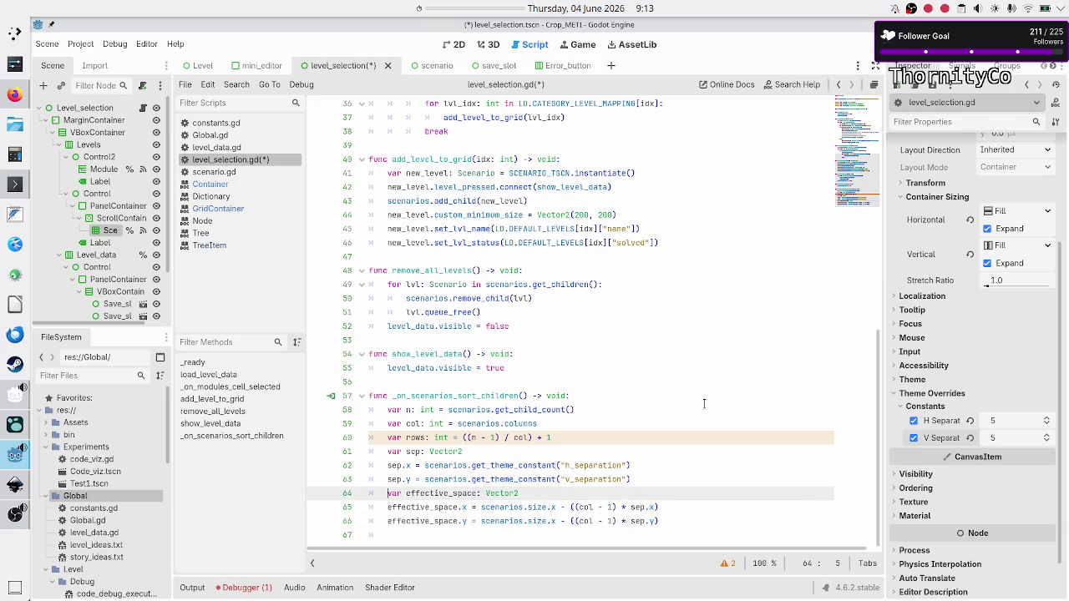
{"action": "key", "text": "Return"}
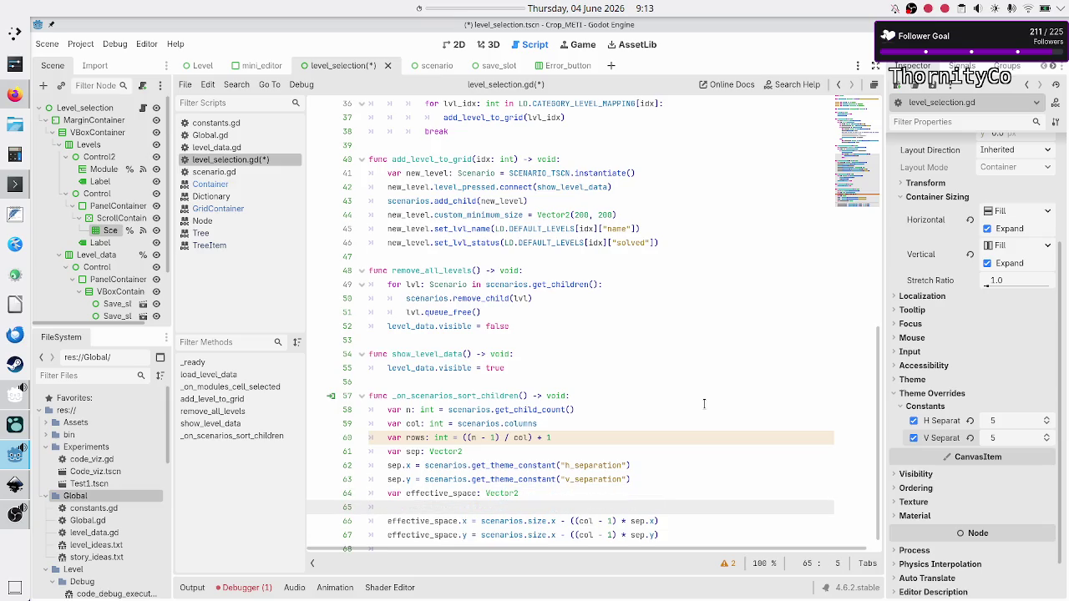
{"action": "type", "text": "#doesn't take "}
{"action": "type", "text": "into account "}
{"action": "type", "text": "mini"}
{"action": "type", "text": "mum size, "}
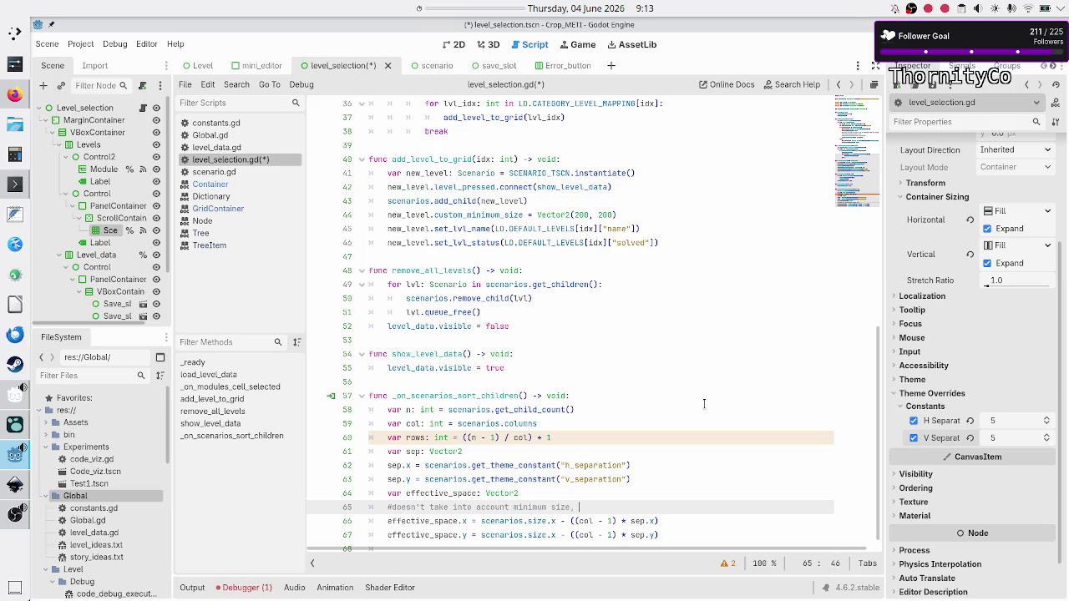
{"action": "type", "text": "other "}
{"action": "type", "text": "margins"}
{"action": "type", "text": ", etc."}
{"action": "key", "text": "Down"}
{"action": "key", "text": "Down"}
{"action": "key", "text": "Down"}
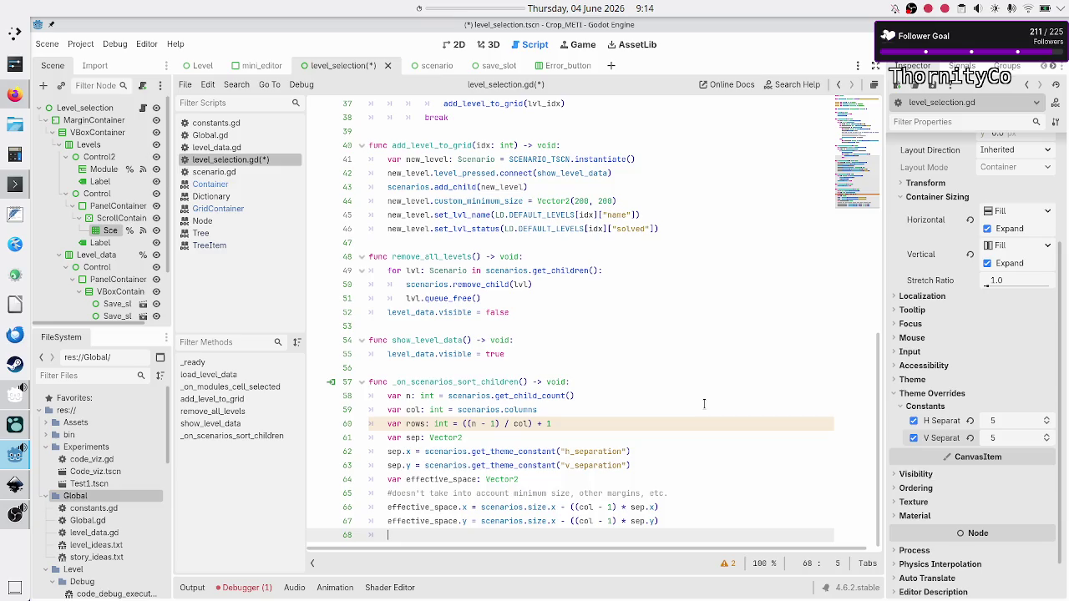
{"action": "key", "text": "Up"}
{"action": "key", "text": "Up"}
{"action": "key", "text": "Up"}
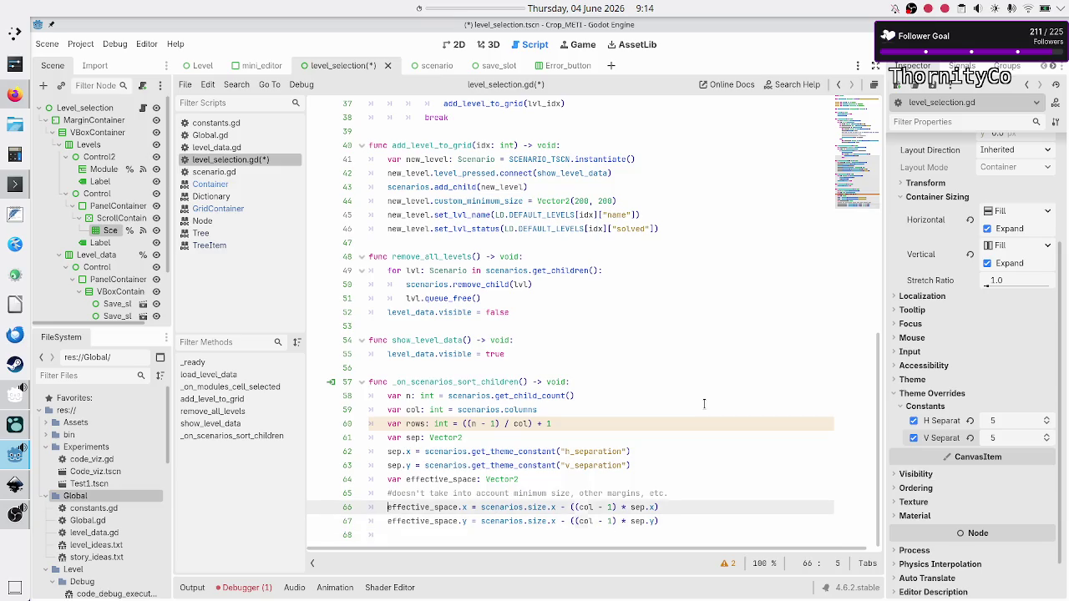
{"action": "key", "text": "Up"}
{"action": "key", "text": "Up"}
{"action": "key", "text": "Up"}
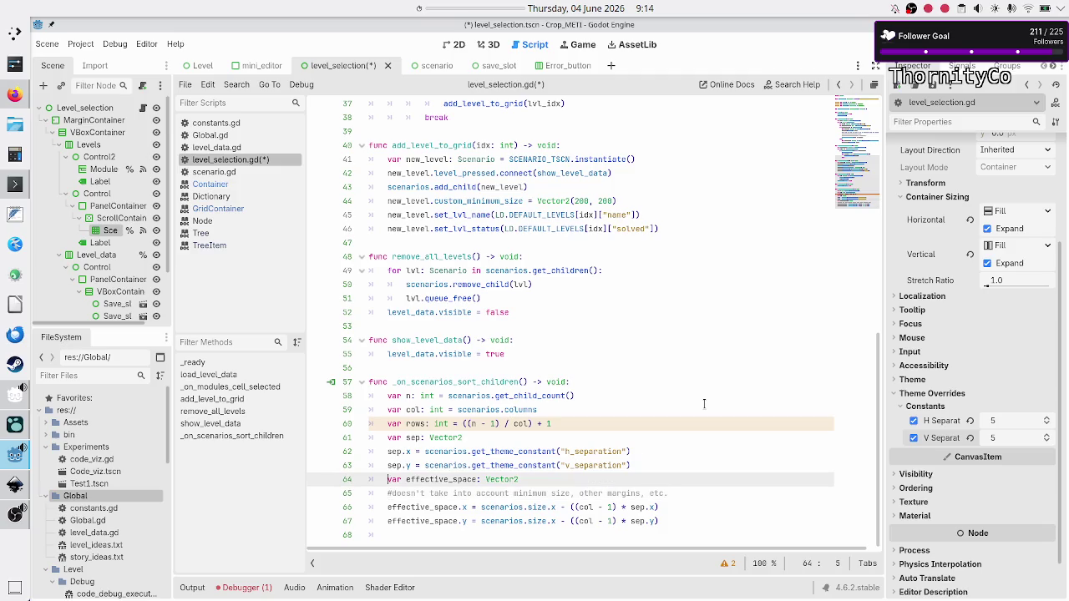
{"action": "key", "text": "Down"}
{"action": "key", "text": "Down"}
{"action": "key", "text": "Down"}
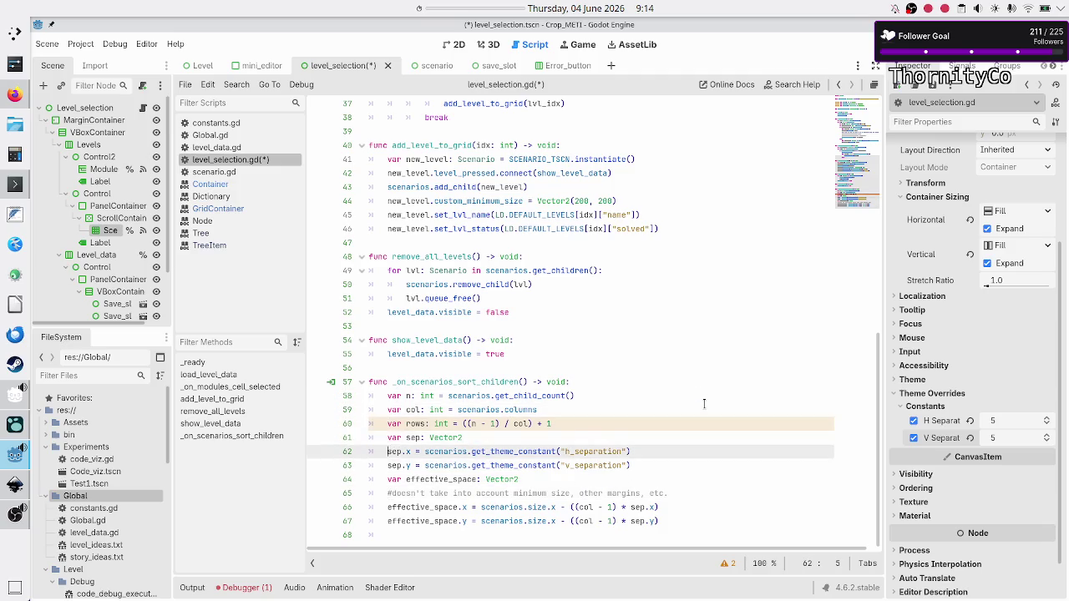
{"action": "key", "text": "Up"}
{"action": "key", "text": "Up"}
{"action": "key", "text": "Up"}
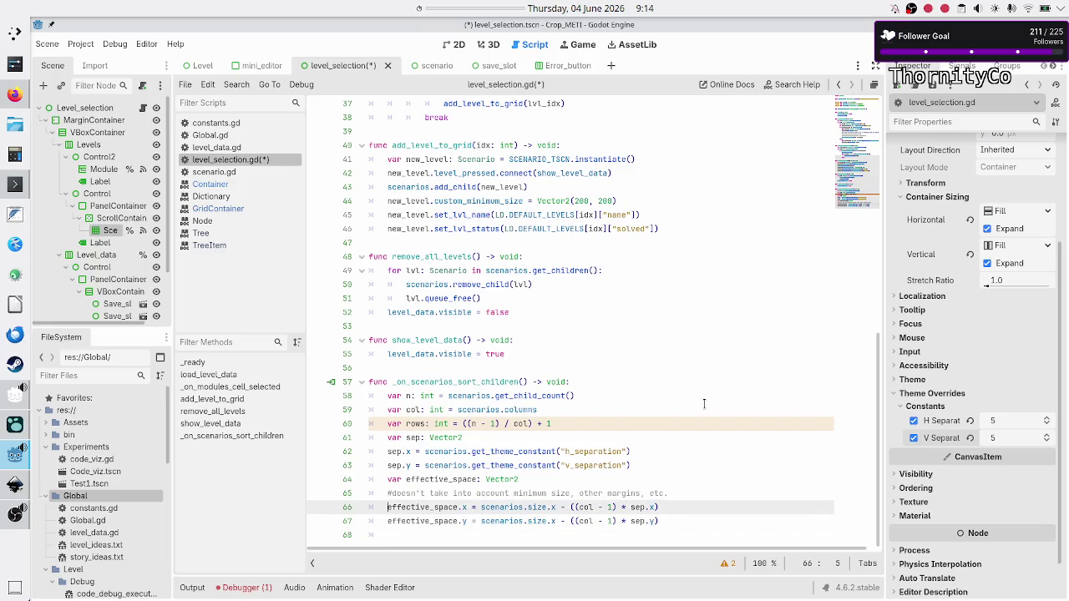
{"action": "key", "text": "Down"}
{"action": "key", "text": "Down"}
{"action": "key", "text": "Down"}
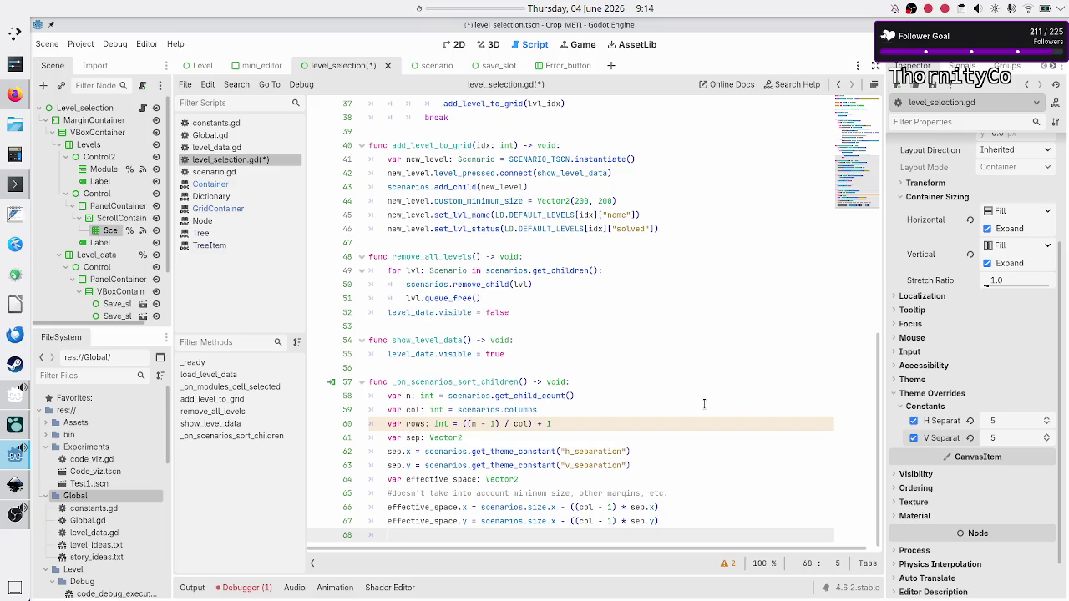
Step: Declare 'var child_size: Vector2' in the sort function
{"action": "type", "text": "var entry"}
{"action": "key", "text": "BackSpace"}
{"action": "key", "text": "BackSpace"}
{"action": "key", "text": "BackSpace"}
{"action": "type", "text": "child"}
{"action": "type", "text": "_size"}
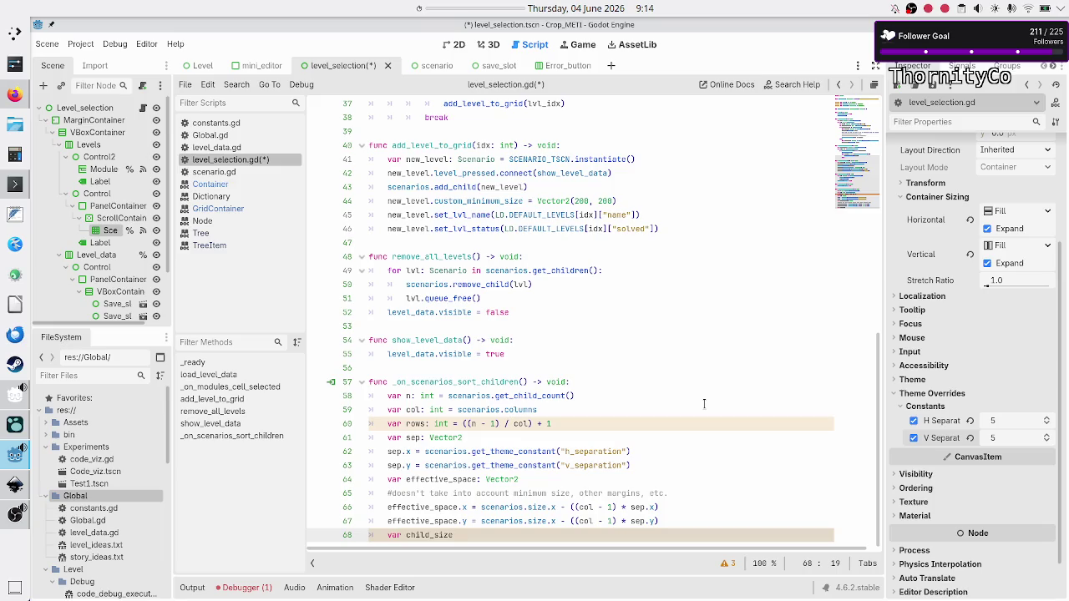
{"action": "type", "text": ": Vector2"}
{"action": "key", "text": "Return"}
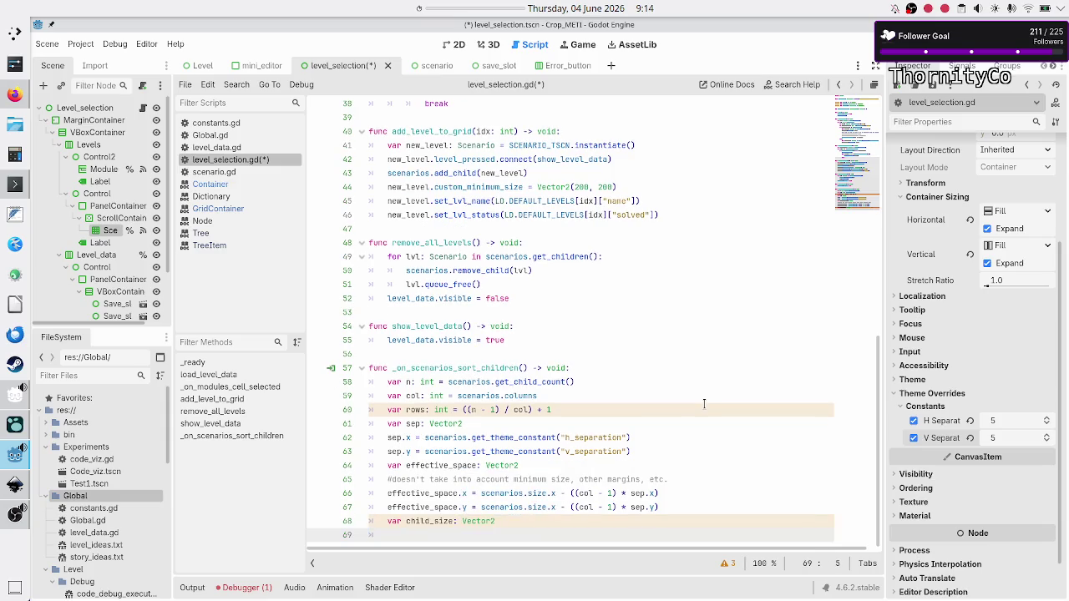
Step: Set child_size.x = effective_space.x / col
{"action": "type", "text": "child"}
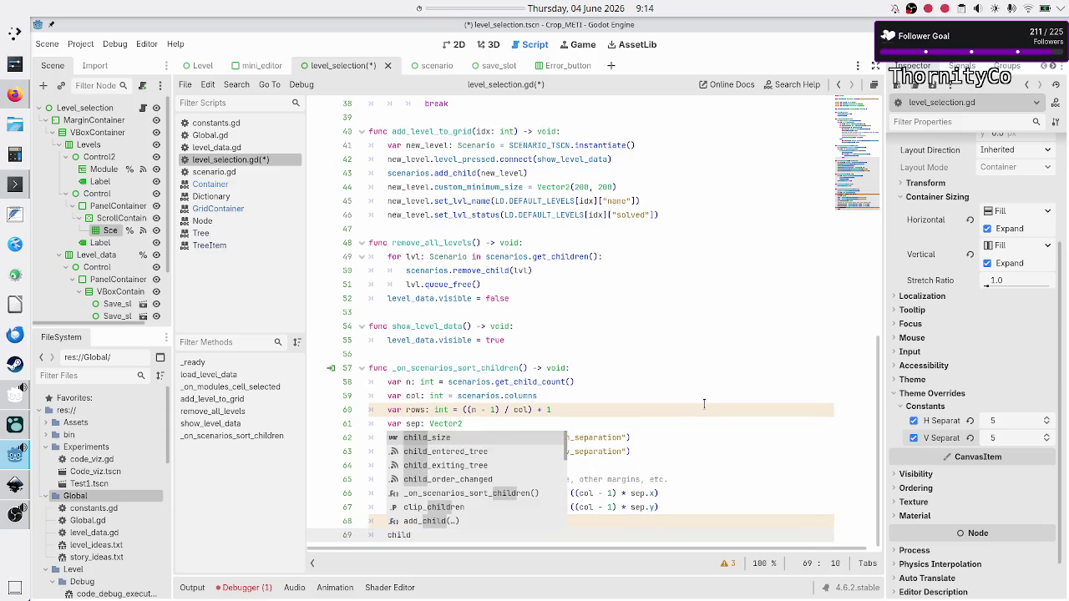
{"action": "key", "text": "Return"}
{"action": "type", "text": "x = "}
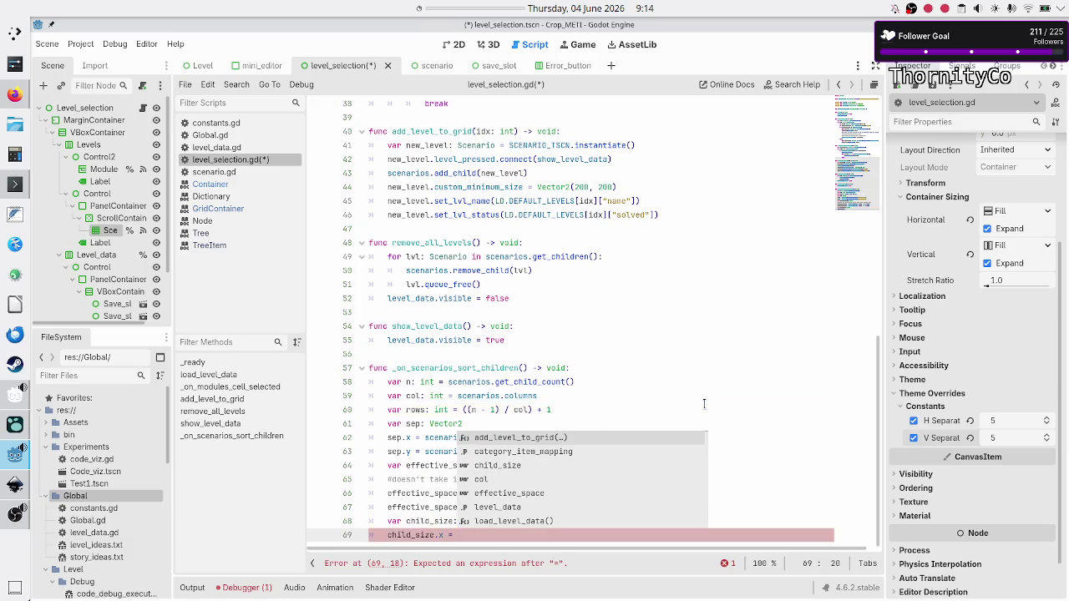
{"action": "type", "text": "effe"}
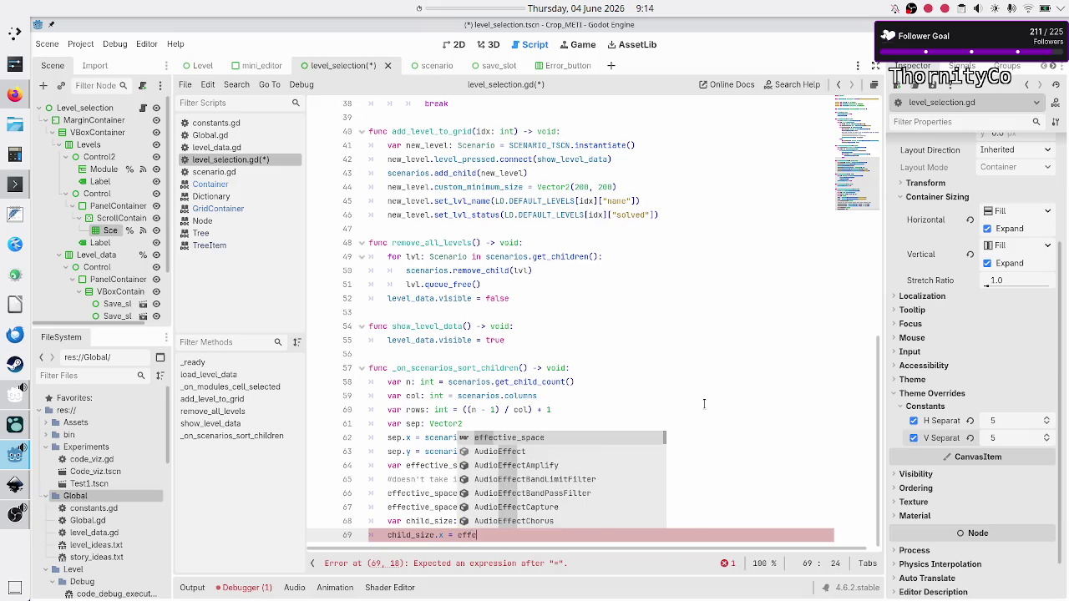
{"action": "key", "text": "Return"}
{"action": "type", "text": ".x"}
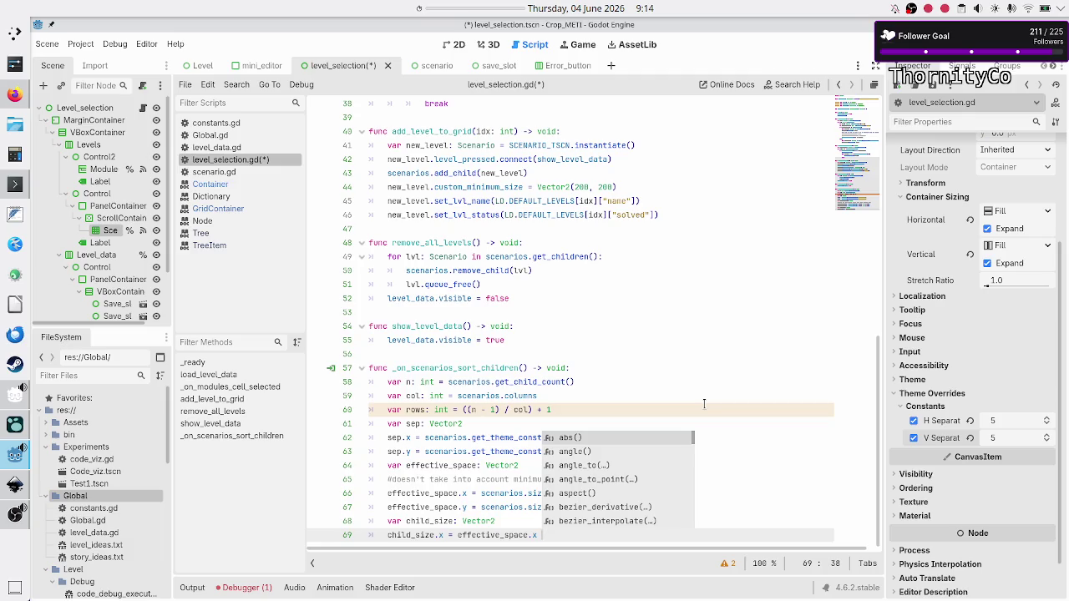
{"action": "type", "text": "/"}
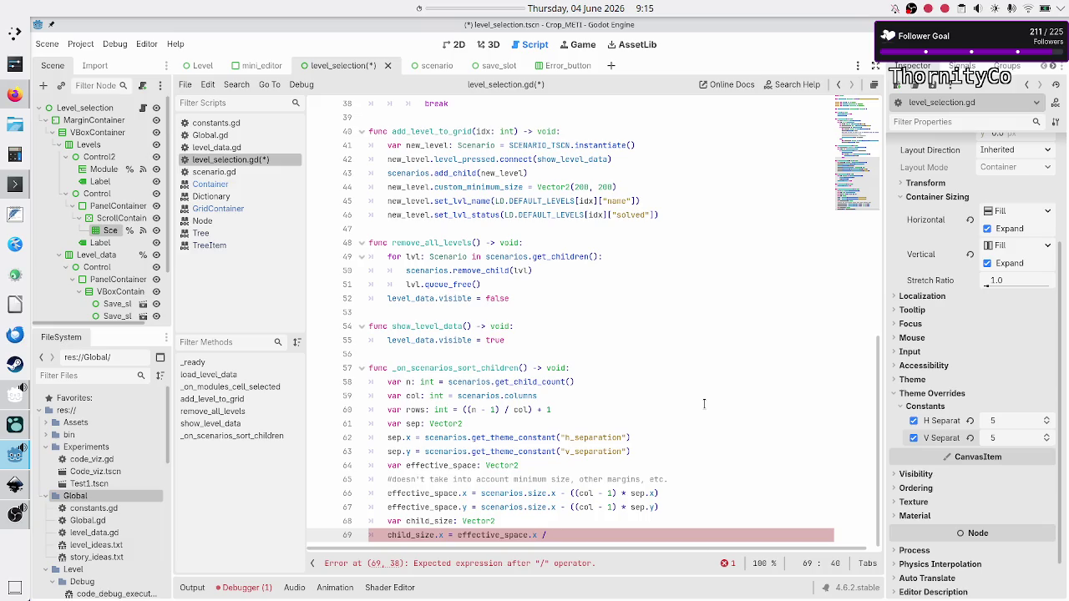
{"action": "type", "text": " col"}
{"action": "key", "text": "Escape"}
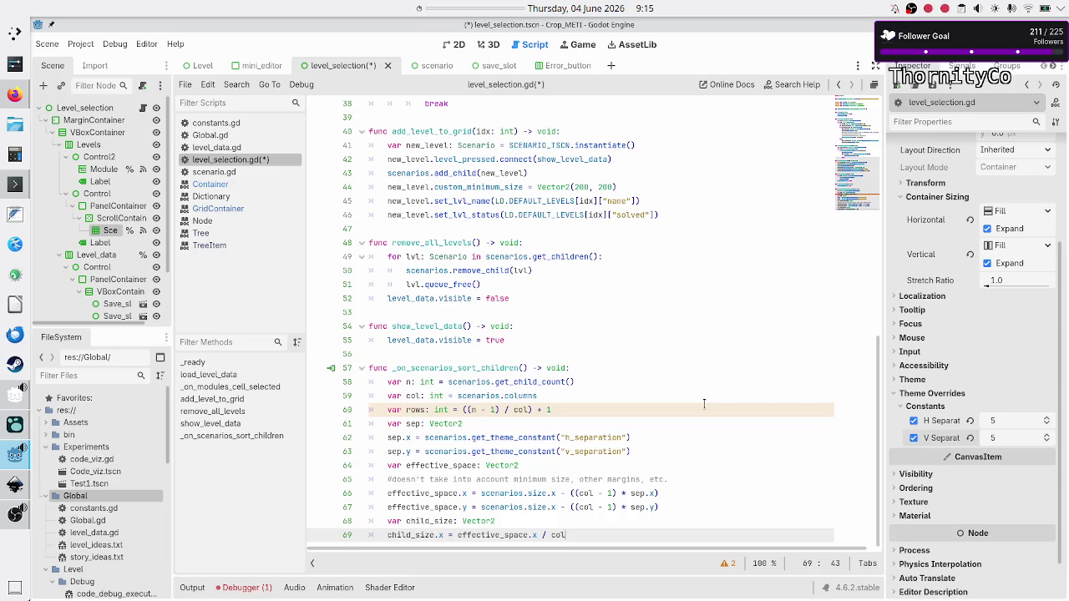
Step: Set child_size.y = effective_space.y / rows
{"action": "key", "text": "Return"}
{"action": "type", "text": "chil"}
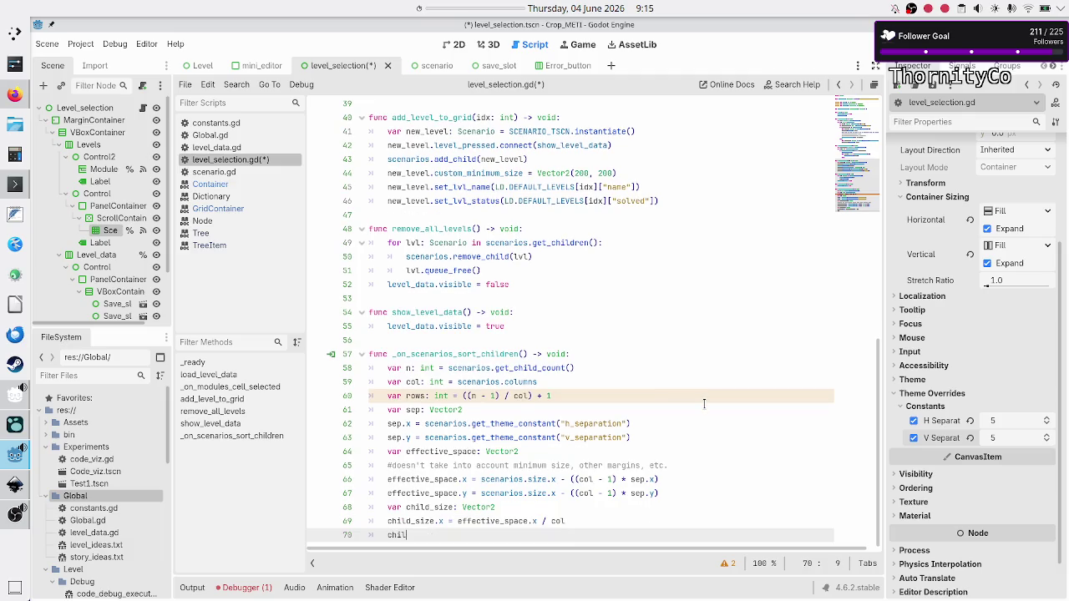
{"action": "type", "text": "d_size"}
{"action": "type", "text": ".y = effe"}
{"action": "key", "text": "Return"}
{"action": "type", "text": ".y /"}
{"action": "type", "text": " rows"}
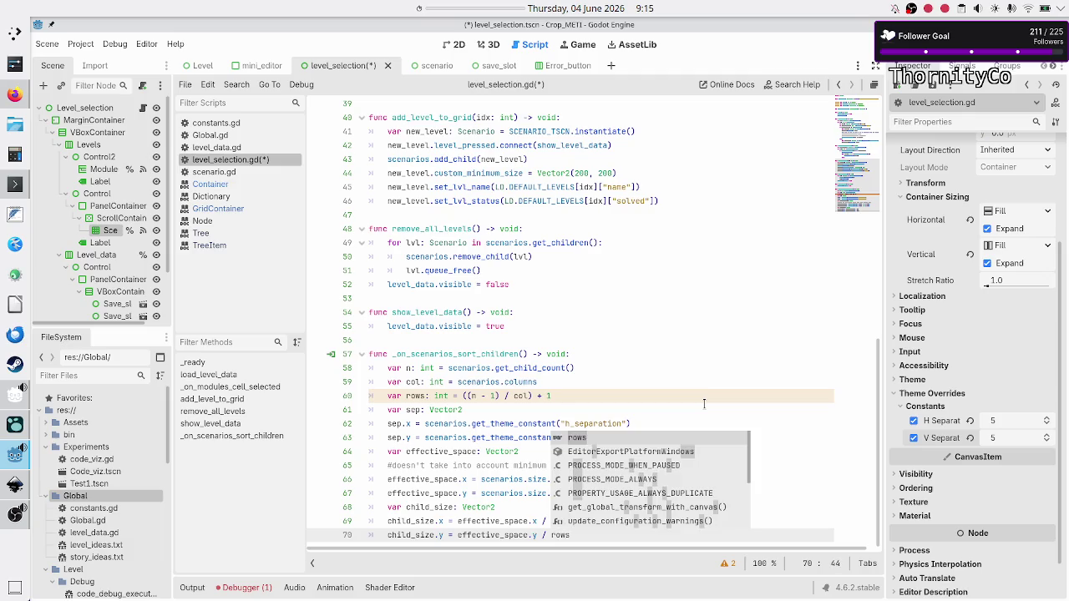
{"action": "key", "text": "Escape"}
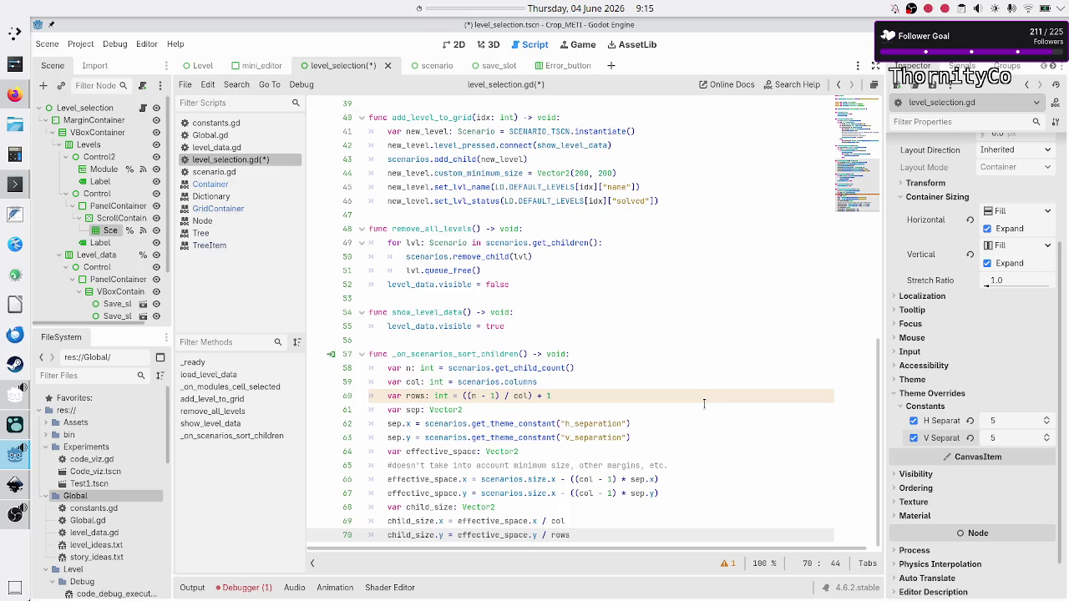
Step: Wrap the rows division on line 60 as int((n - 1) / col)
{"action": "key", "text": "Up"}
{"action": "key", "text": "Up"}
{"action": "key", "text": "Up"}
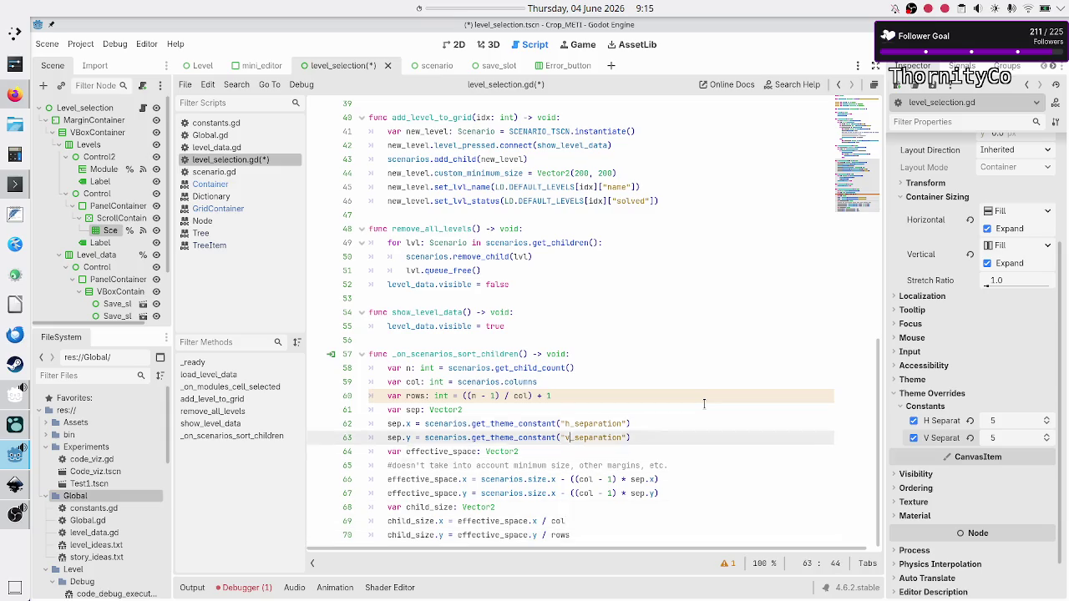
{"action": "key", "text": "Down"}
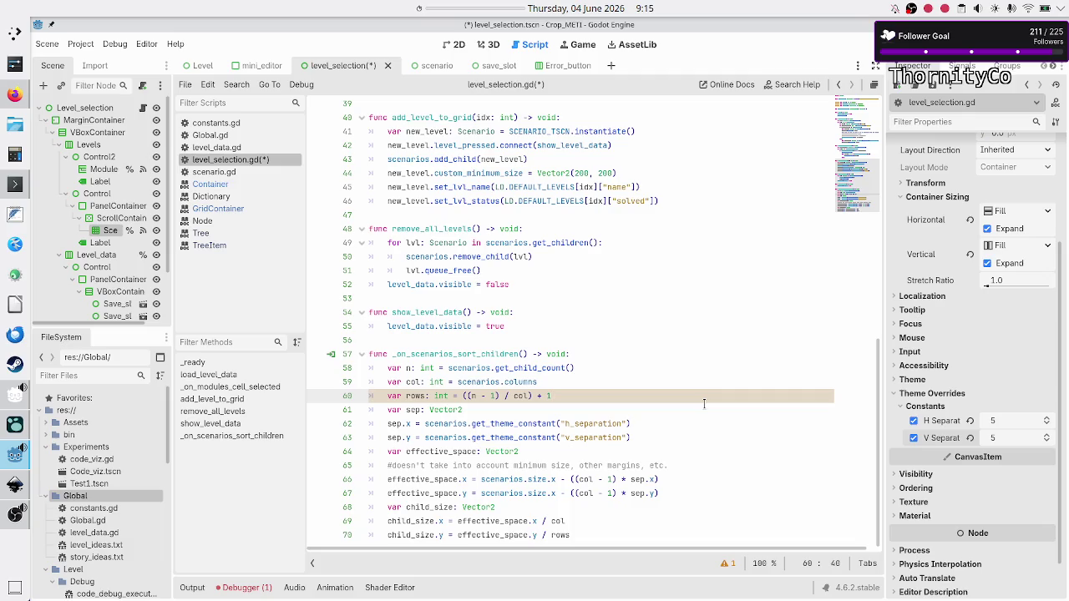
{"action": "key", "text": "Left"}
{"action": "key", "text": "Left"}
{"action": "key", "text": "Left"}
{"action": "key", "text": "Left"}
{"action": "key", "text": "Right"}
{"action": "key", "text": "Right"}
{"action": "key", "text": "Right"}
{"action": "key", "text": "Left"}
{"action": "key", "text": "Left"}
{"action": "key", "text": "Left"}
{"action": "key", "text": "Left"}
{"action": "type", "text": "int"}
{"action": "key", "text": "Escape"}
{"action": "key", "text": "Right"}
{"action": "key", "text": "Right"}
{"action": "key", "text": "Right"}
{"action": "key", "text": "Right"}
Step: Comment out the rows calculation line with Ctrl+K
{"action": "key", "text": "ctrl+shift+Left"}
{"action": "key", "text": "ctrl+shift+Left"}
{"action": "key", "text": "ctrl+shift+Left"}
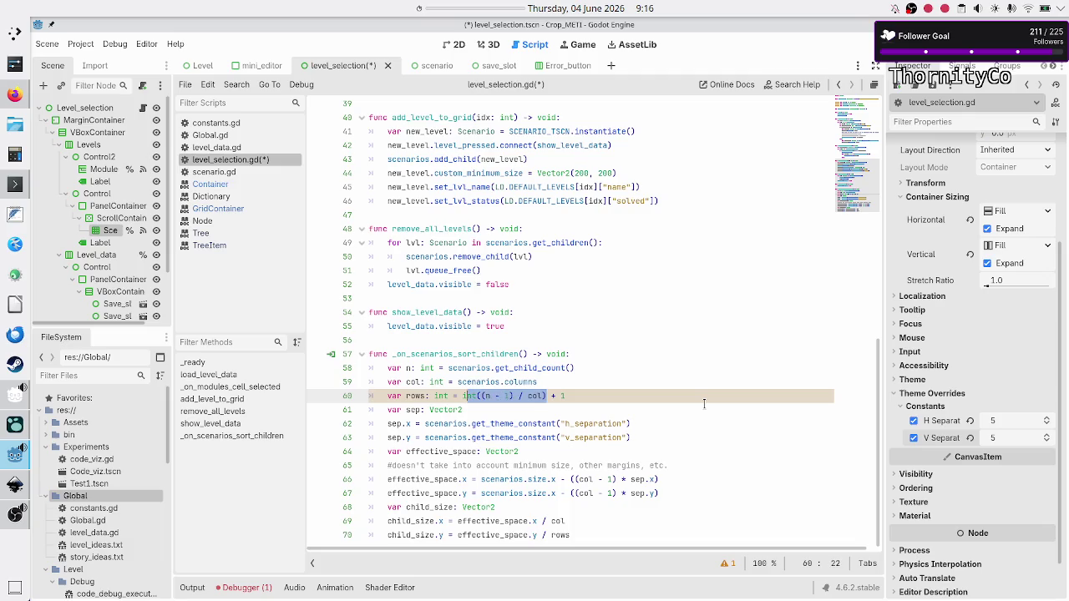
{"action": "key", "text": "shift+Left"}
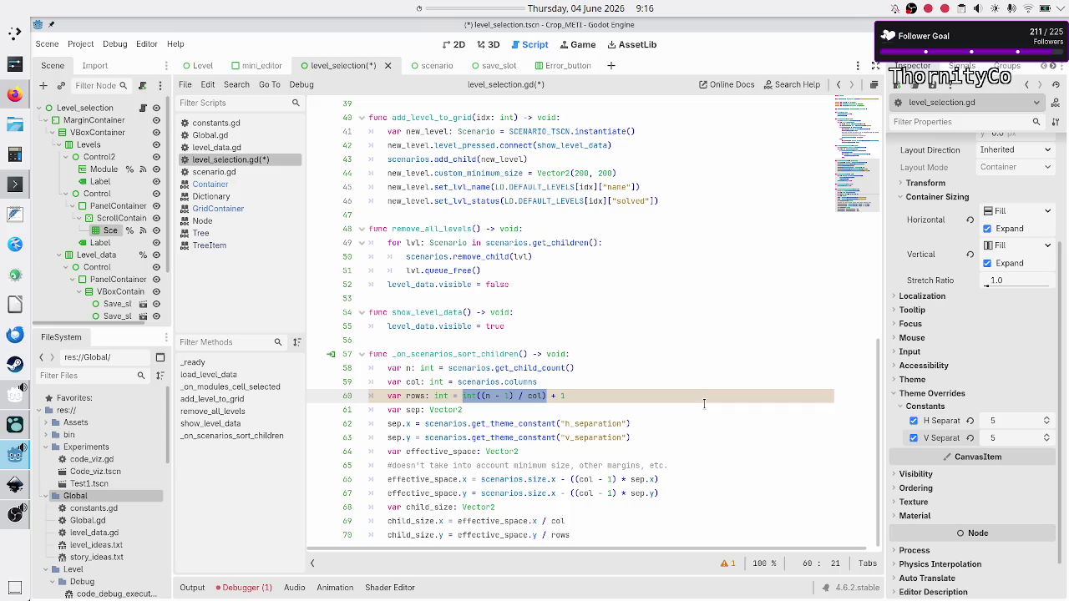
{"action": "key", "text": "Left"}
{"action": "key", "text": "shift+Right"}
{"action": "key", "text": "shift+Right"}
{"action": "key", "text": "shift+Right"}
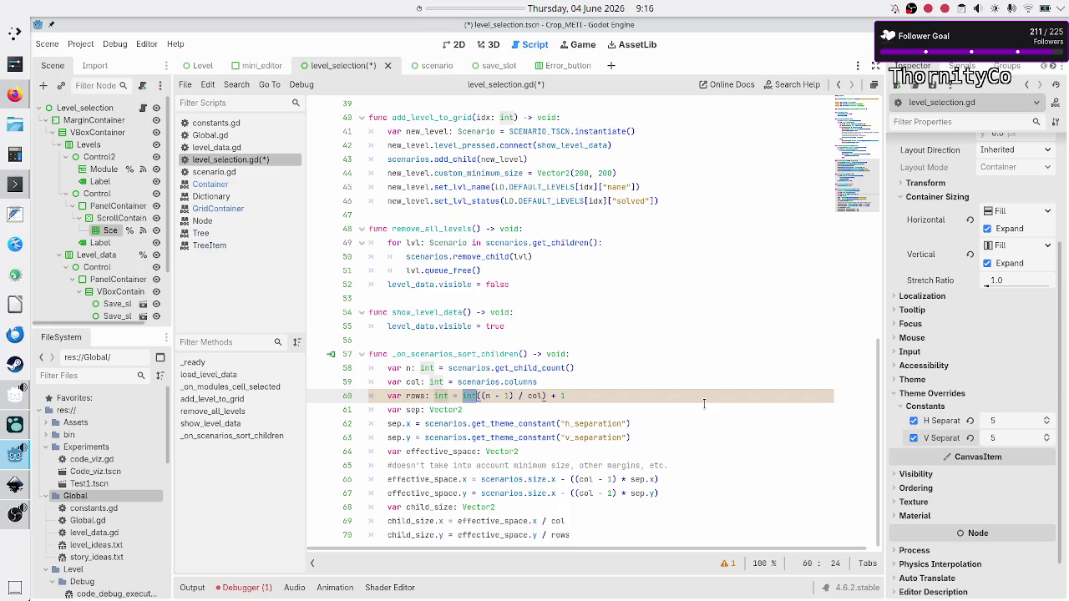
{"action": "key", "text": "End"}
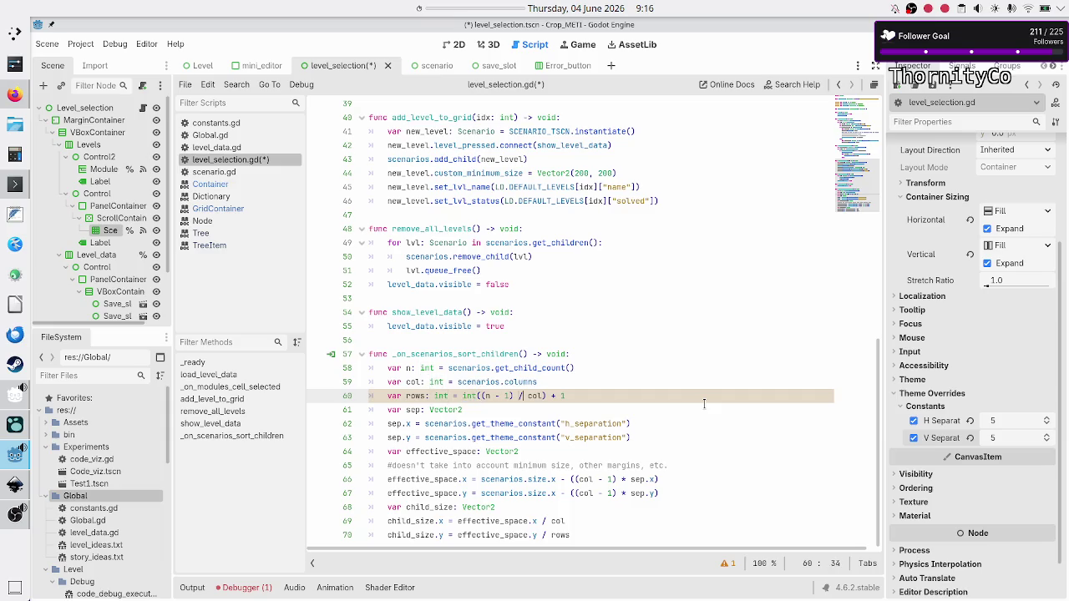
{"action": "key", "text": "shift+Left"}
{"action": "key", "text": "Left"}
{"action": "key", "text": "Left"}
{"action": "key", "text": "Left"}
{"action": "key", "text": "Left"}
{"action": "key", "text": "shift+Right"}
{"action": "key", "text": "shift+Right"}
{"action": "key", "text": "shift+Right"}
{"action": "key", "text": "Right"}
{"action": "key", "text": "Home"}
{"action": "double_click", "coordinate": [416, 397]}
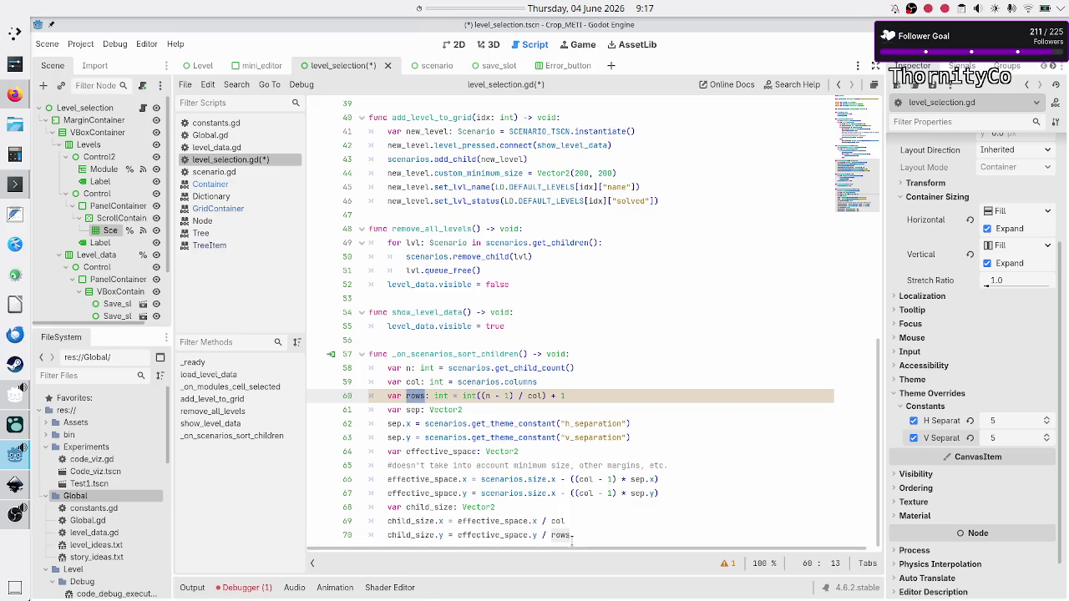
{"action": "key", "text": "Escape"}
{"action": "key", "text": "End"}
{"action": "key", "text": "Home"}
{"action": "key", "text": "ctrl+k"}
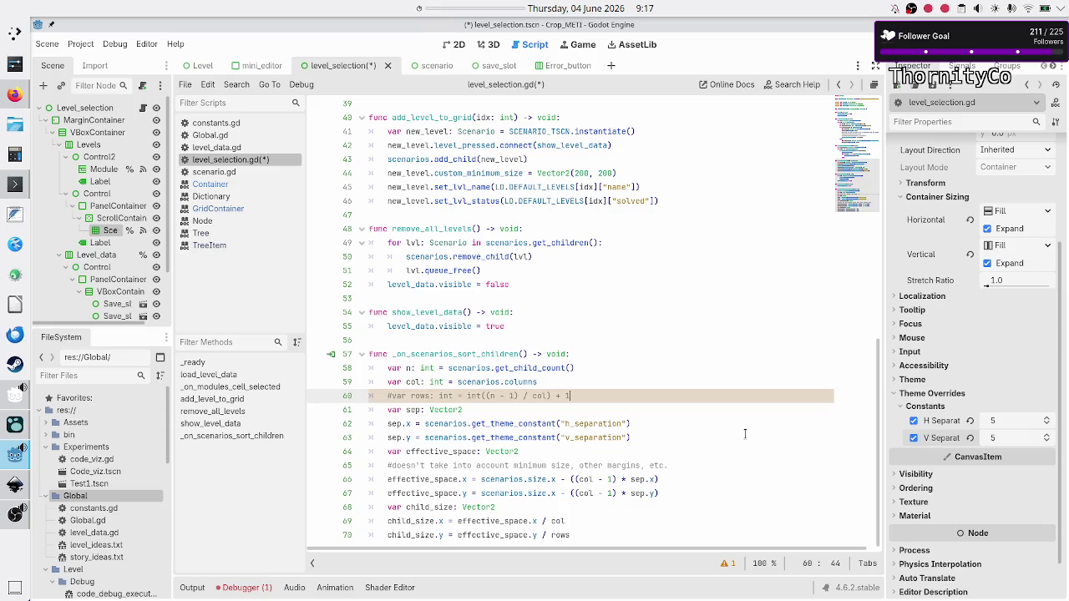
Step: Declare 'var desired_rows: int = 2' on a new line 61
{"action": "key", "text": "End"}
{"action": "key", "text": "Return"}
{"action": "type", "text": "var "}
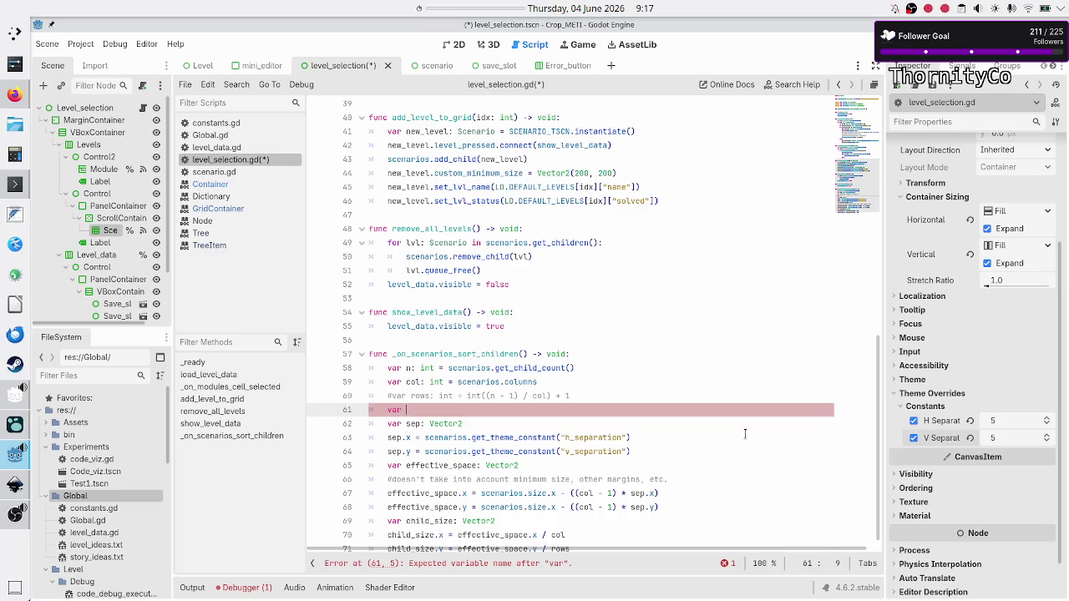
{"action": "type", "text": "desi"}
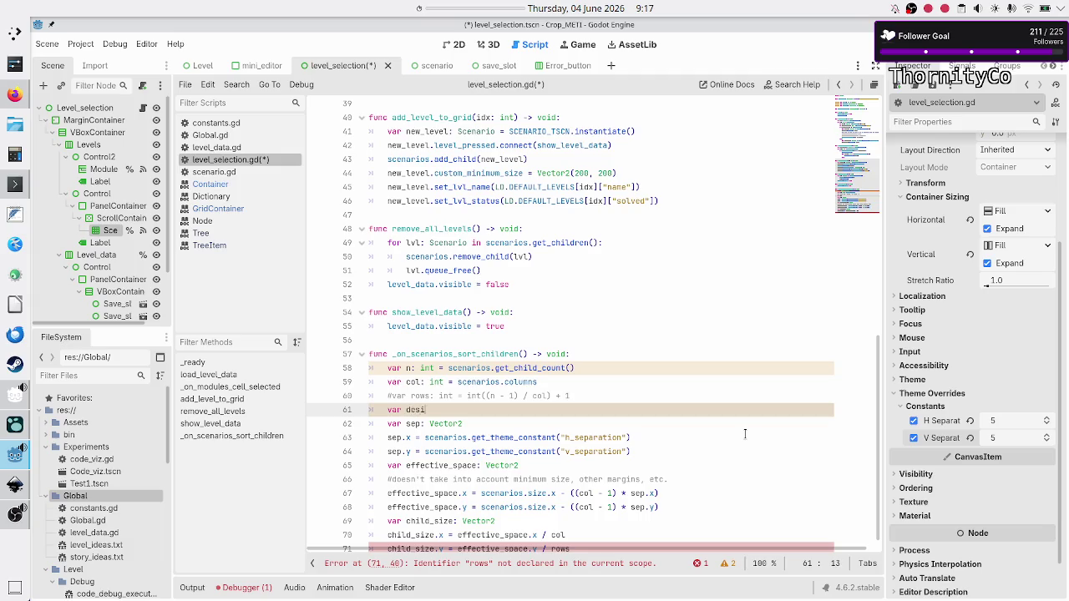
{"action": "type", "text": "red_rows: "}
{"action": "type", "text": "int = 2"}
{"action": "key", "text": "Right"}
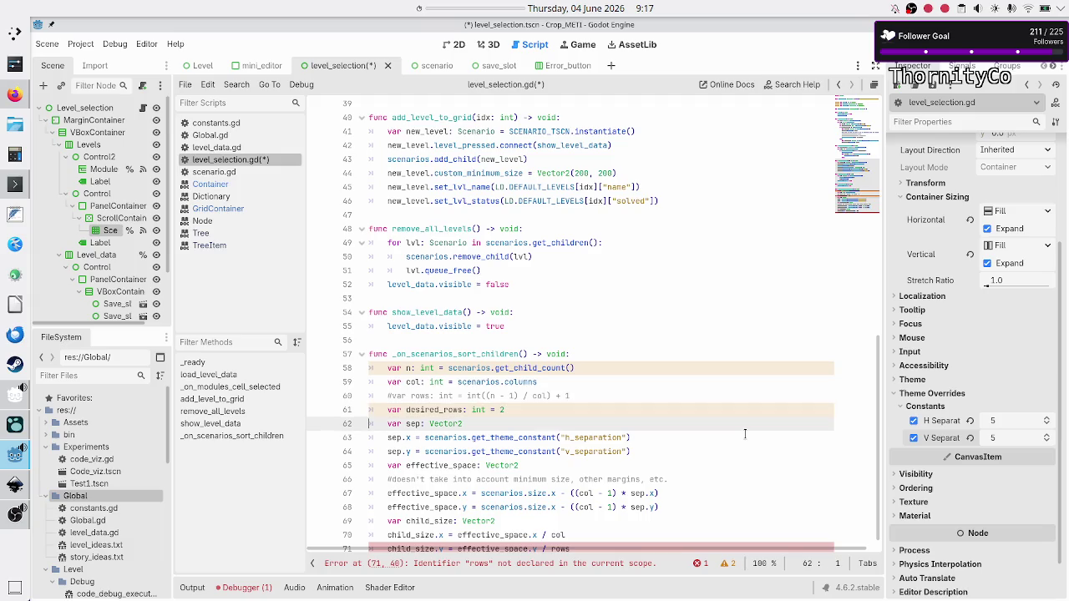
{"action": "key", "text": "Up"}
{"action": "key", "text": "Home"}
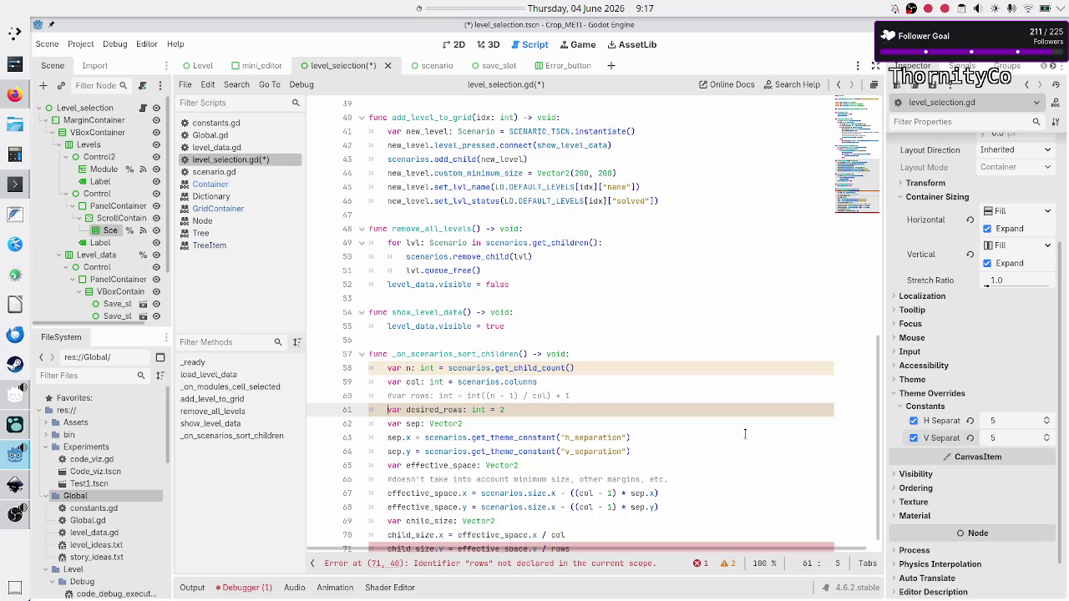
Step: Make child_size.y divide effective_space.y by desired_rows instead of rows
{"action": "key", "text": "Down"}
{"action": "key", "text": "Down"}
{"action": "key", "text": "Down"}
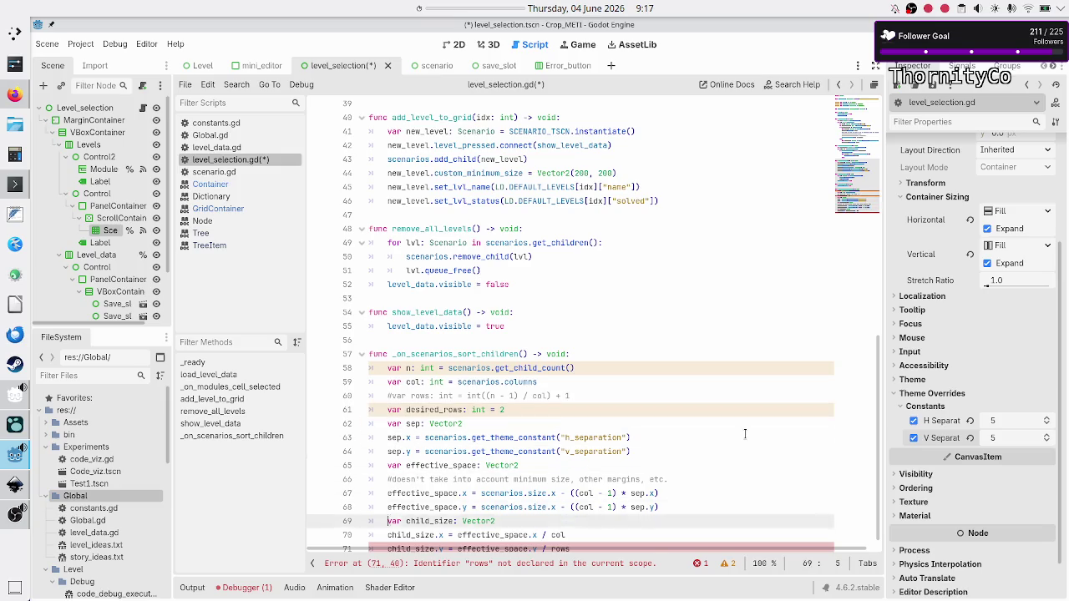
{"action": "key", "text": "End"}
{"action": "key", "text": "BackSpace"}
{"action": "key", "text": "BackSpace"}
{"action": "key", "text": "BackSpace"}
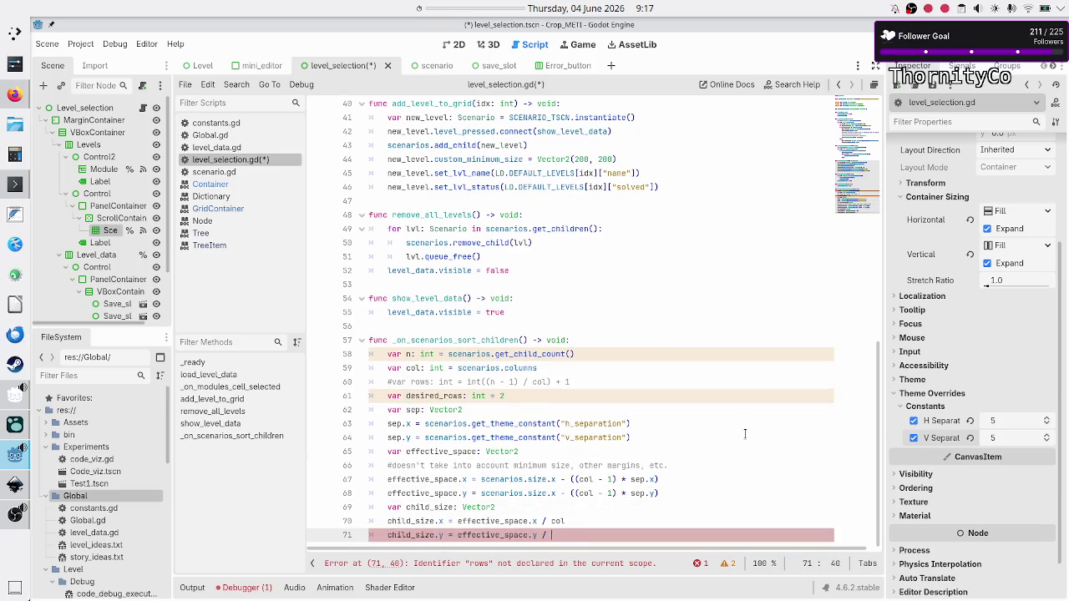
{"action": "type", "text": "desir"}
{"action": "key", "text": "Return"}
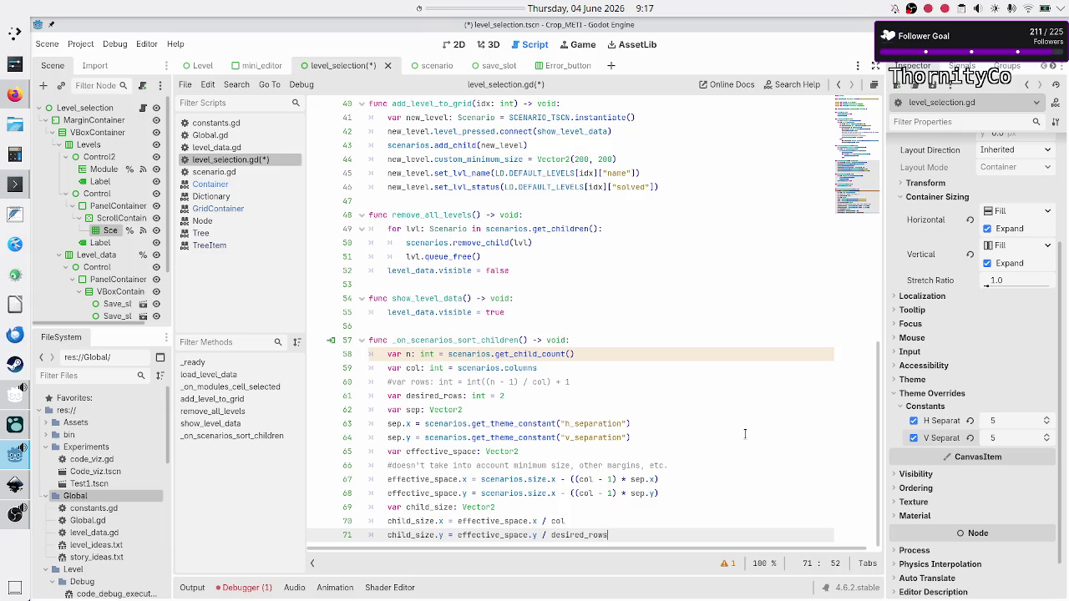
{"action": "key", "text": "Up"}
{"action": "key", "text": "Up"}
{"action": "key", "text": "Up"}
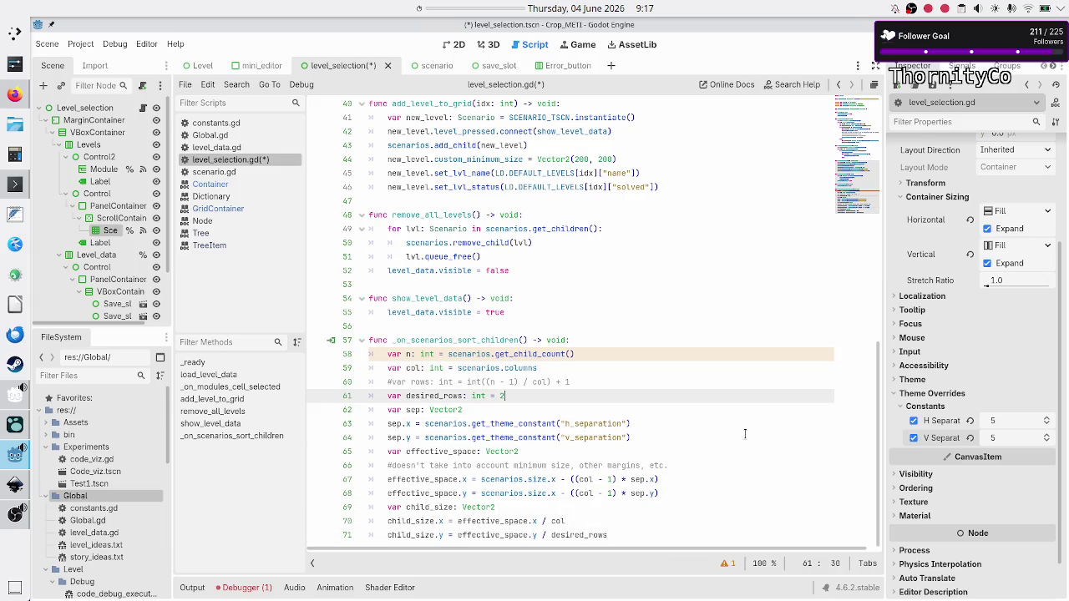
{"action": "key", "text": "Down"}
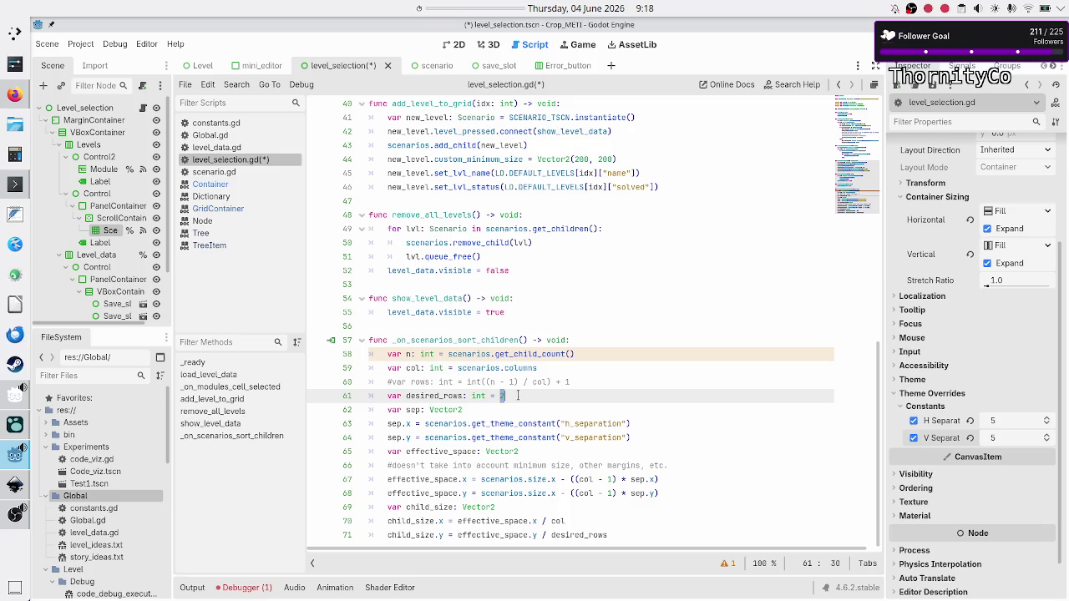
Step: Uncomment line 60's rows calculation and rename the variable to current_rows
{"action": "key", "text": "Up"}
{"action": "key", "text": "Up"}
{"action": "key", "text": "Down"}
{"action": "key", "text": "Down"}
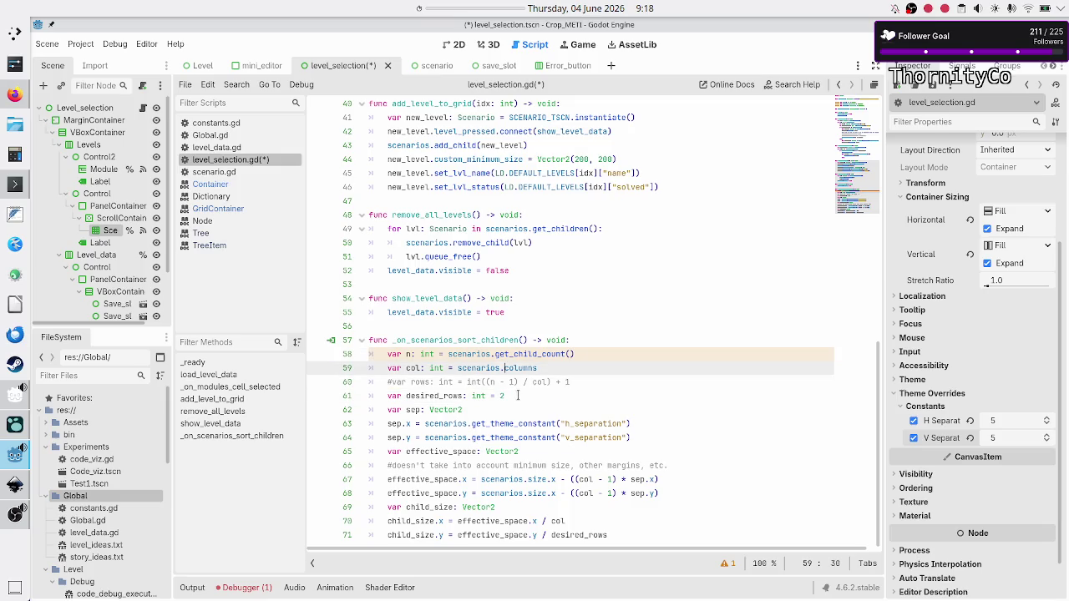
{"action": "key", "text": "Left"}
{"action": "key", "text": "Left"}
{"action": "key", "text": "Left"}
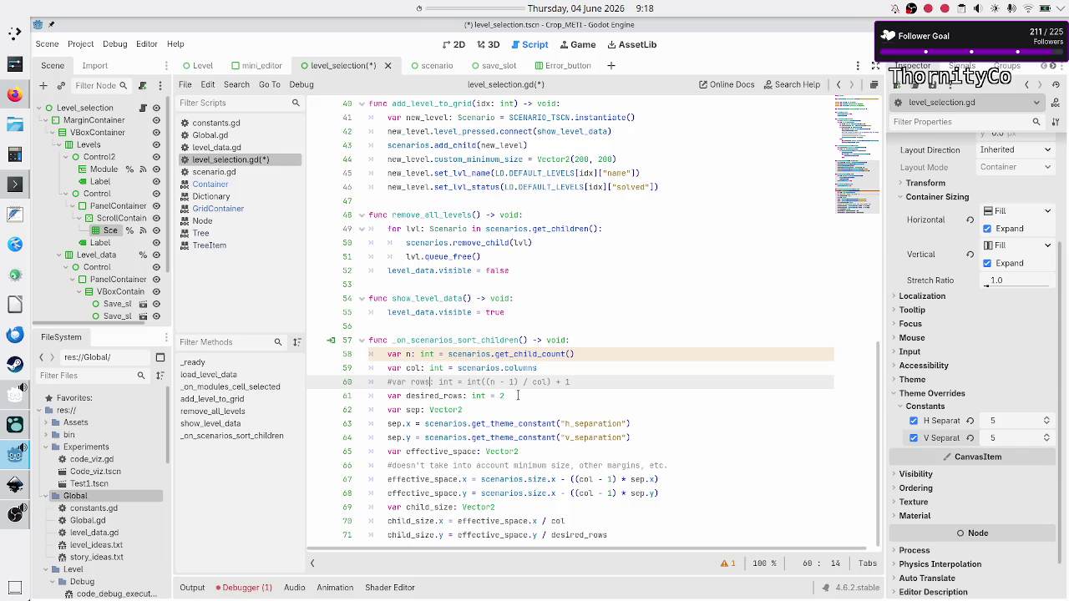
{"action": "key", "text": "BackSpace"}
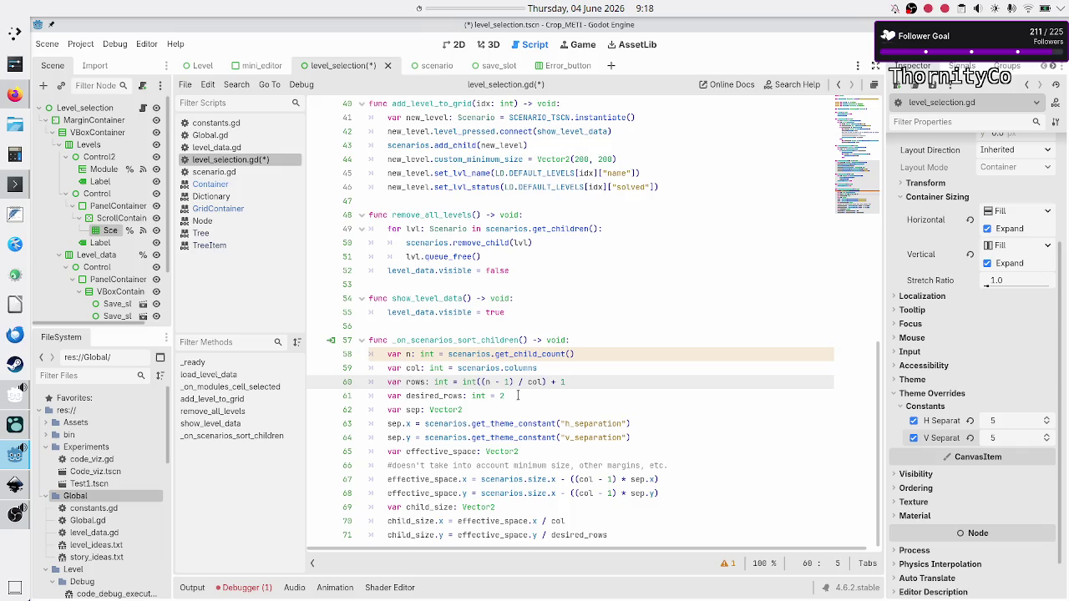
{"action": "key", "text": "Right"}
{"action": "key", "text": "Right"}
{"action": "key", "text": "Left"}
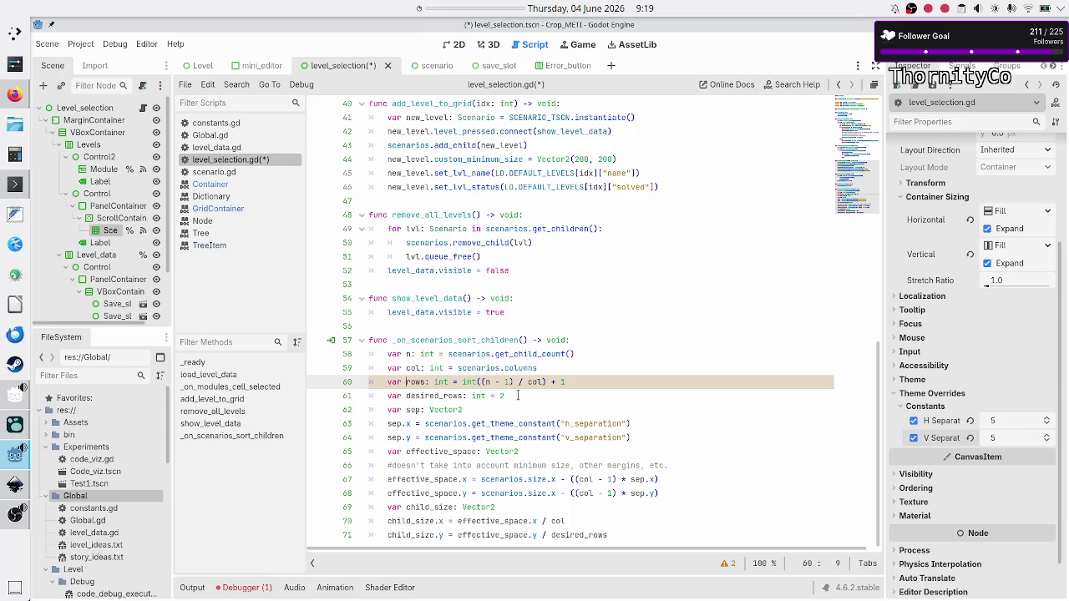
{"action": "type", "text": "current_"}
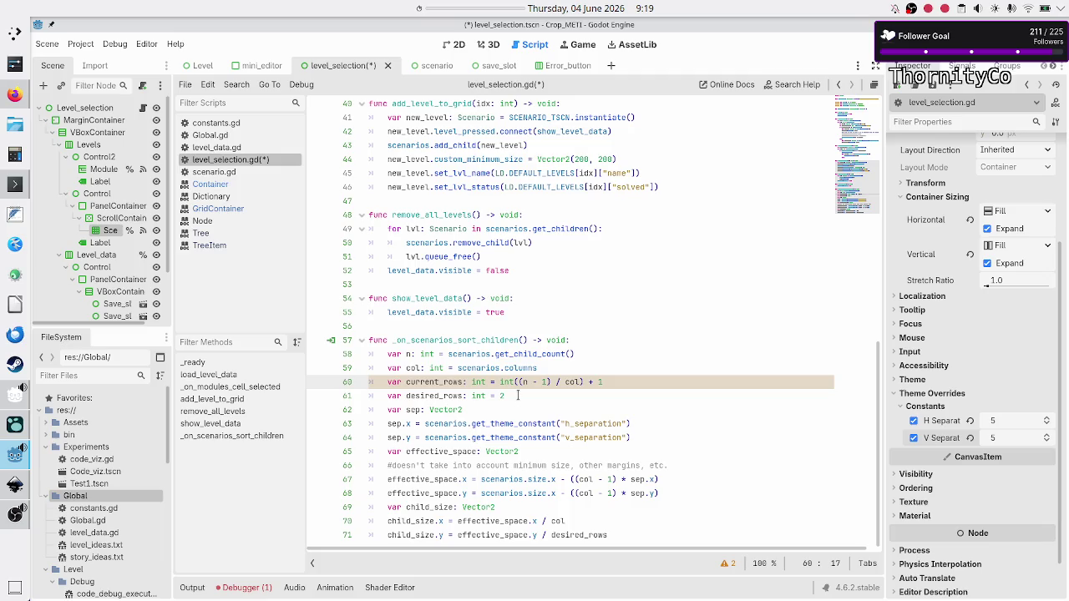
Step: Review the effective_space.x and .y lines, then put the caret after the desired_rows line
{"action": "key", "text": "Down"}
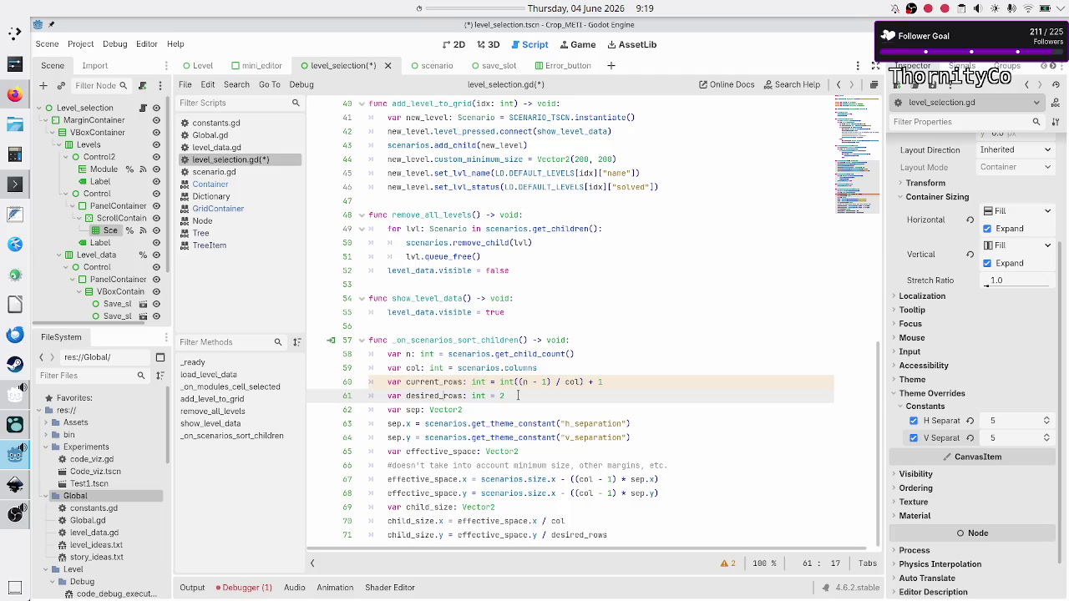
{"action": "key", "text": "Down"}
{"action": "key", "text": "Down"}
{"action": "key", "text": "Down"}
{"action": "key", "text": "Up"}
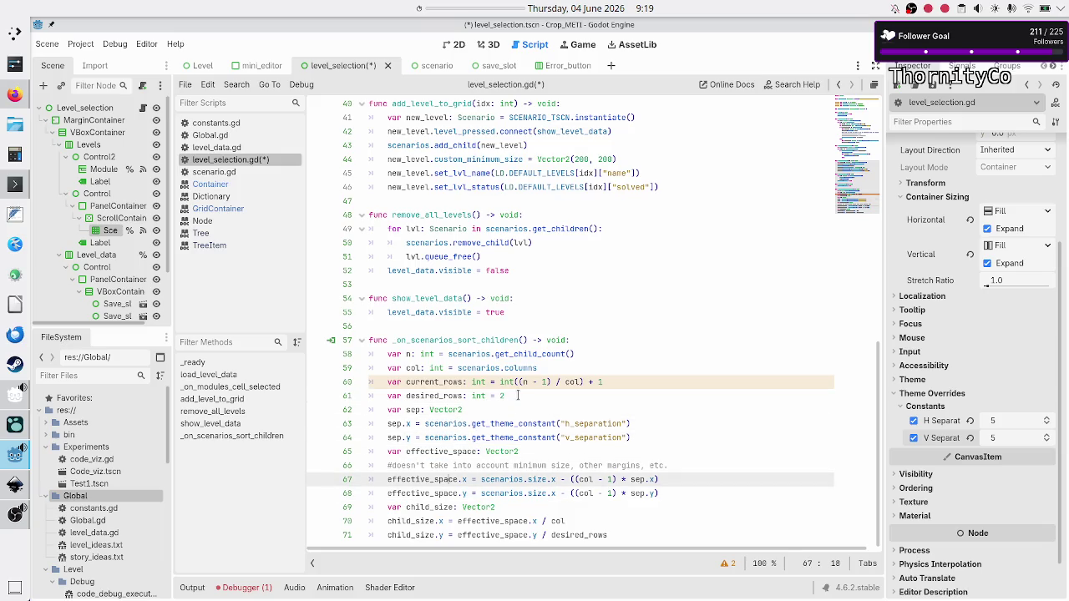
{"action": "key", "text": "End"}
{"action": "key", "text": "Left"}
{"action": "key", "text": "Left"}
{"action": "key", "text": "Down"}
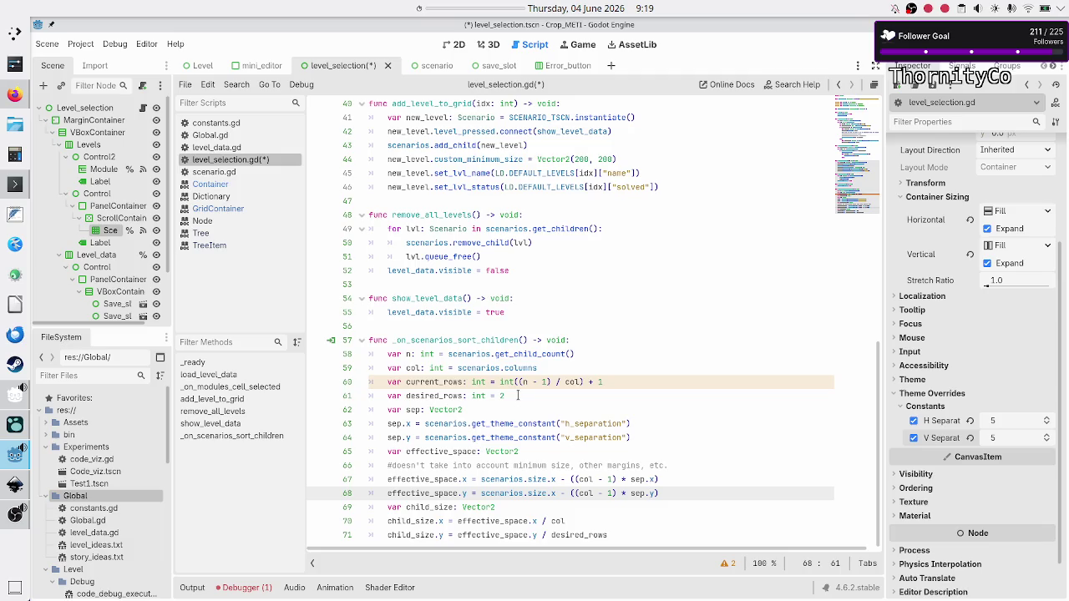
{"action": "key", "text": "Up"}
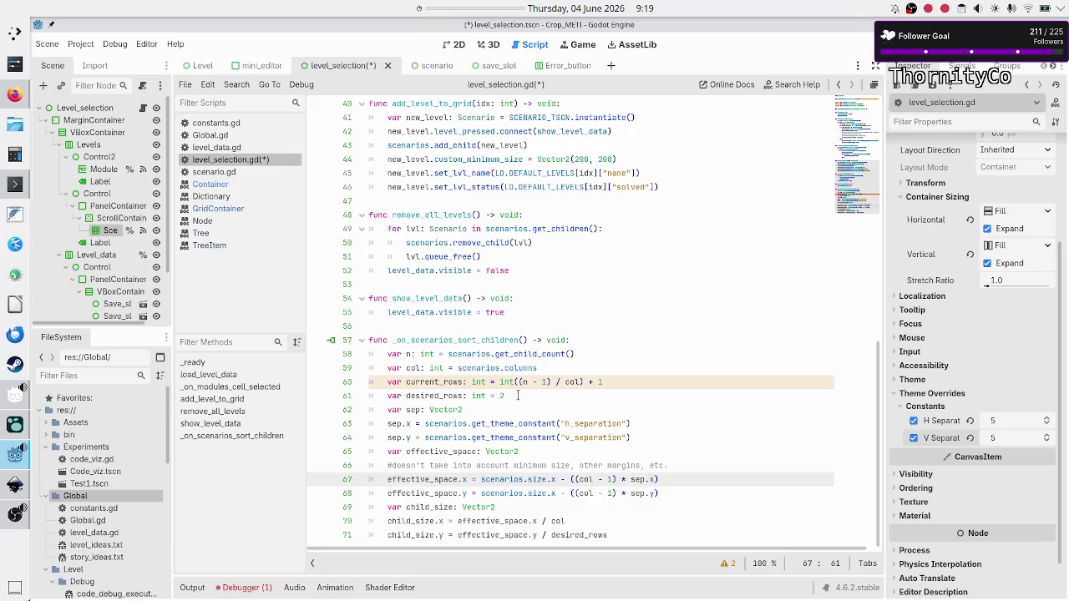
{"action": "left_click", "coordinate": [517, 396]}
Step: Add the condition 'if (current_rows > desired_rows):' below desired_rows
{"action": "key", "text": "Return"}
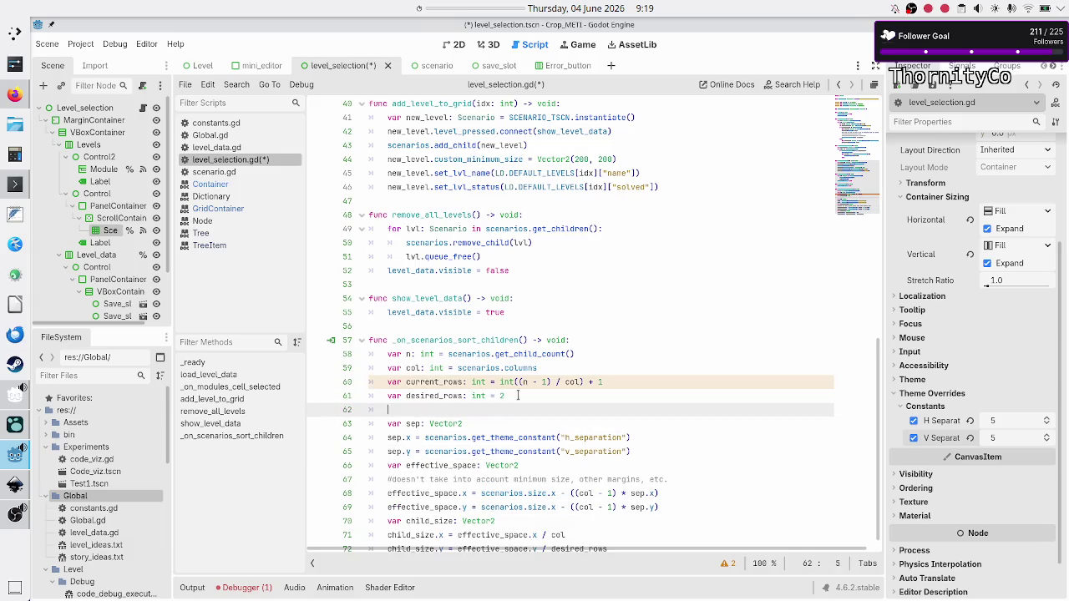
{"action": "type", "text": "if ("}
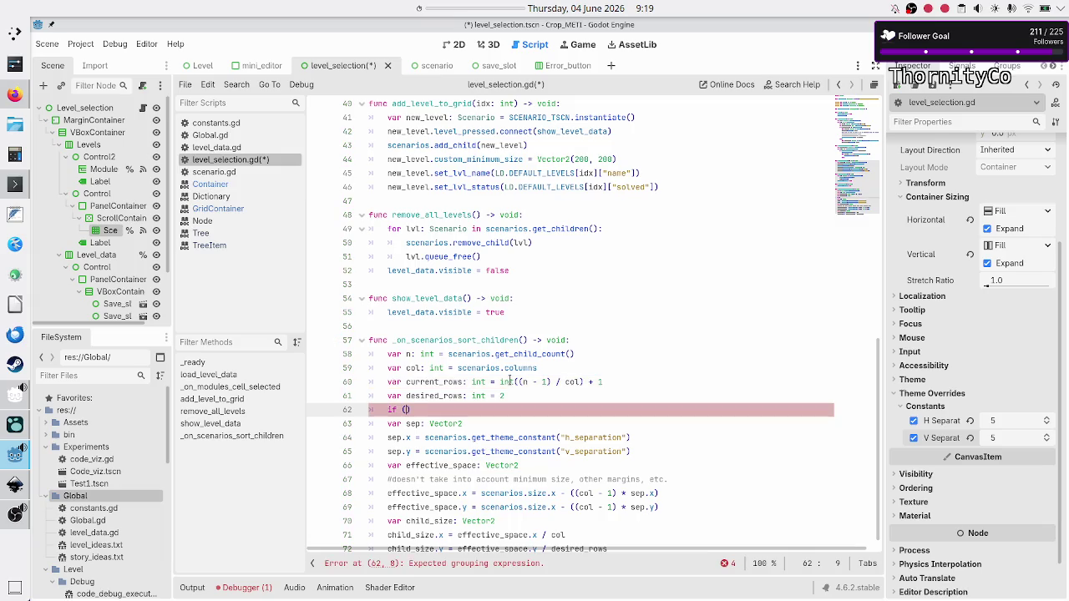
{"action": "type", "text": "curr"}
{"action": "key", "text": "Return"}
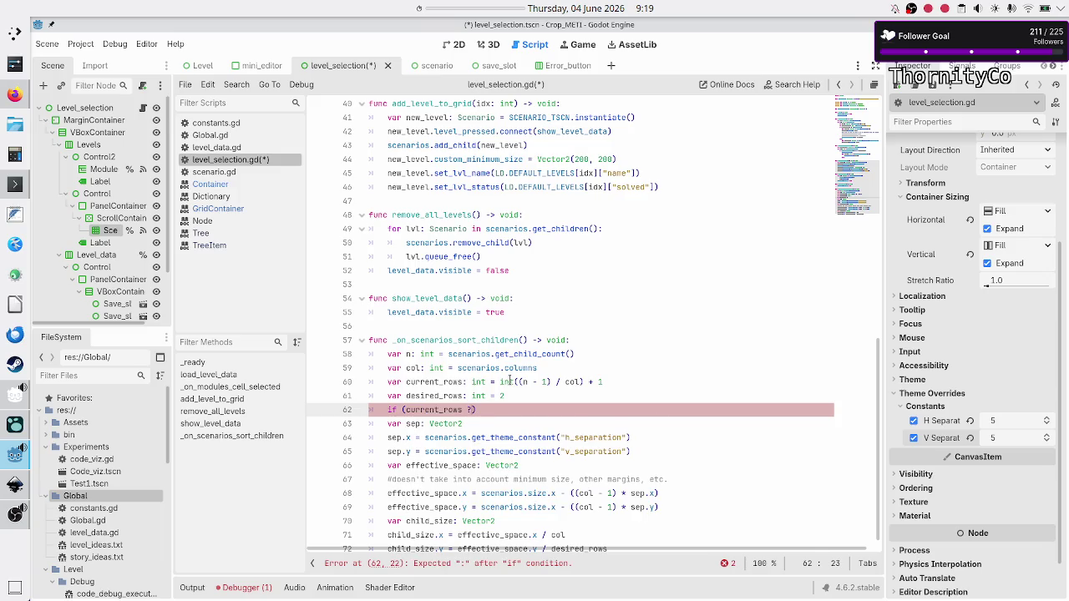
{"action": "type", "text": "> des"}
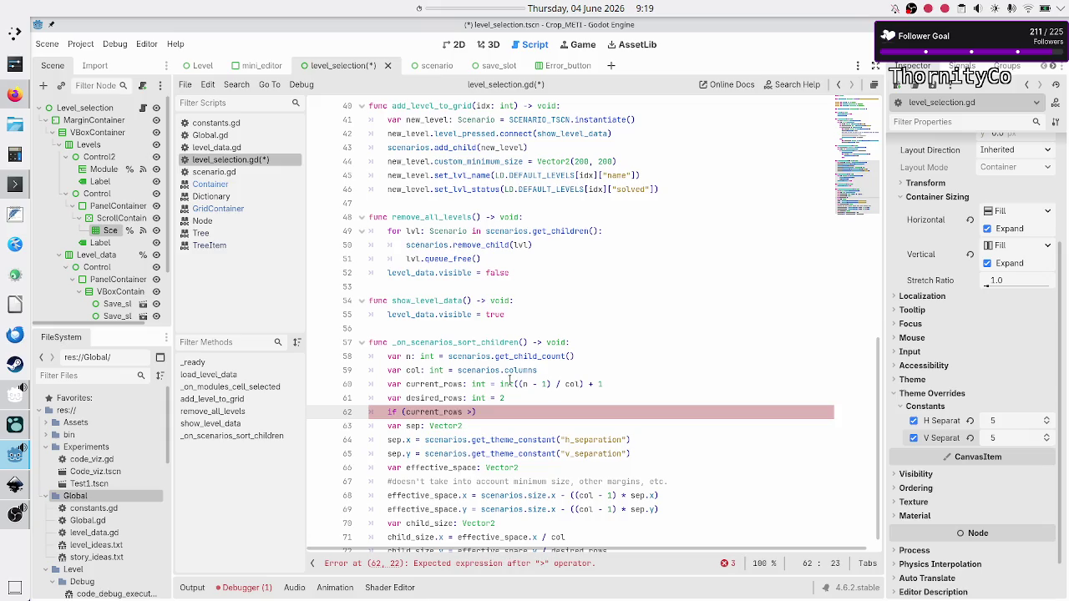
{"action": "type", "text": "ire"}
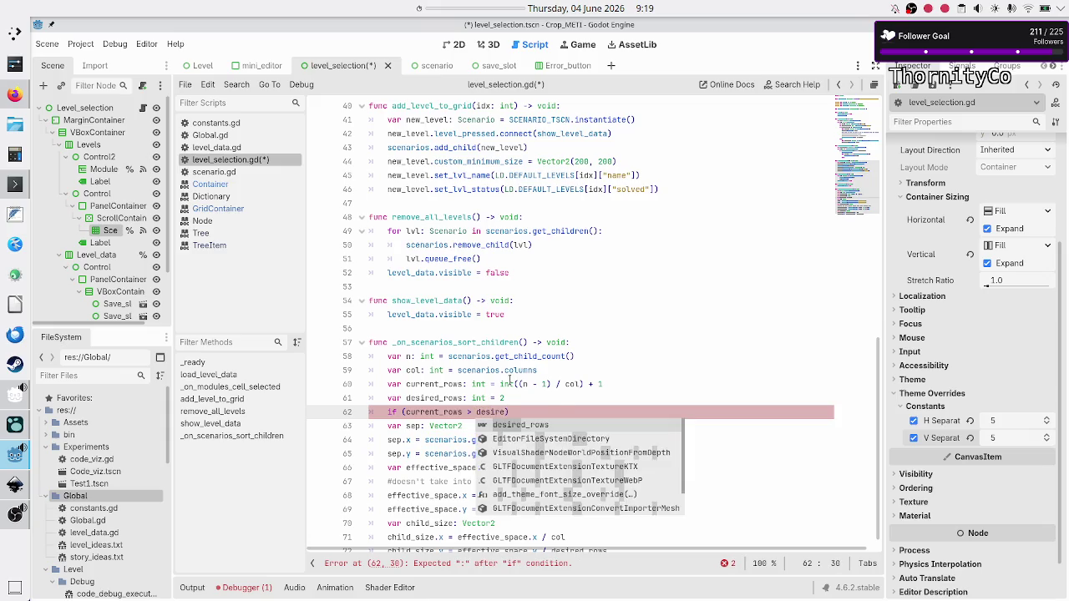
{"action": "key", "text": "Return"}
{"action": "type", "text": "):"}
{"action": "key", "text": "Return"}
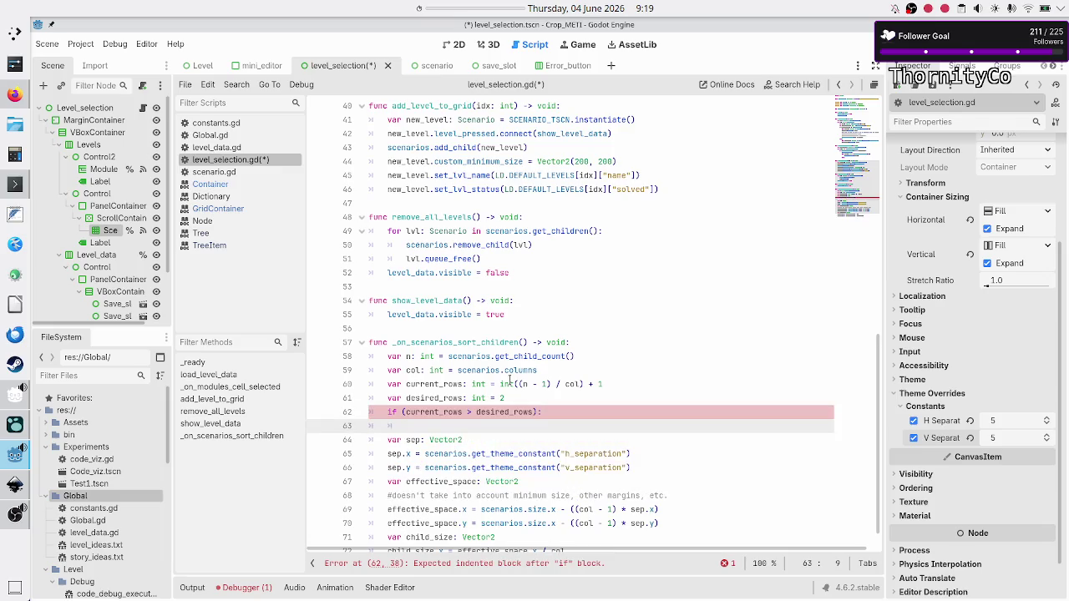
Step: Make the if body 'scenarios.custom_minimum_size.y *= 2'
{"action": "type", "text": "scne"}
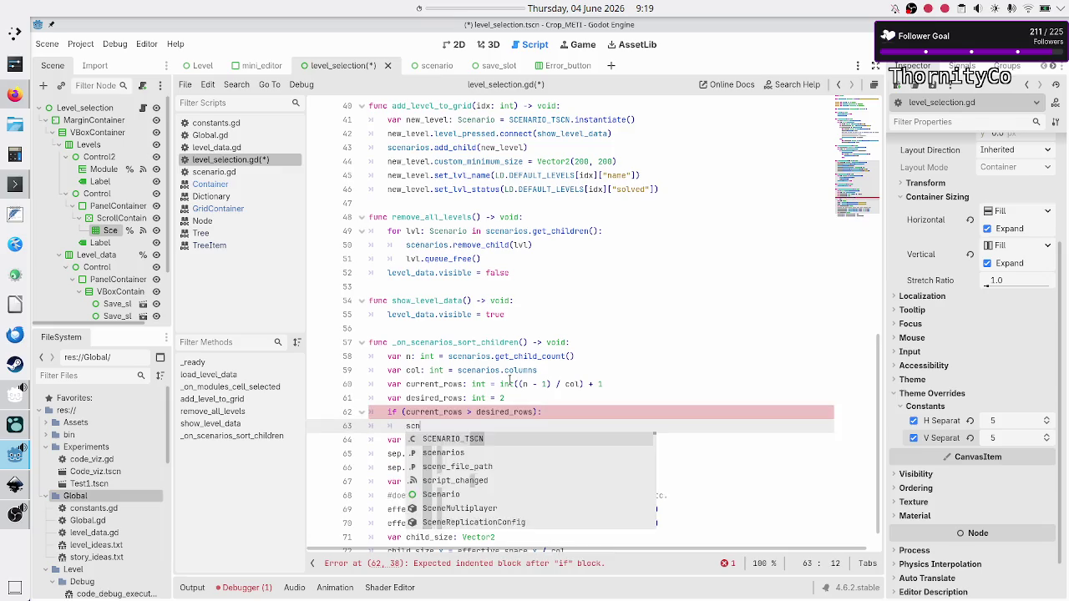
{"action": "key", "text": "BackSpace"}
{"action": "key", "text": "BackSpace"}
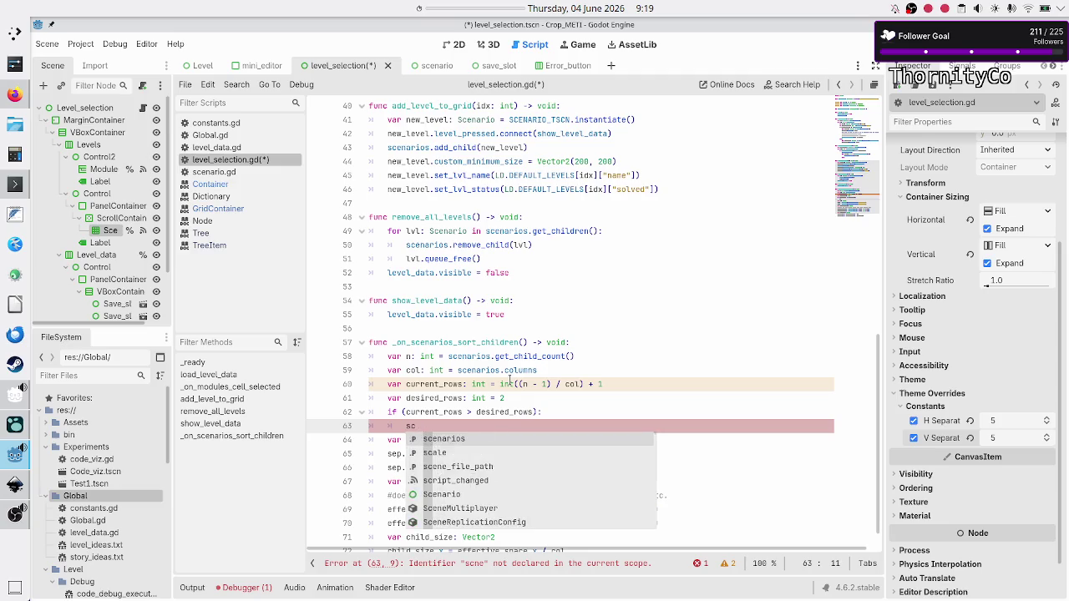
{"action": "type", "text": "ena"}
{"action": "key", "text": "Return"}
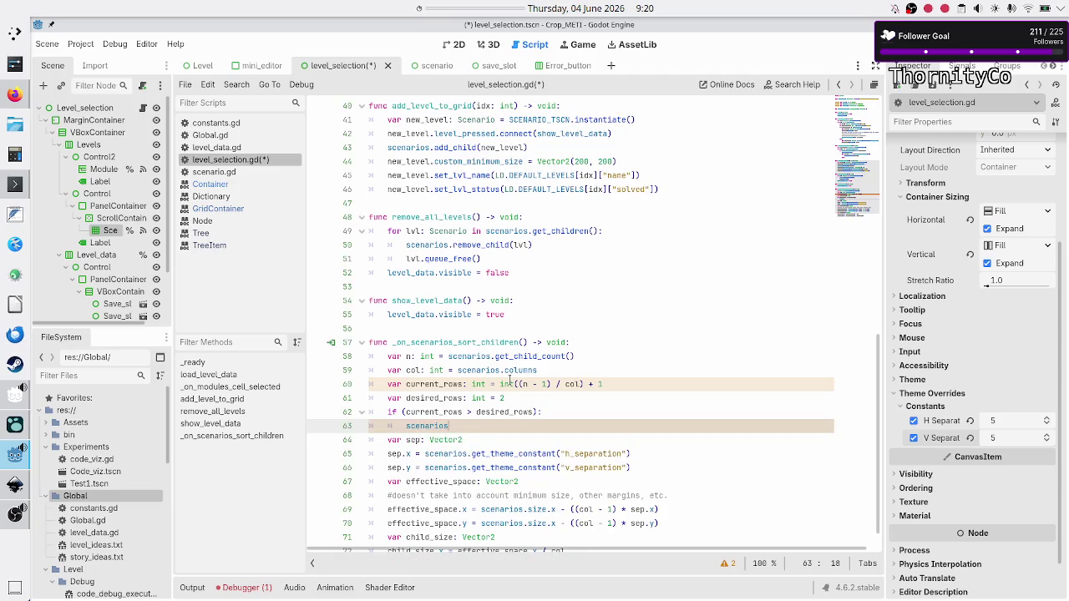
{"action": "type", "text": ".cus"}
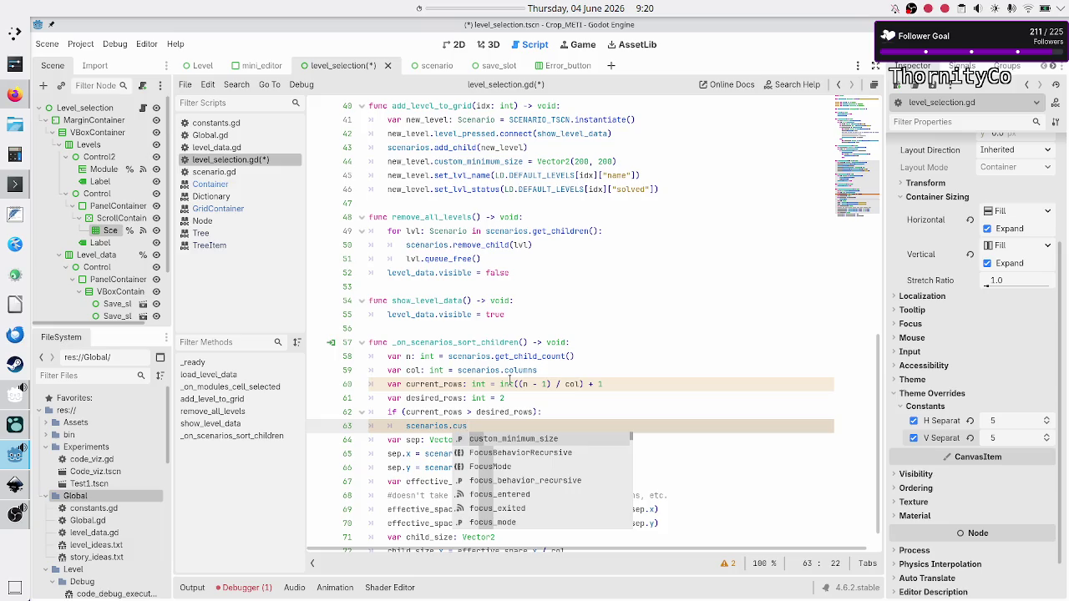
{"action": "key", "text": "Return"}
{"action": "type", "text": "y ="}
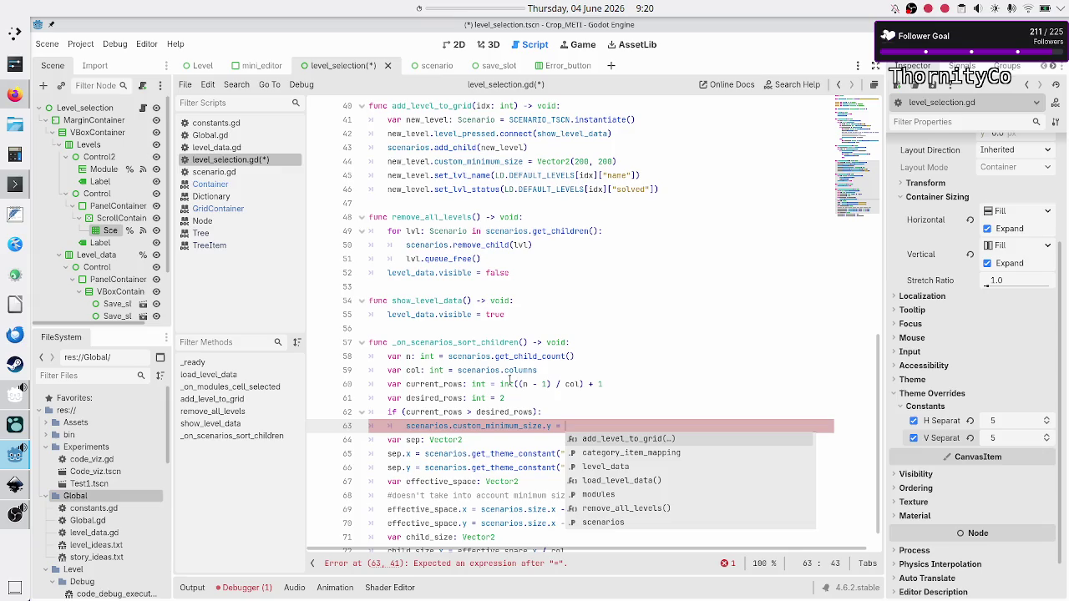
{"action": "key", "text": "BackSpace"}
{"action": "key", "text": "BackSpace"}
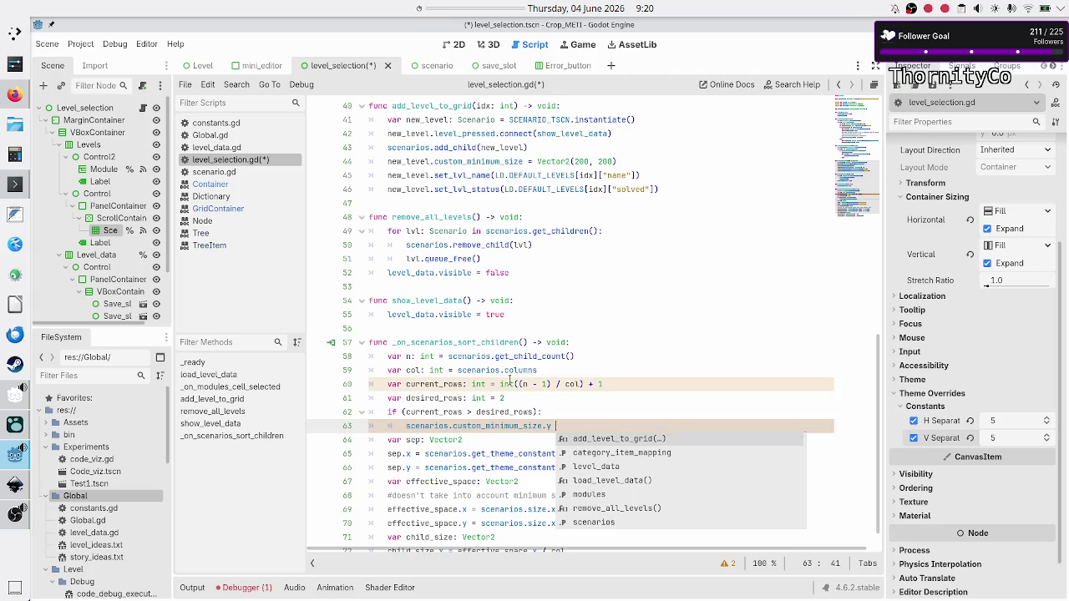
{"action": "type", "text": "*= 2"}
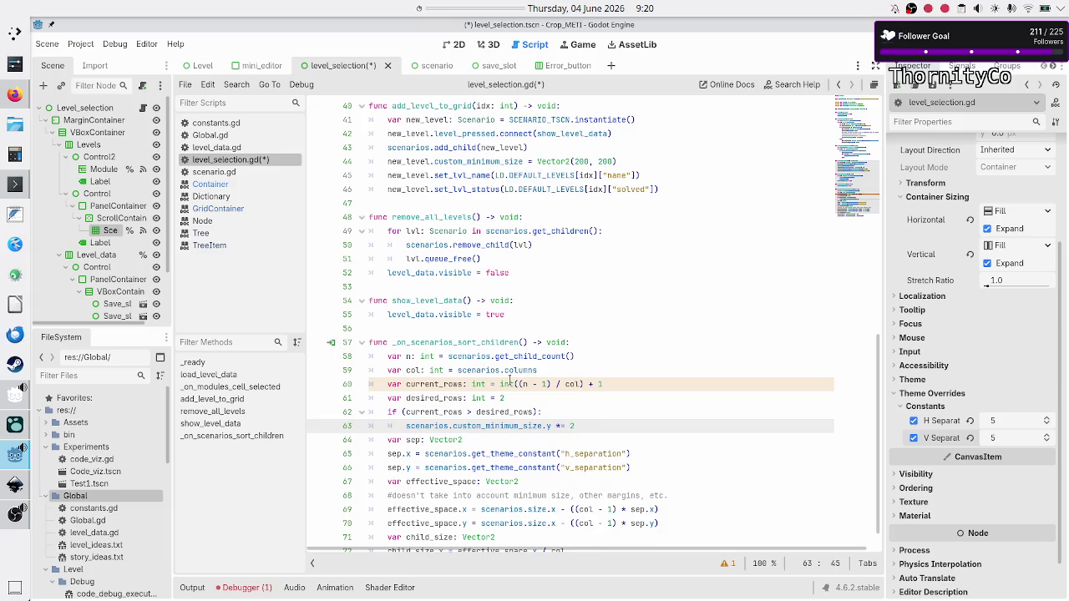
Step: Review the rest of the function, then save and run the game with F5
{"action": "key", "text": "Down"}
{"action": "key", "text": "Up"}
{"action": "key", "text": "Down"}
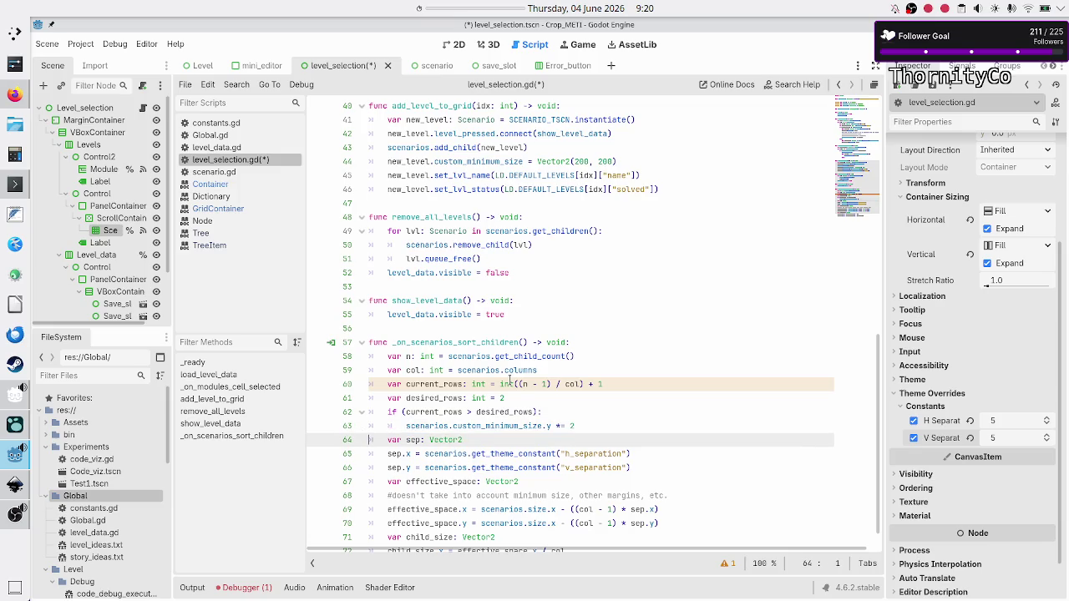
{"action": "key", "text": "Down"}
{"action": "key", "text": "Home"}
{"action": "key", "text": "Down"}
{"action": "key", "text": "Down"}
{"action": "key", "text": "Down"}
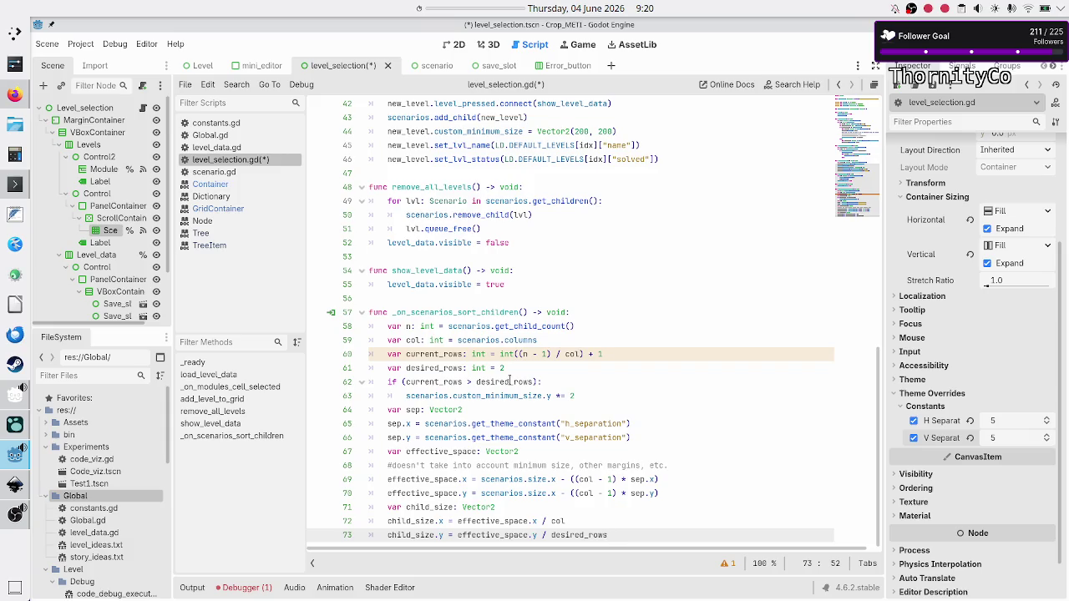
{"action": "key", "text": "Up"}
{"action": "key", "text": "Up"}
{"action": "key", "text": "Up"}
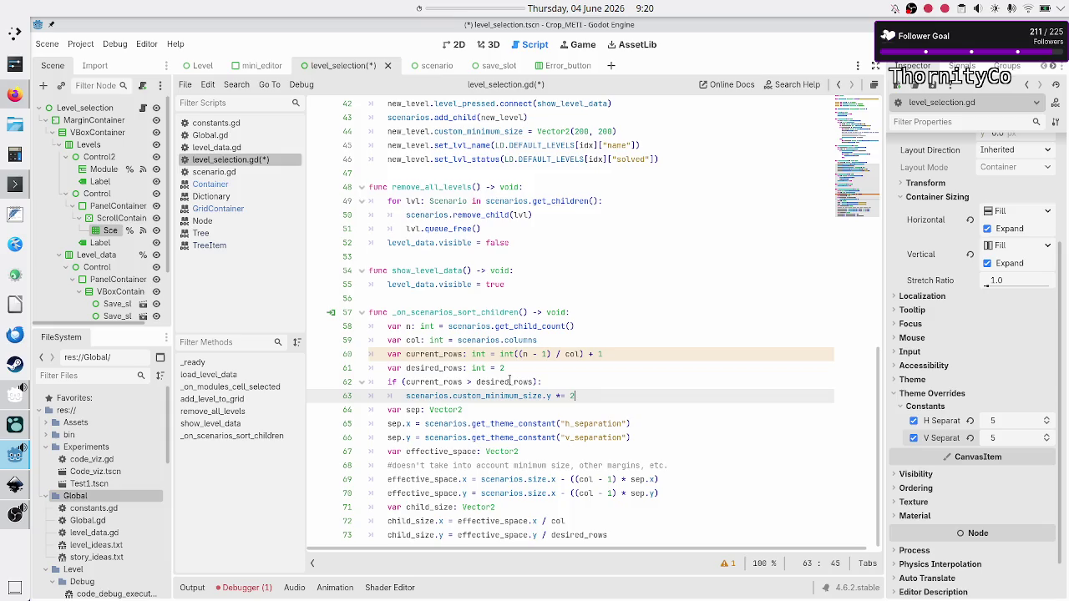
{"action": "key", "text": "Up"}
{"action": "key", "text": "Up"}
{"action": "key", "text": "Up"}
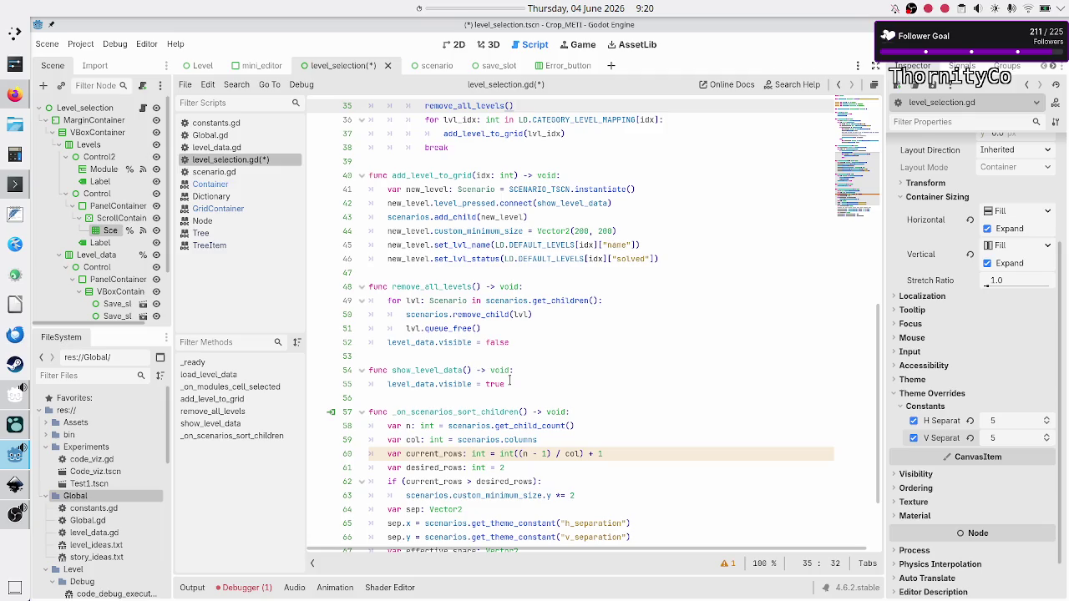
{"action": "key", "text": "F5"}
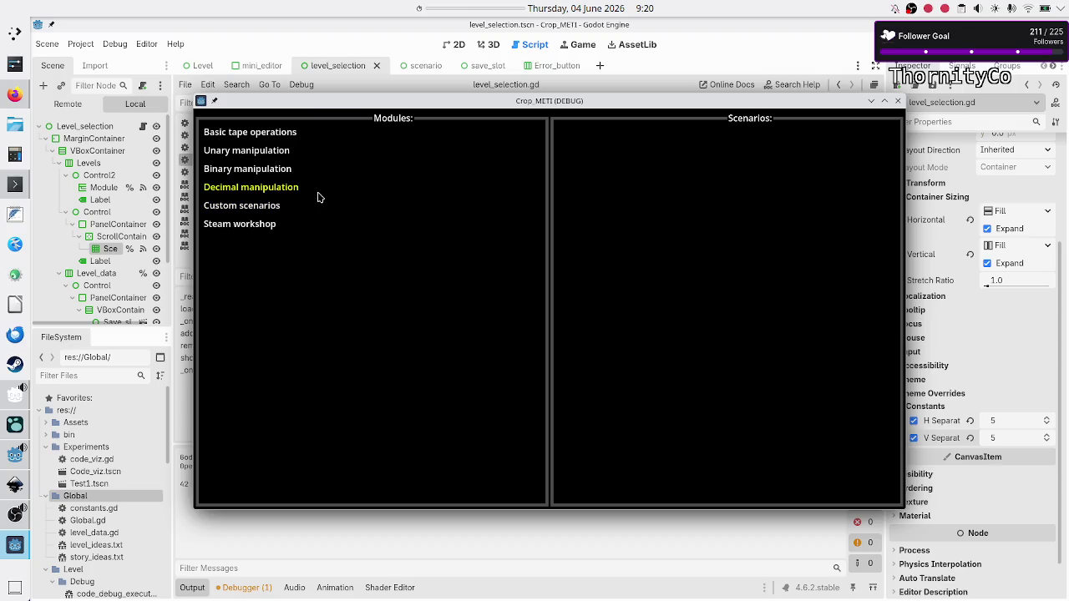
Step: Browse the Basic tape, Unary, Binary and Decimal manipulation scenarios, ending on Basic tape operations
{"action": "left_click", "coordinate": [294, 140]}
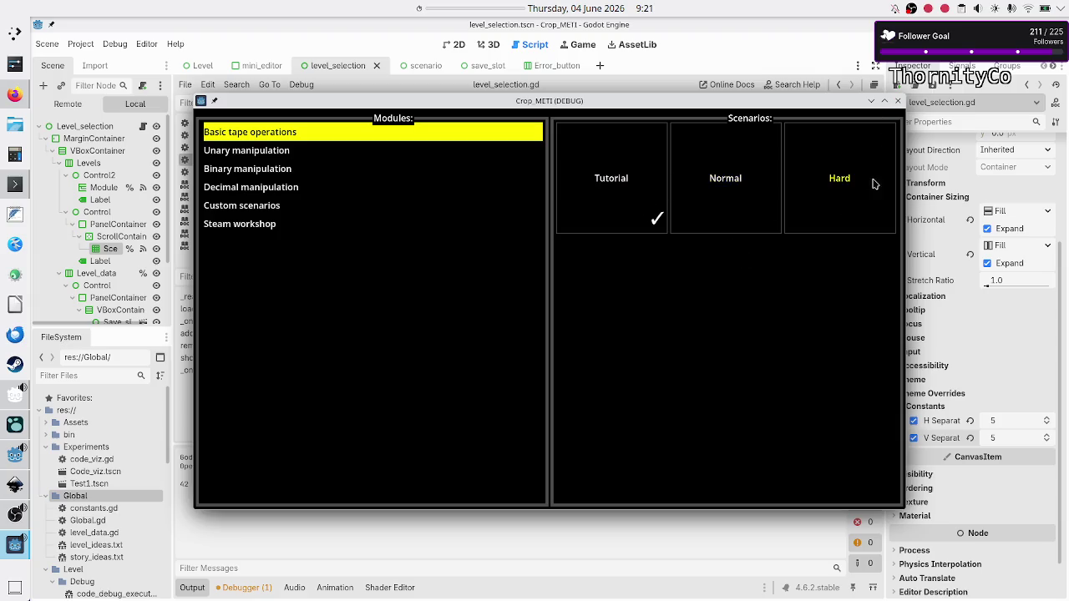
{"action": "left_click", "coordinate": [288, 152]}
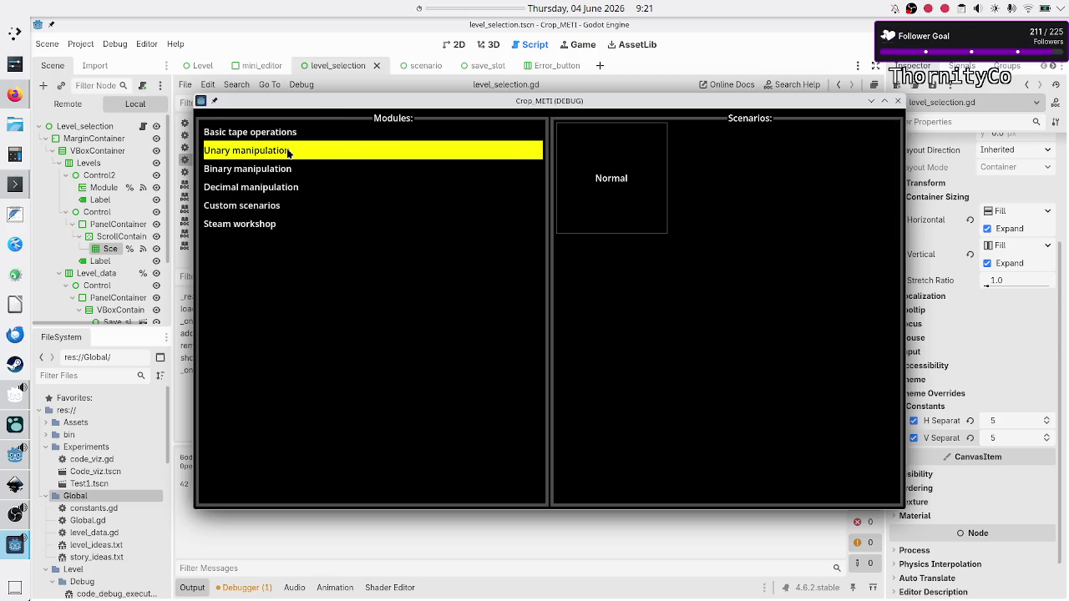
{"action": "left_click", "coordinate": [289, 174]}
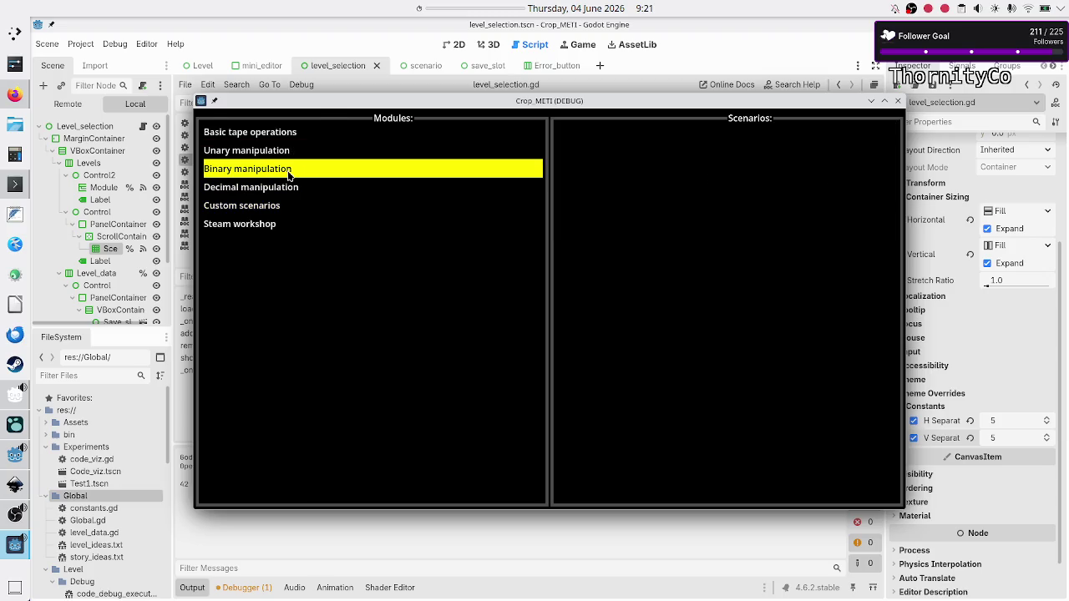
{"action": "left_click", "coordinate": [283, 188]}
{"action": "left_click", "coordinate": [295, 137]}
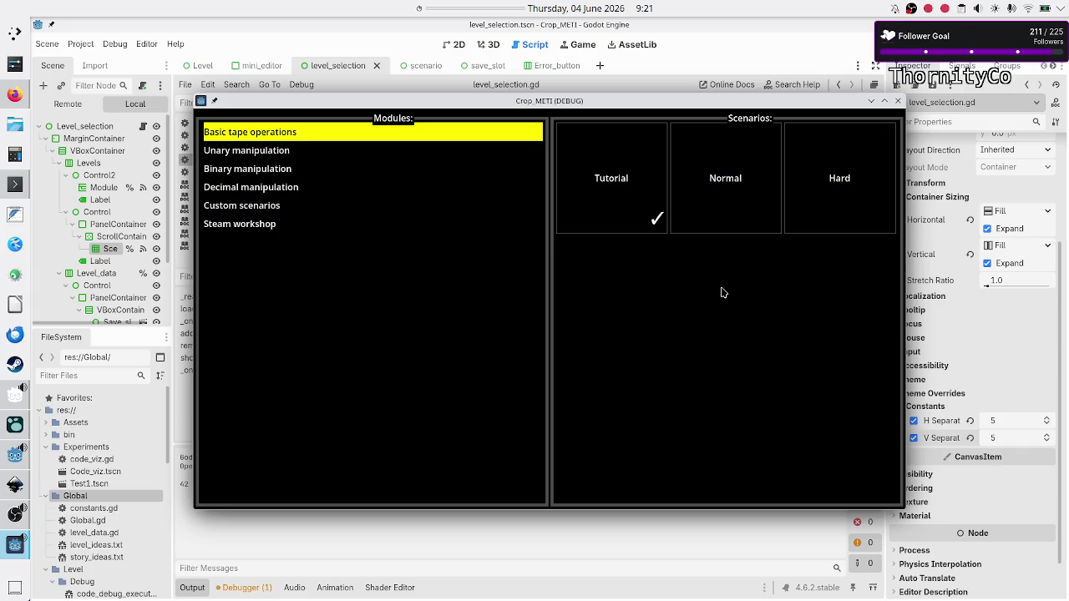
Step: Close the game and frame the level_selection scene in 2D, with the Output panel collapsed
{"action": "left_click", "coordinate": [898, 101]}
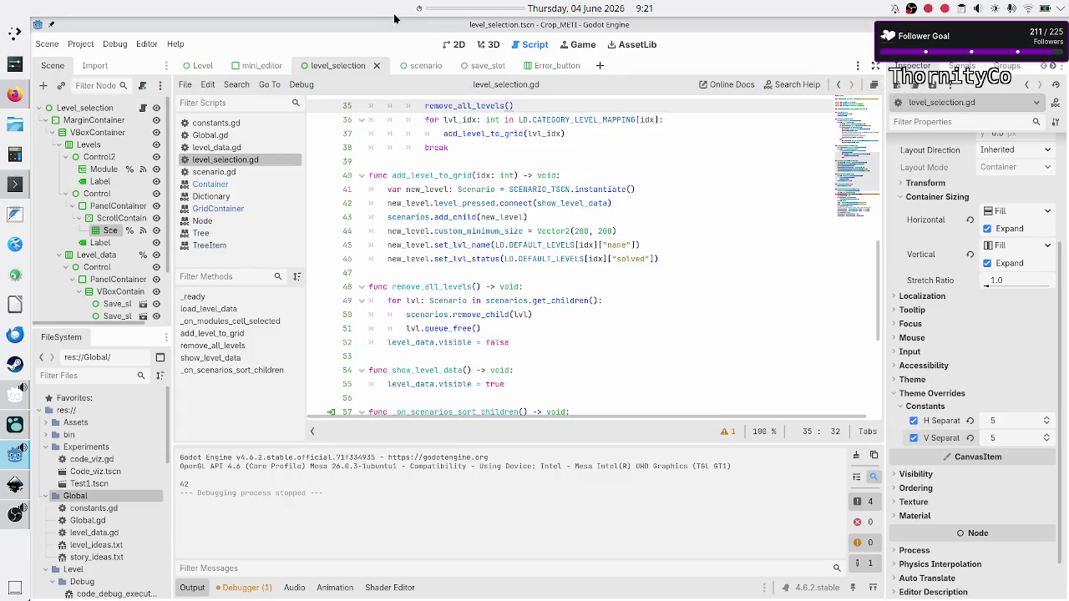
{"action": "left_click", "coordinate": [452, 46]}
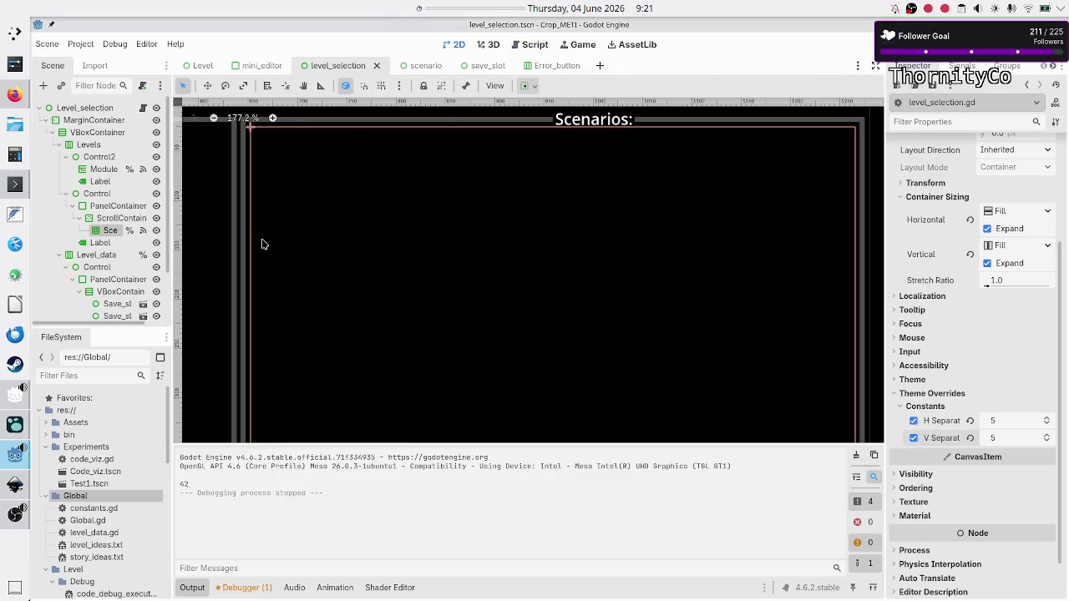
{"action": "scroll", "coordinate": [353, 275], "scroll_direction": "down", "scroll_amount": 5}
{"action": "scroll", "coordinate": [353, 275], "scroll_direction": "up", "scroll_amount": 3}
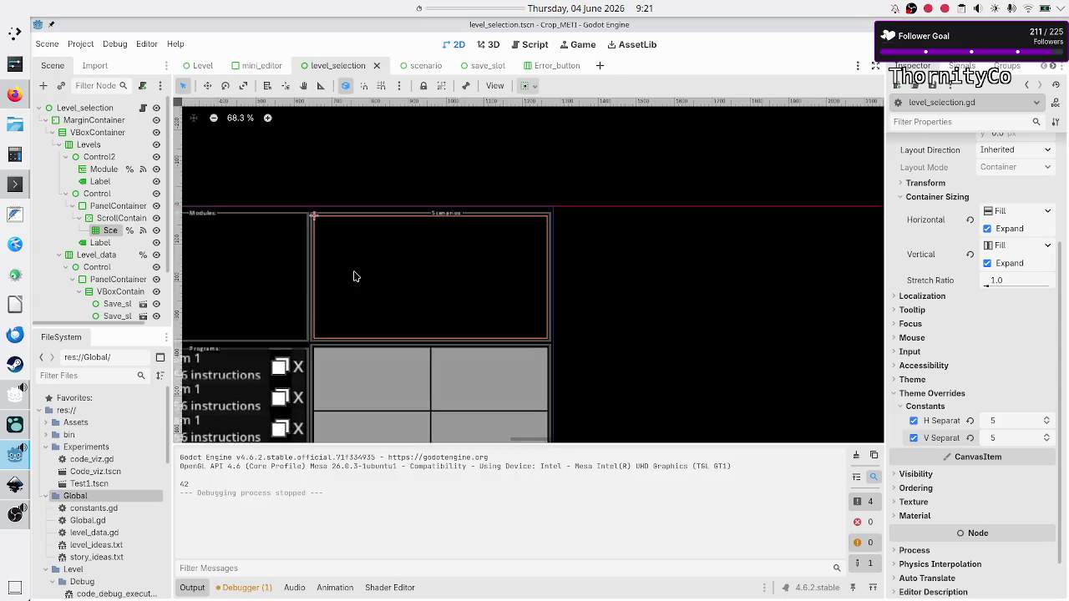
{"action": "left_click", "coordinate": [194, 588]}
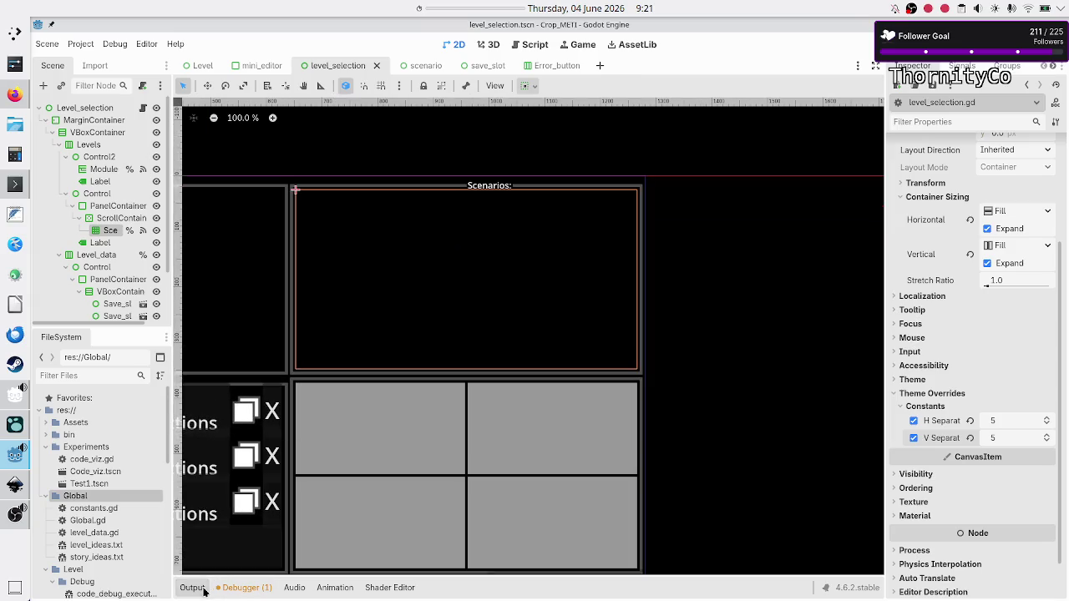
{"action": "scroll", "coordinate": [457, 292], "scroll_direction": "left", "scroll_amount": 5}
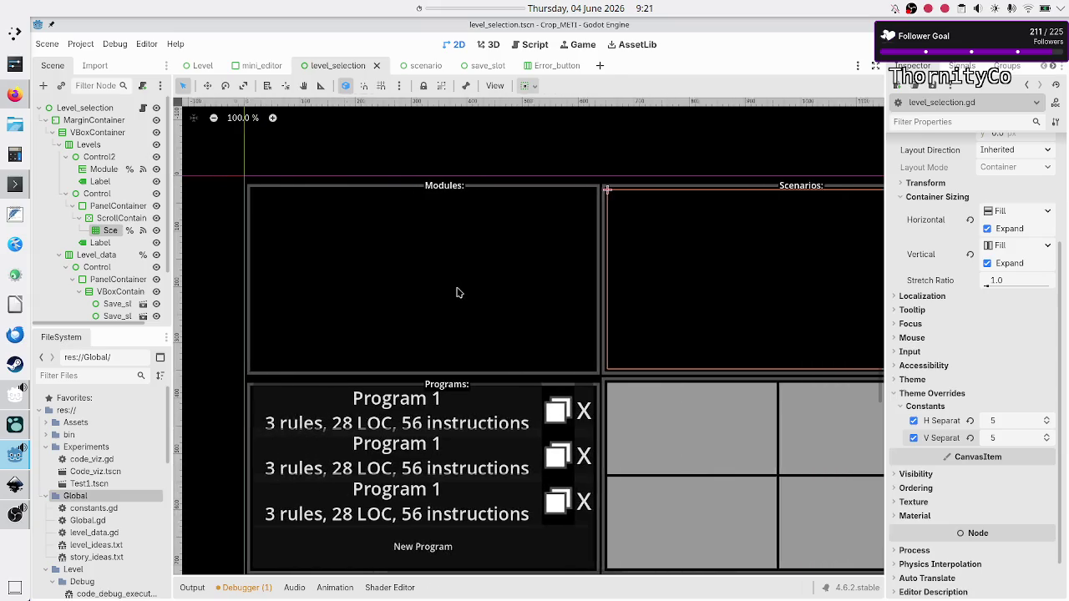
{"action": "scroll", "coordinate": [457, 293], "scroll_direction": "down", "scroll_amount": 2}
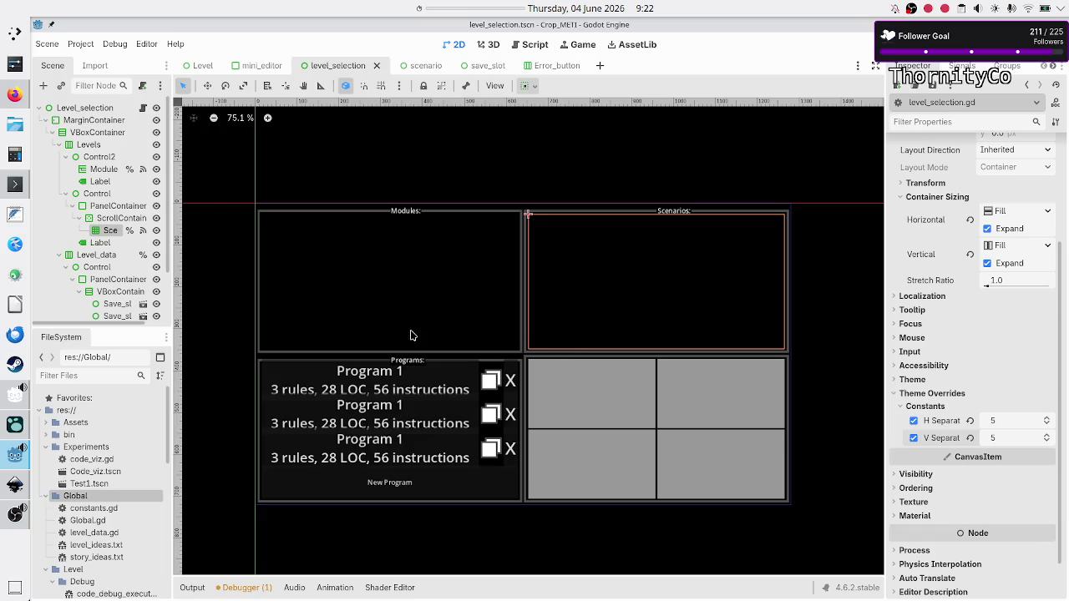
Step: Check Control2's stretch ratio for the Modules panel, then select the Control node holding Scenarios
{"action": "left_click", "coordinate": [93, 145]}
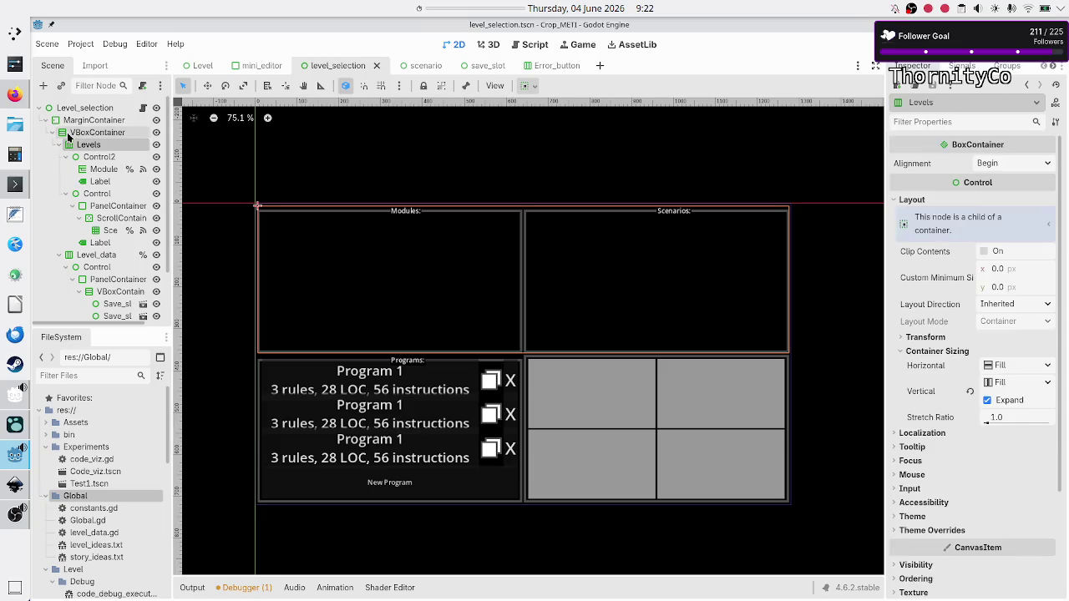
{"action": "left_click", "coordinate": [100, 157]}
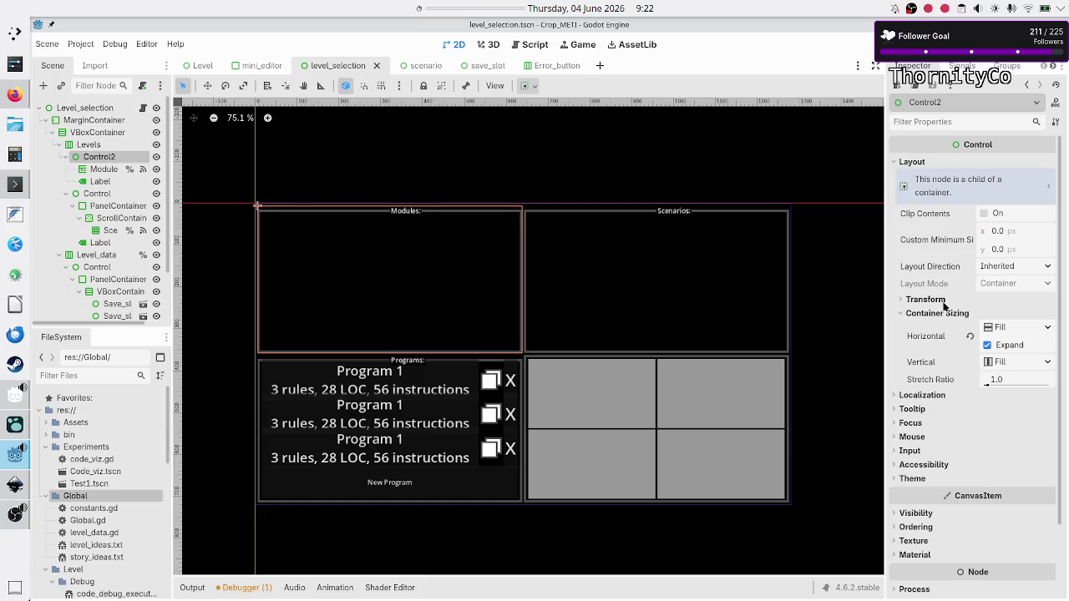
{"action": "left_click", "coordinate": [1014, 377]}
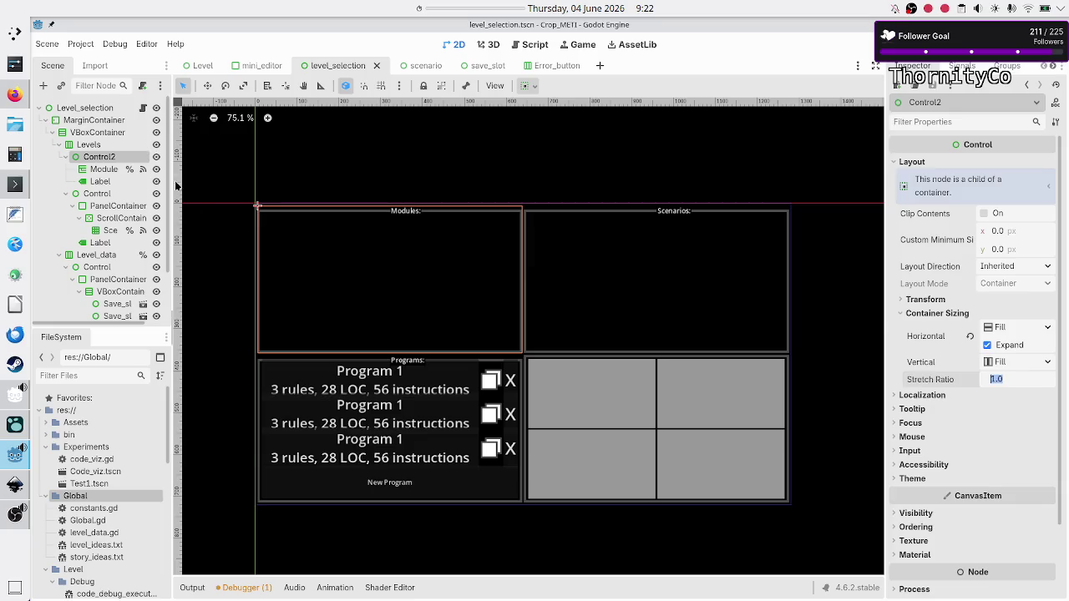
{"action": "left_click", "coordinate": [100, 193]}
Step: Set the Scenarios Control node's stretch ratio to 2
{"action": "left_click", "coordinate": [1032, 378]}
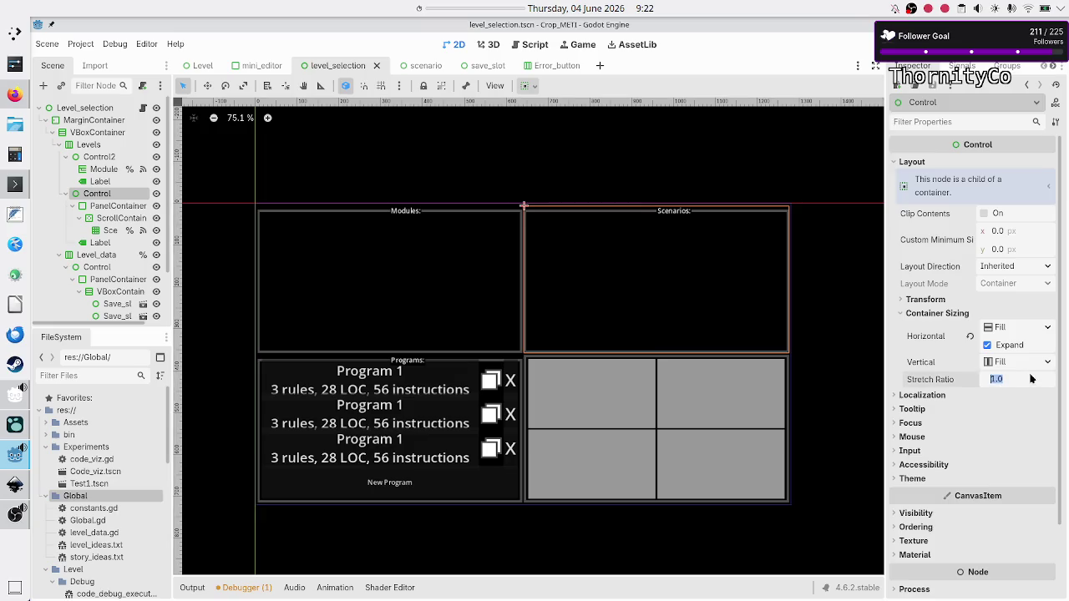
{"action": "type", "text": "2"}
{"action": "key", "text": "Return"}
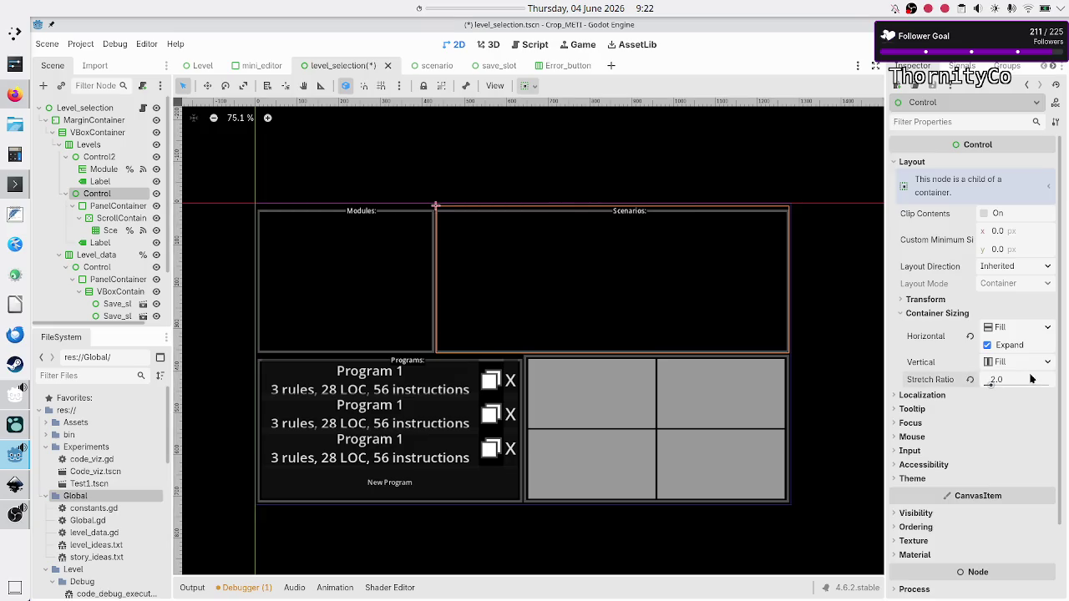
Step: Save and run the game, check Basic tape operations, then close the game
{"action": "key", "text": "F5"}
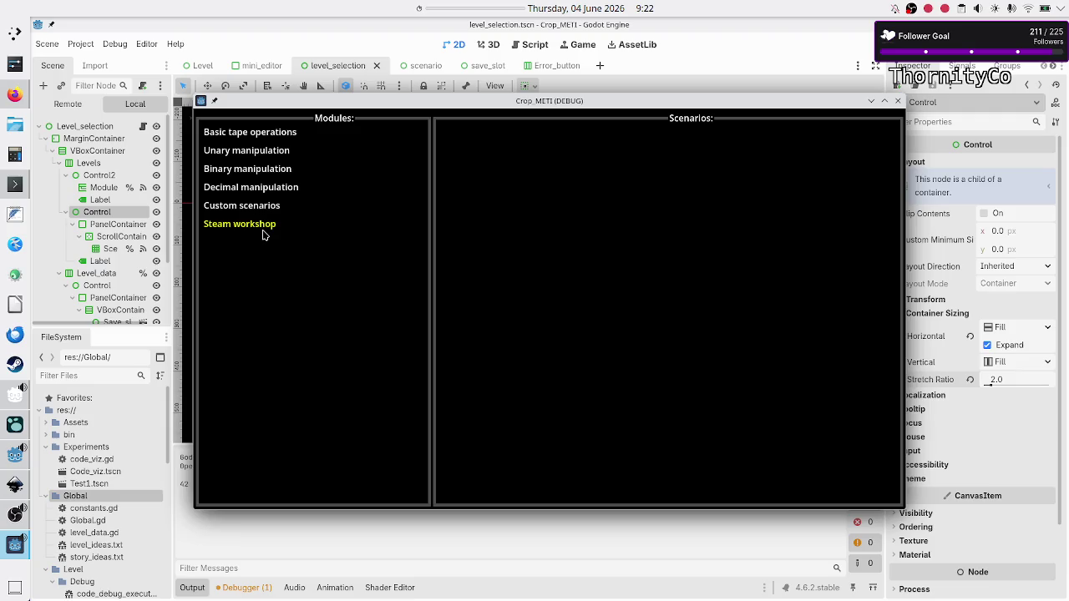
{"action": "left_click", "coordinate": [274, 135]}
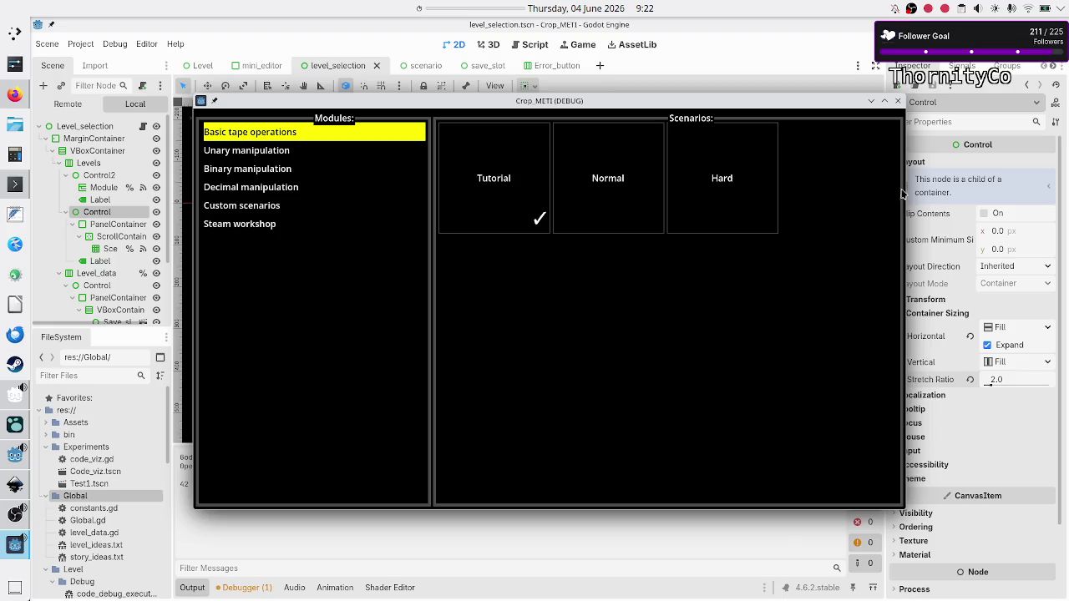
{"action": "left_click", "coordinate": [898, 100]}
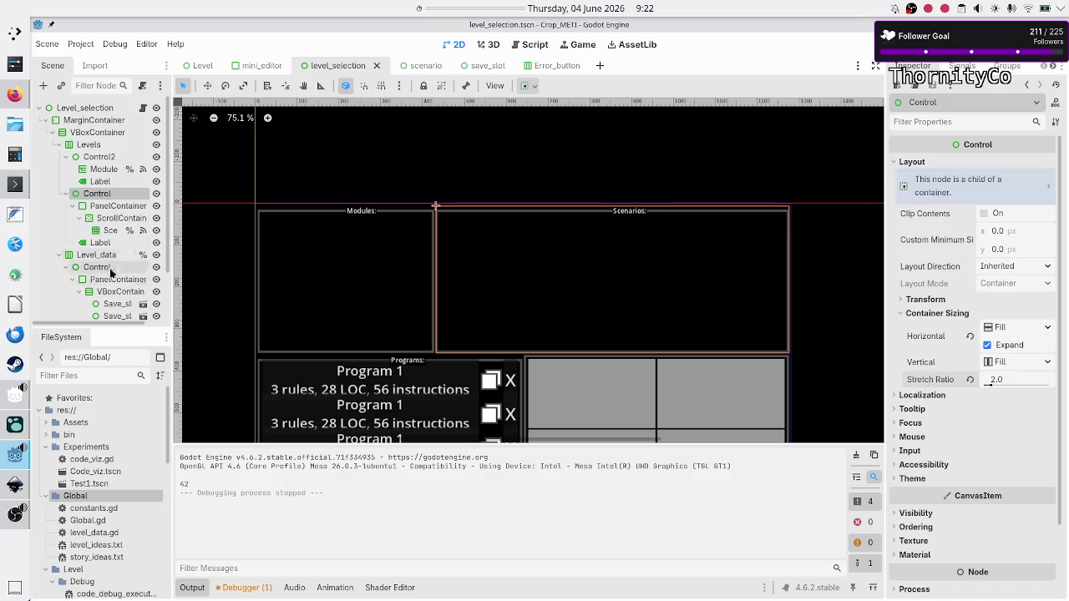
Step: Set the Scenarios grid container's Columns to 4 and save level_selection.tscn
{"action": "left_click", "coordinate": [109, 230]}
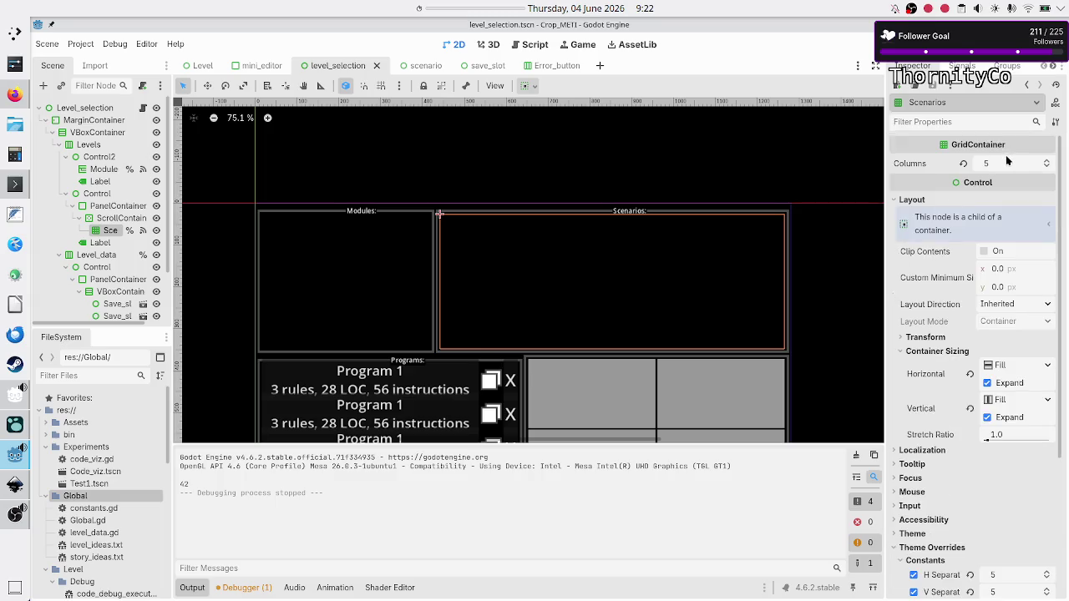
{"action": "left_click", "coordinate": [1004, 166]}
{"action": "type", "text": "4"}
{"action": "key", "text": "Return"}
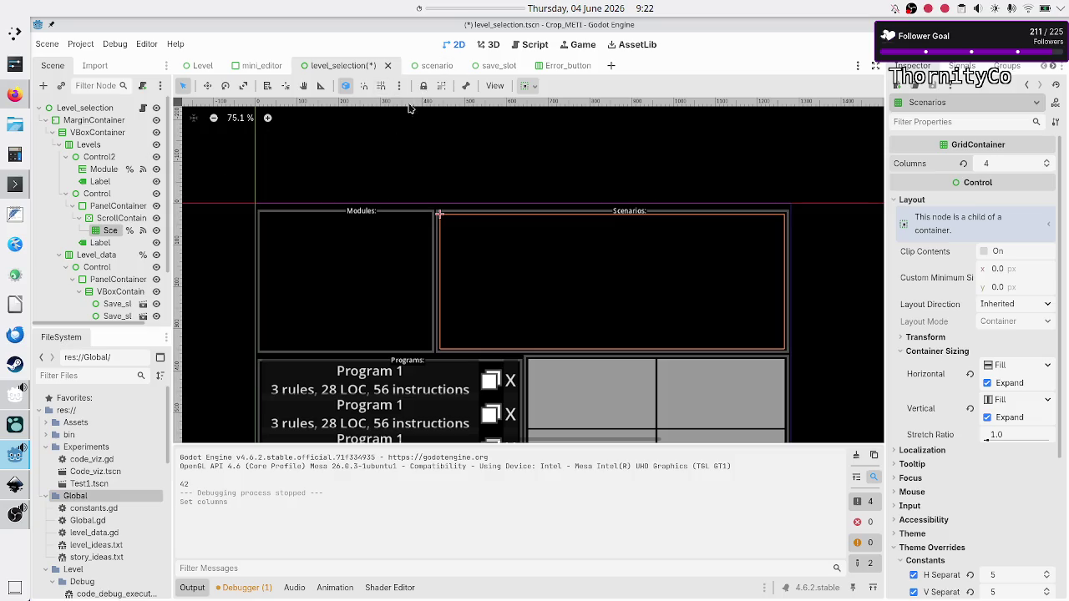
{"action": "key", "text": "ctrl+s"}
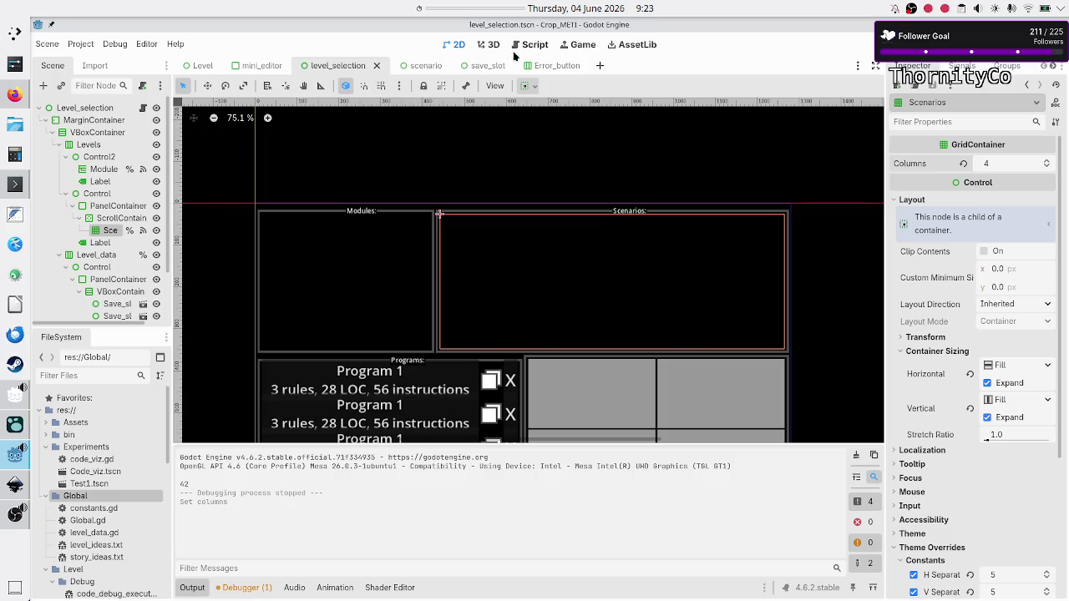
Step: Append ', 0' to category 0's level list in level_data.gd, then run and open Basic tape operations
{"action": "left_click", "coordinate": [535, 44]}
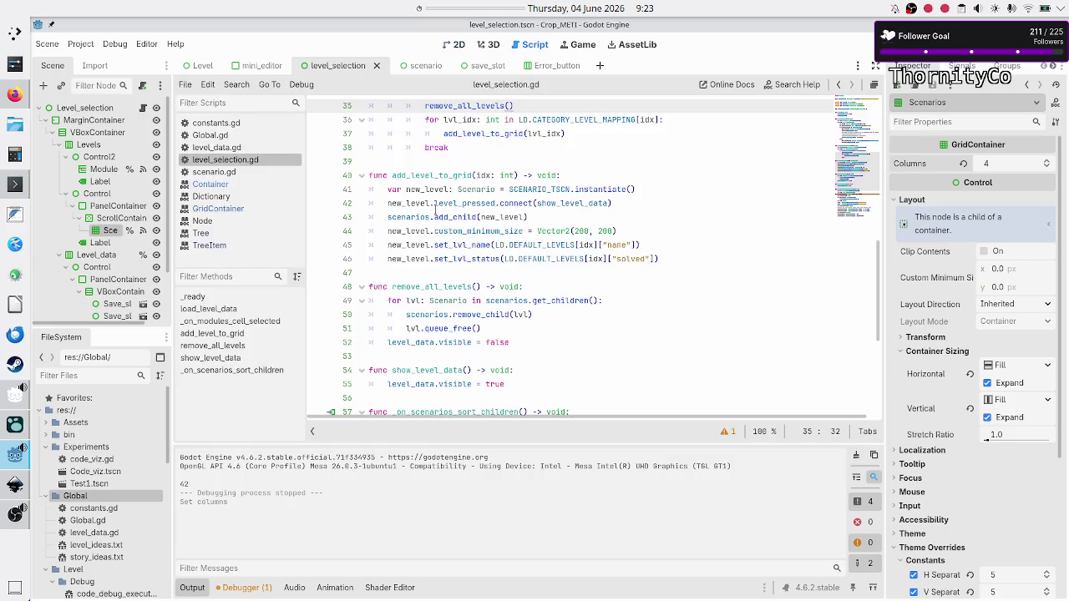
{"action": "left_click", "coordinate": [234, 146]}
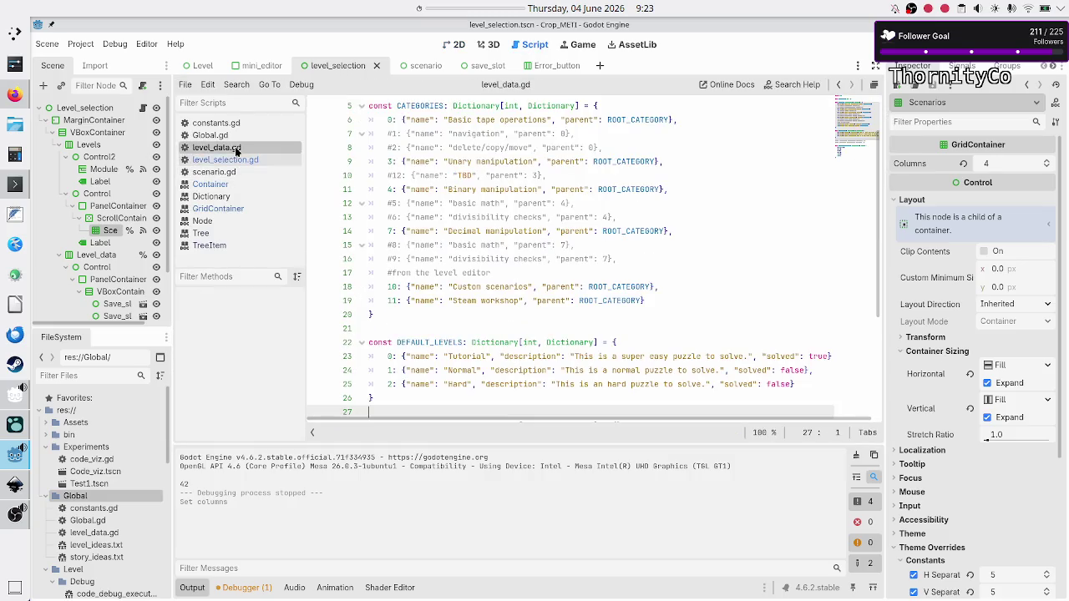
{"action": "scroll", "coordinate": [547, 205], "scroll_direction": "down", "scroll_amount": 4}
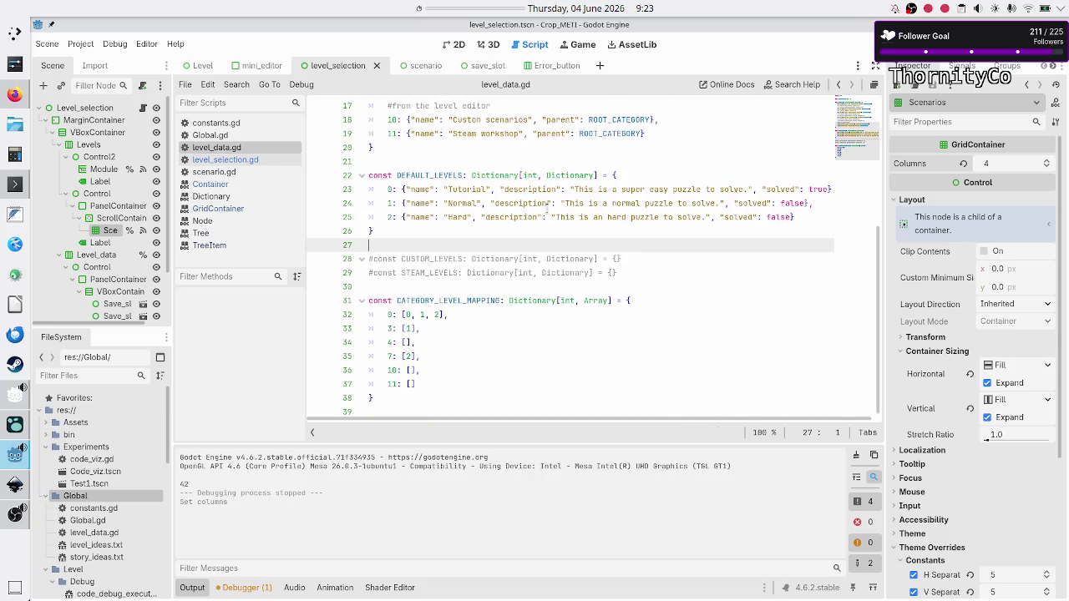
{"action": "left_click", "coordinate": [441, 315]}
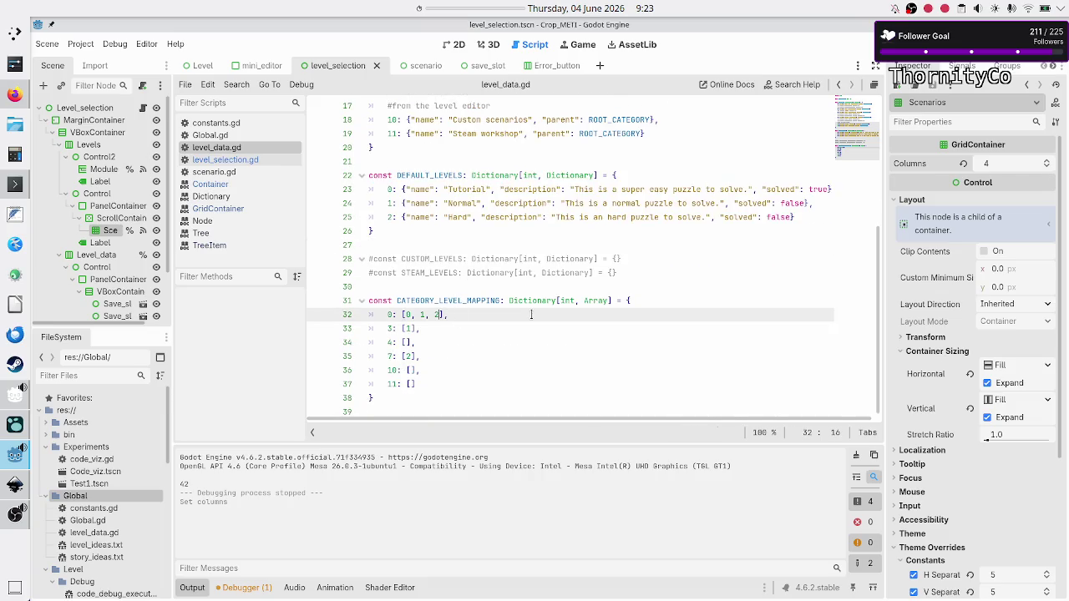
{"action": "type", "text": ","}
{"action": "type", "text": " 0"}
{"action": "key", "text": "F5"}
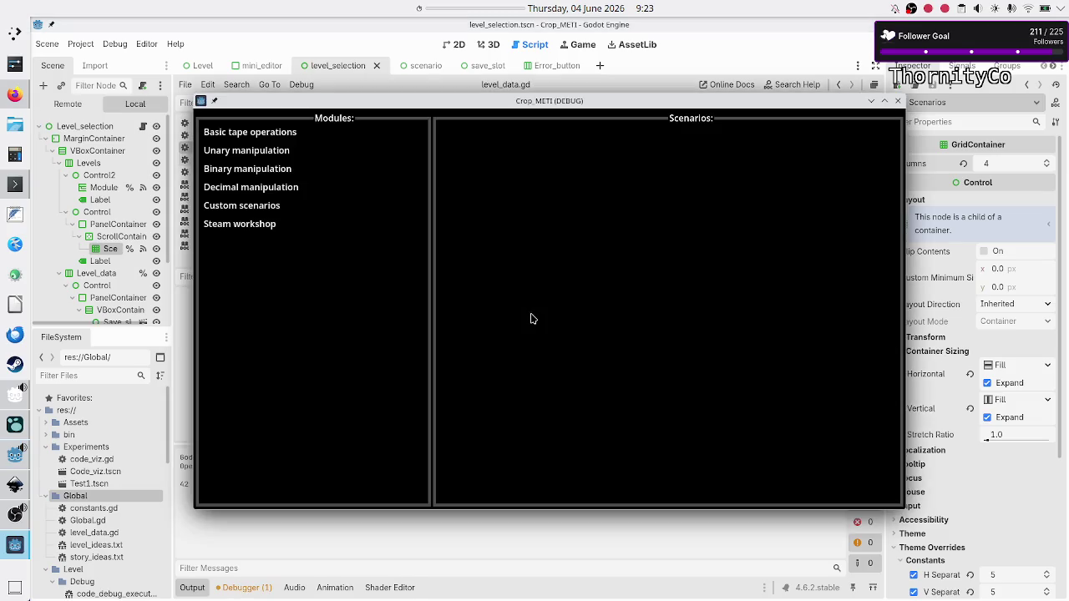
{"action": "left_click", "coordinate": [274, 131]}
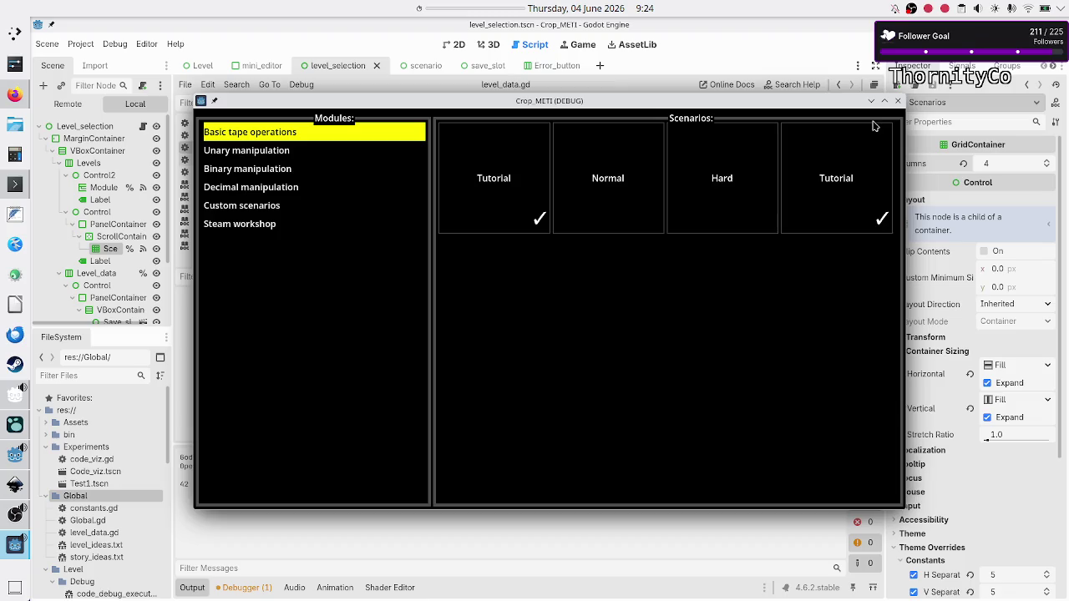
Step: Stop the game, review effective_space, size and col in level_selection.gd, then rerun
{"action": "key", "text": "F8"}
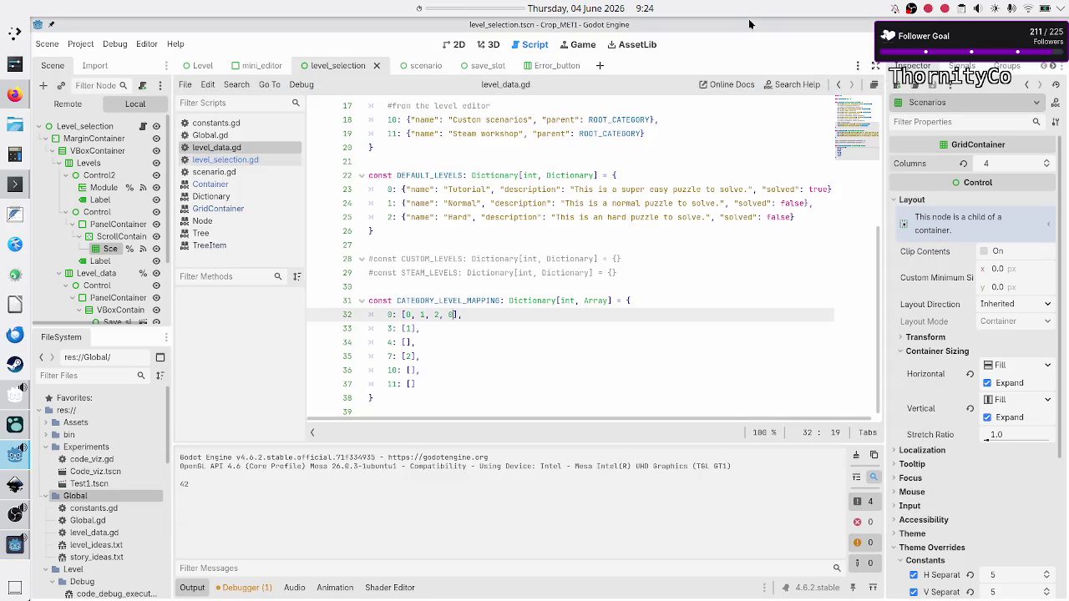
{"action": "left_click", "coordinate": [226, 160]}
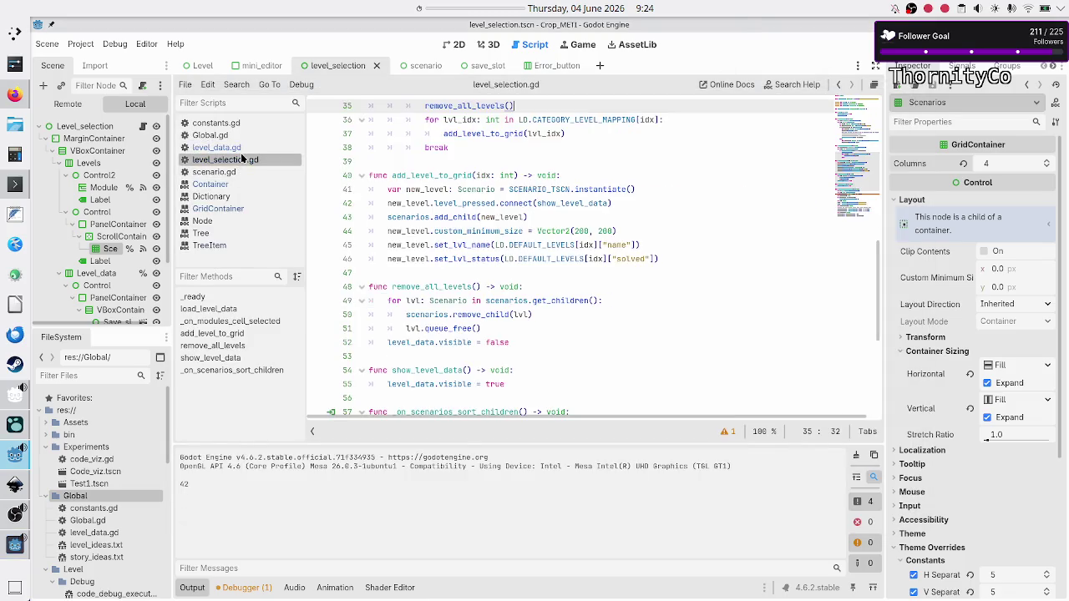
{"action": "scroll", "coordinate": [520, 312], "scroll_direction": "down", "scroll_amount": 5}
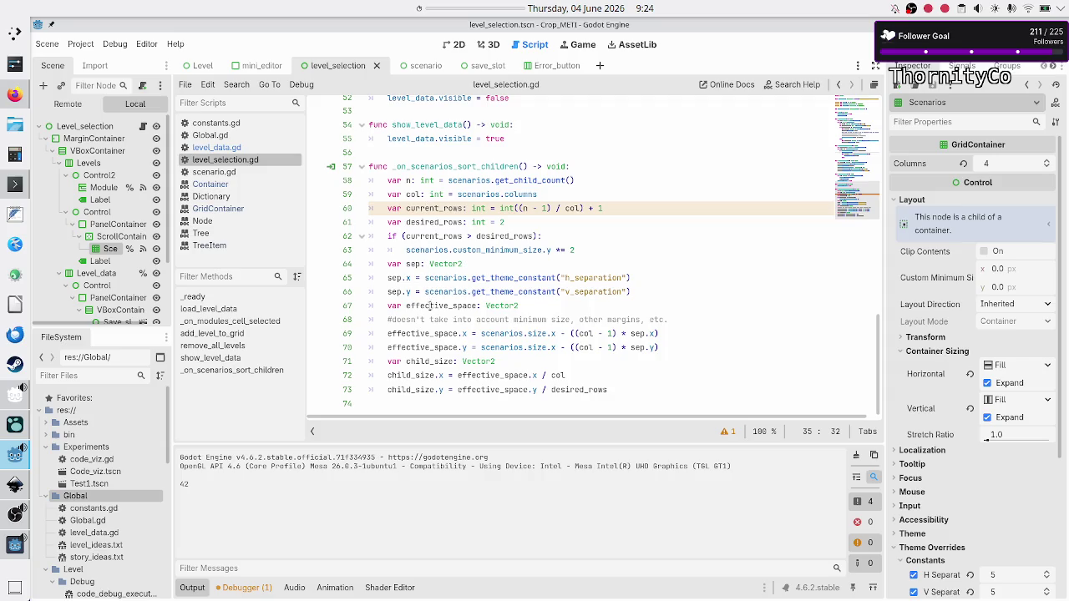
{"action": "double_click", "coordinate": [423, 333]}
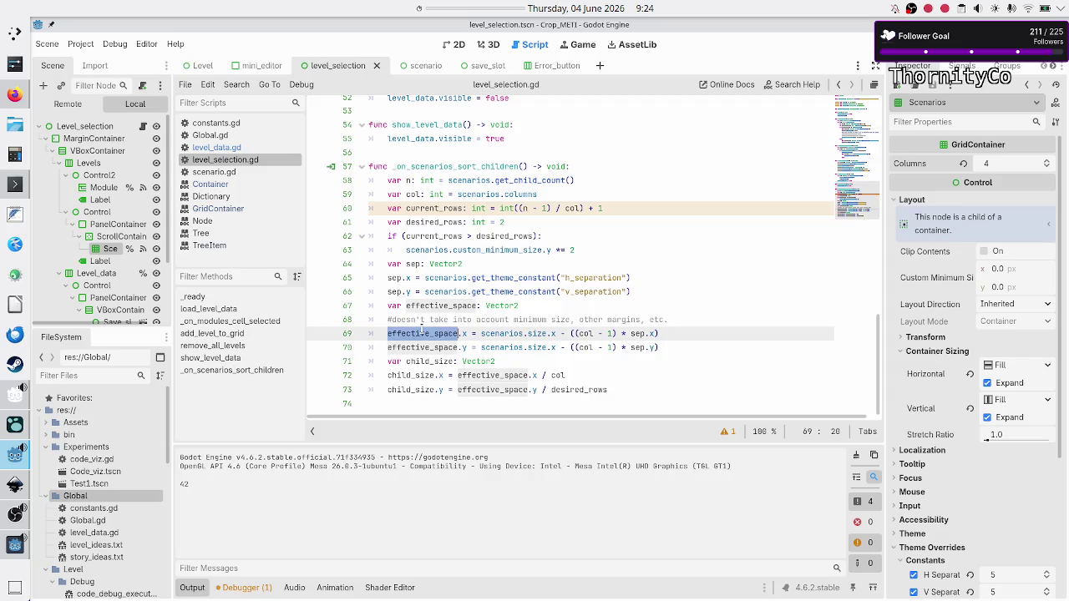
{"action": "double_click", "coordinate": [535, 334]}
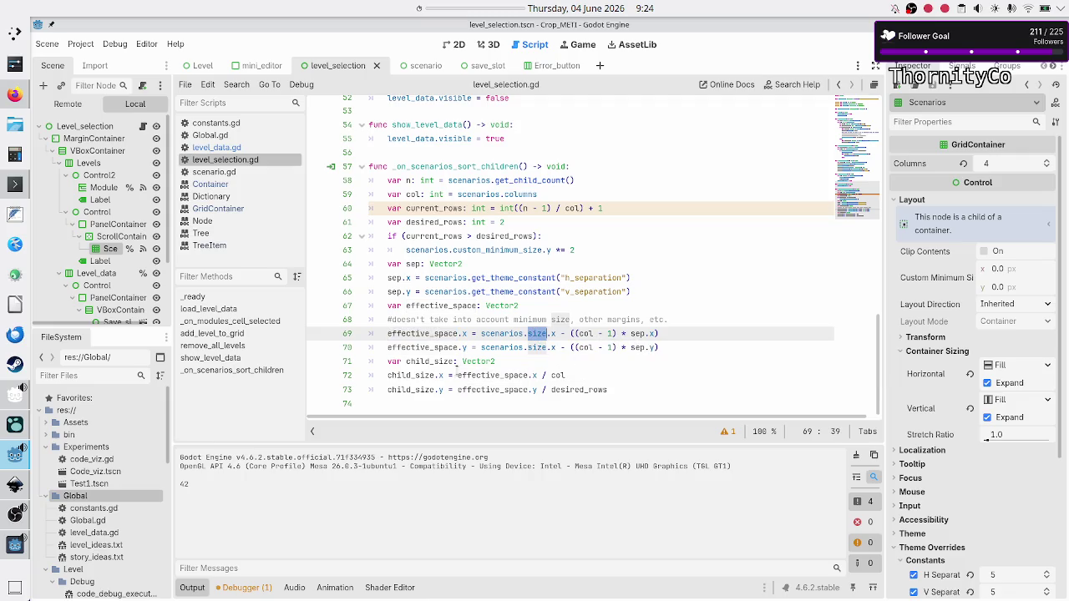
{"action": "left_click", "coordinate": [576, 375]}
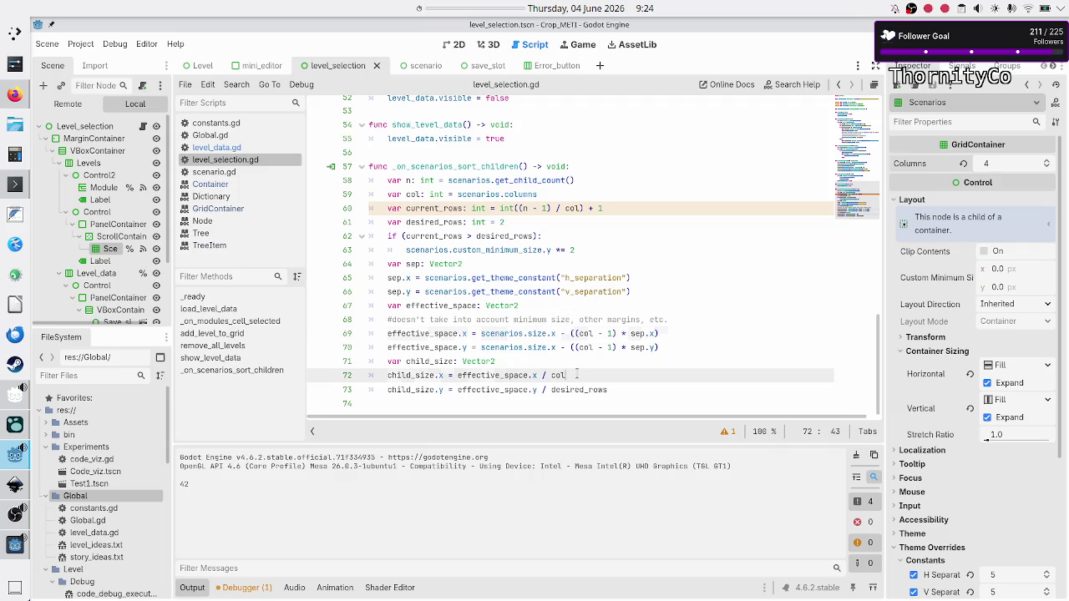
{"action": "double_click", "coordinate": [576, 375]}
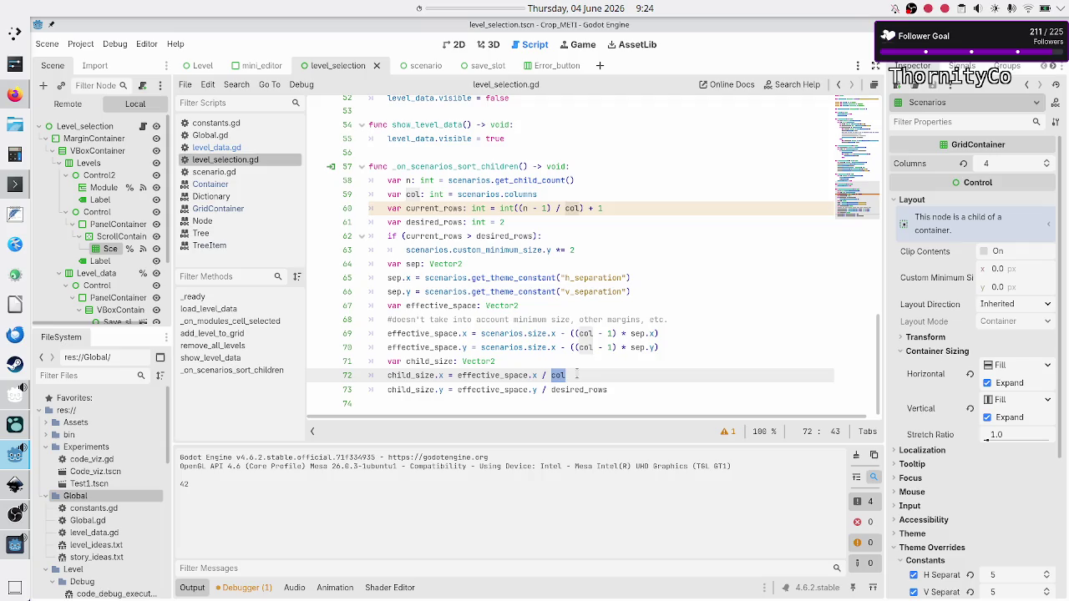
{"action": "key", "text": "F6"}
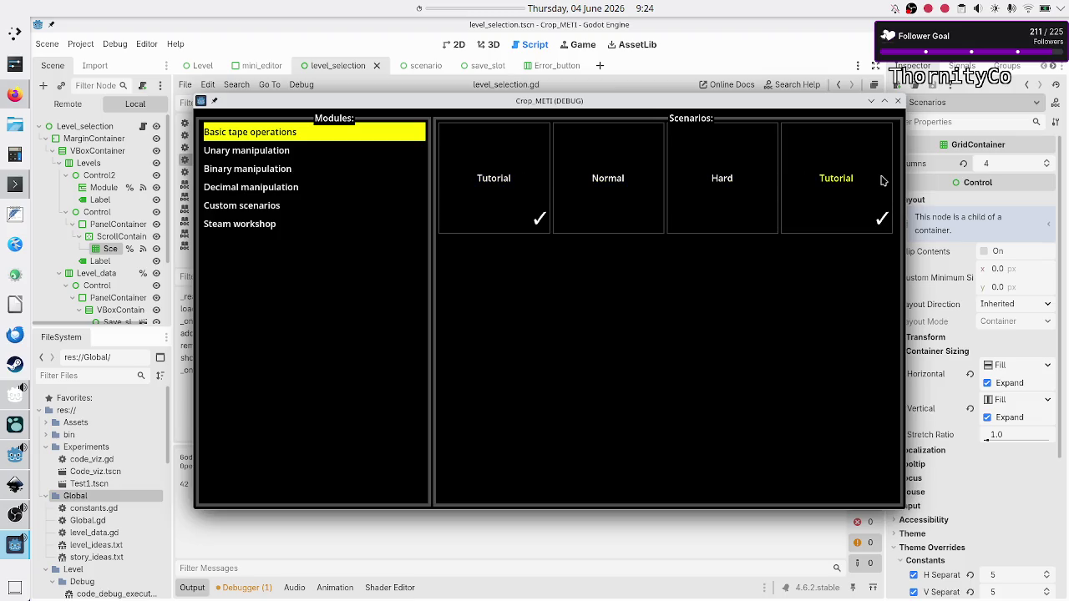
Step: Maximize the Crop_METI game window to view the four scenario cards
{"action": "left_click", "coordinate": [885, 101]}
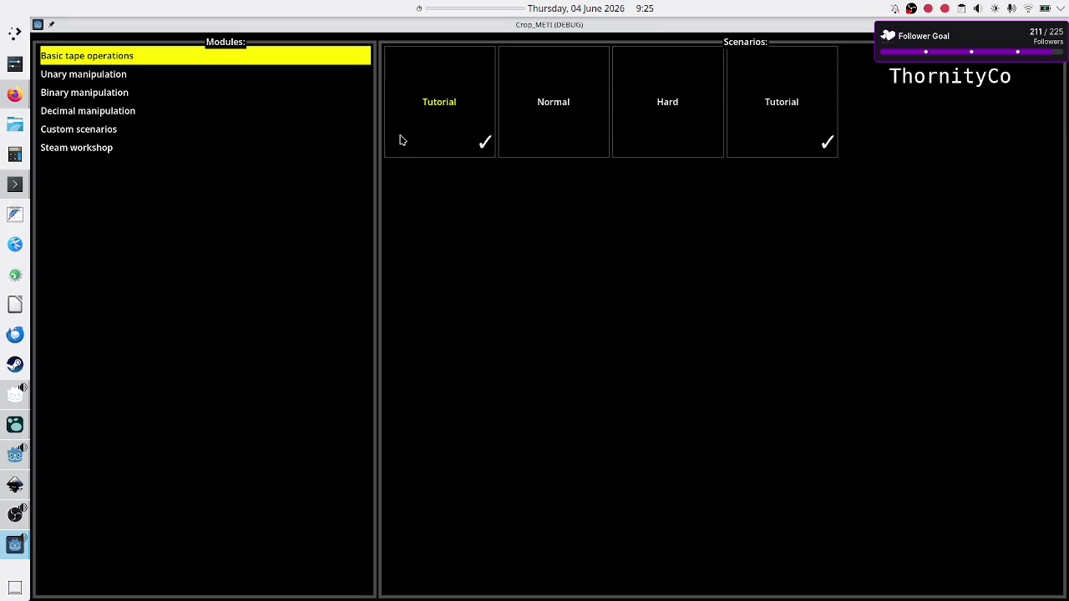
Step: Close the game and add print("sort") at the top of _on_scenarios_sort_children
{"action": "key", "text": "Escape"}
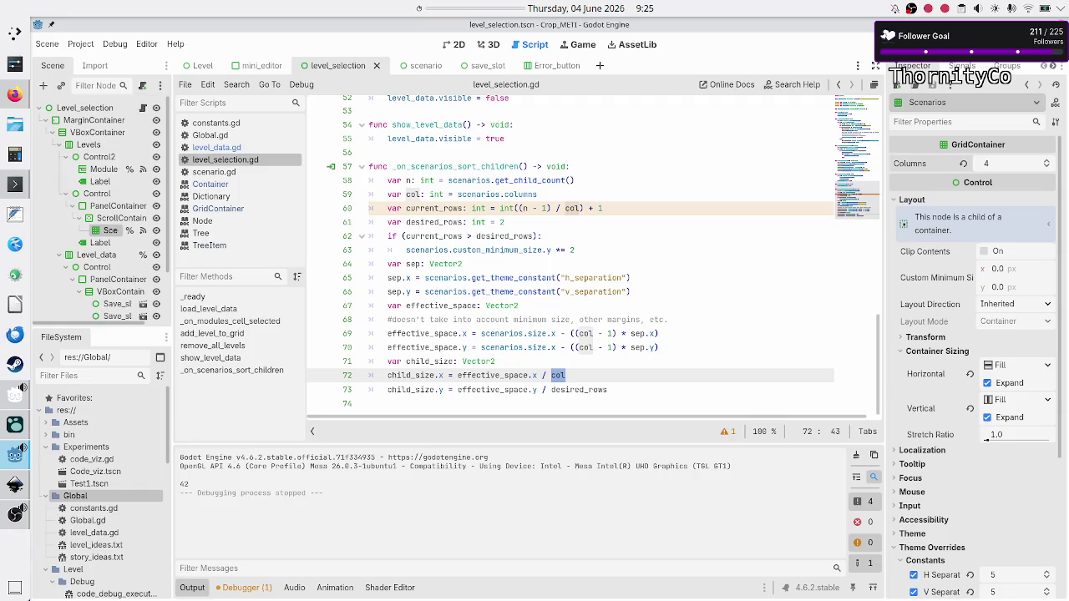
{"action": "left_click", "coordinate": [642, 401]}
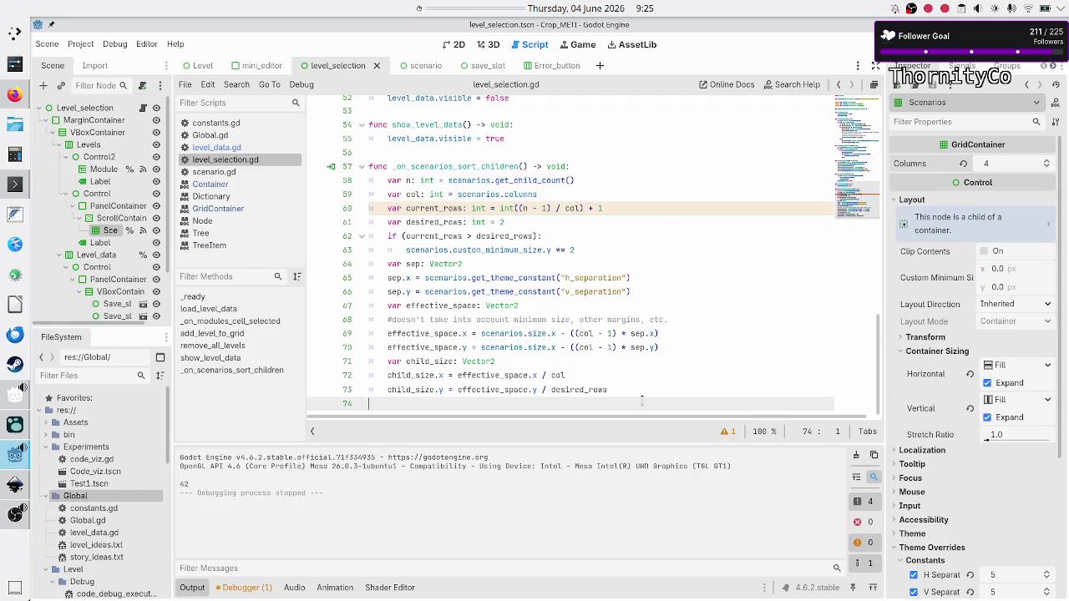
{"action": "key", "text": "Up"}
{"action": "key", "text": "Up"}
{"action": "key", "text": "Up"}
{"action": "key", "text": "Up"}
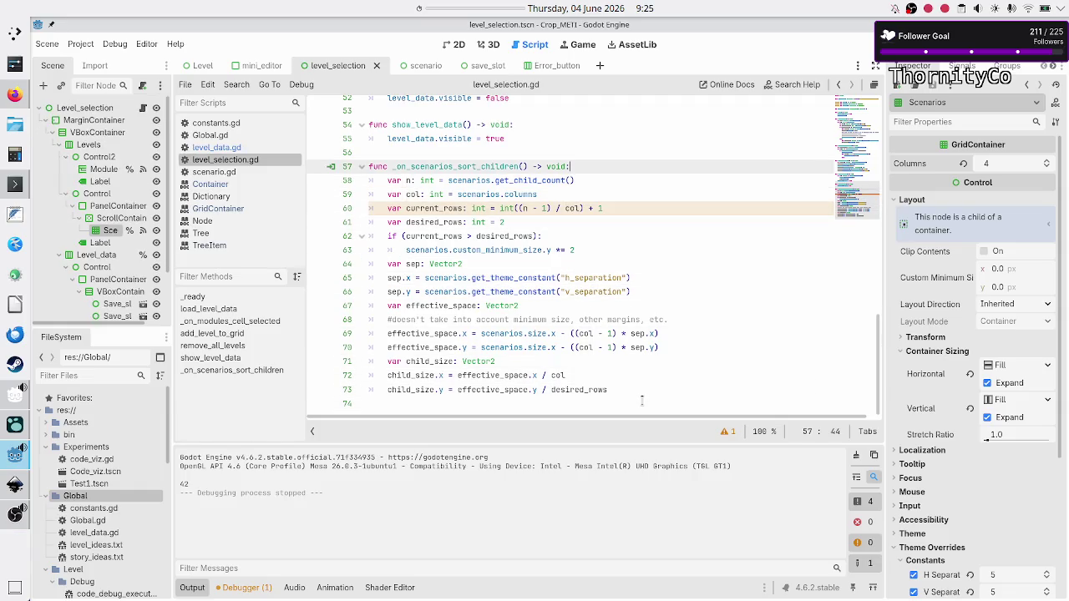
{"action": "key", "text": "End"}
{"action": "key", "text": "Return"}
{"action": "type", "text": "print(\"sor"}
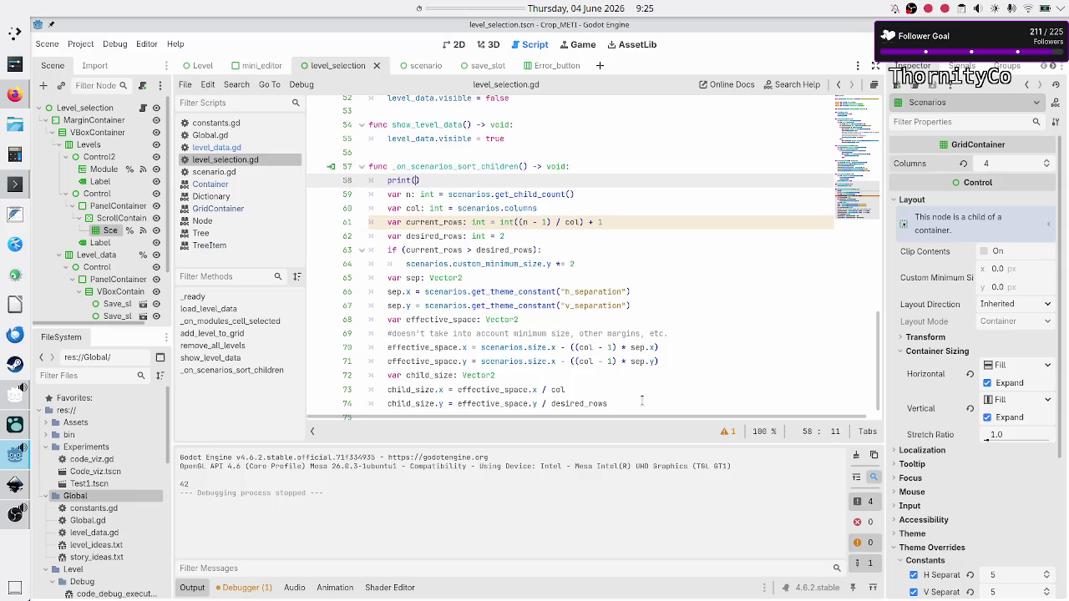
{"action": "type", "text": "t"}
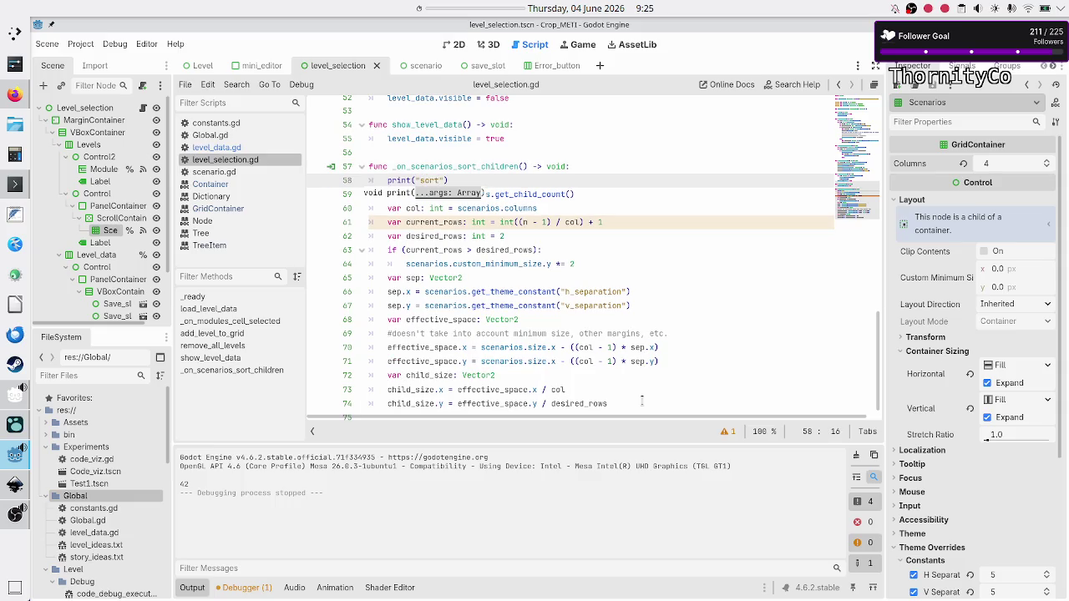
Step: Test-run the game, select Basic tape operations, then close it to check the 'sort' output
{"action": "key", "text": "F6"}
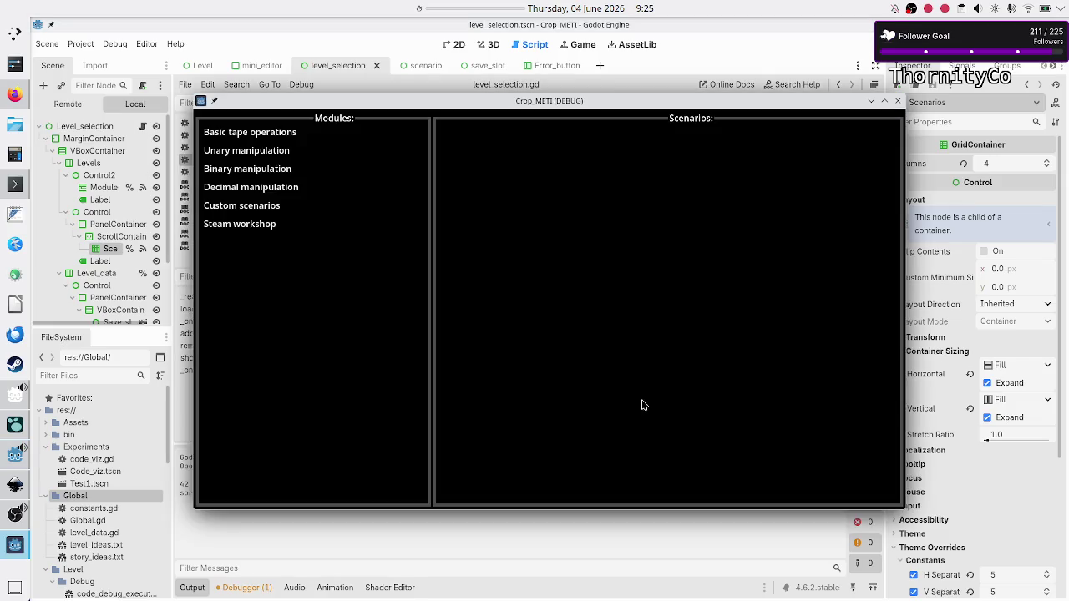
{"action": "double_click", "coordinate": [691, 101]}
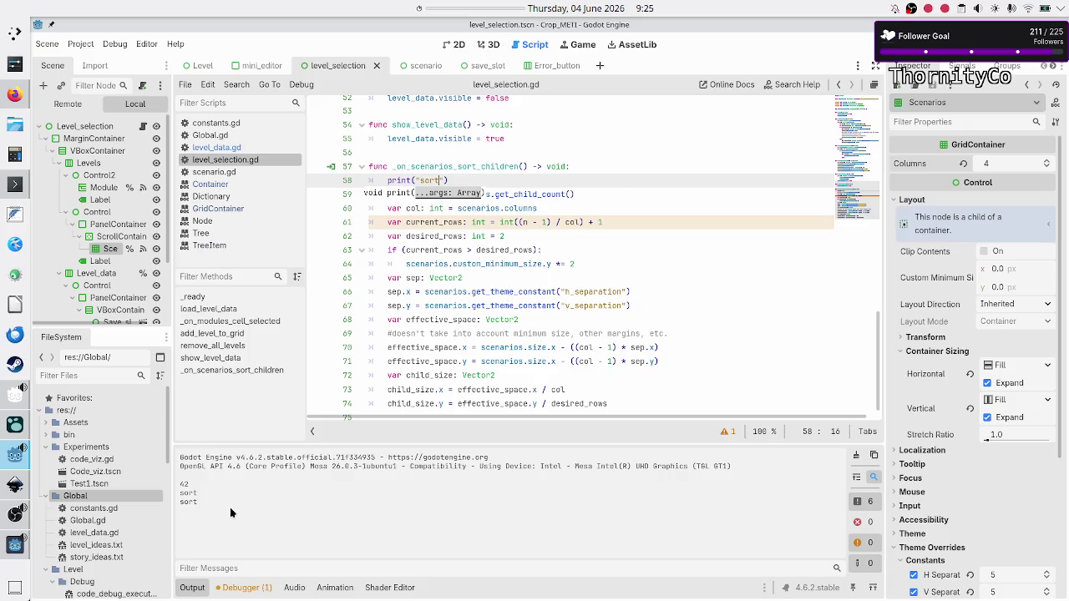
{"action": "key", "text": "alt+Tab"}
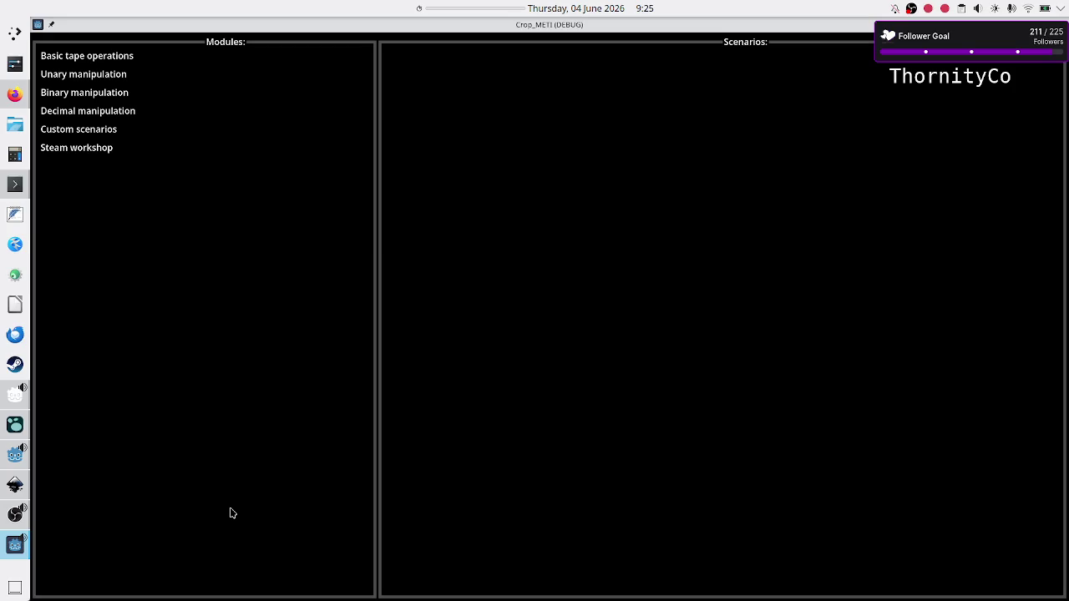
{"action": "left_click", "coordinate": [89, 63]}
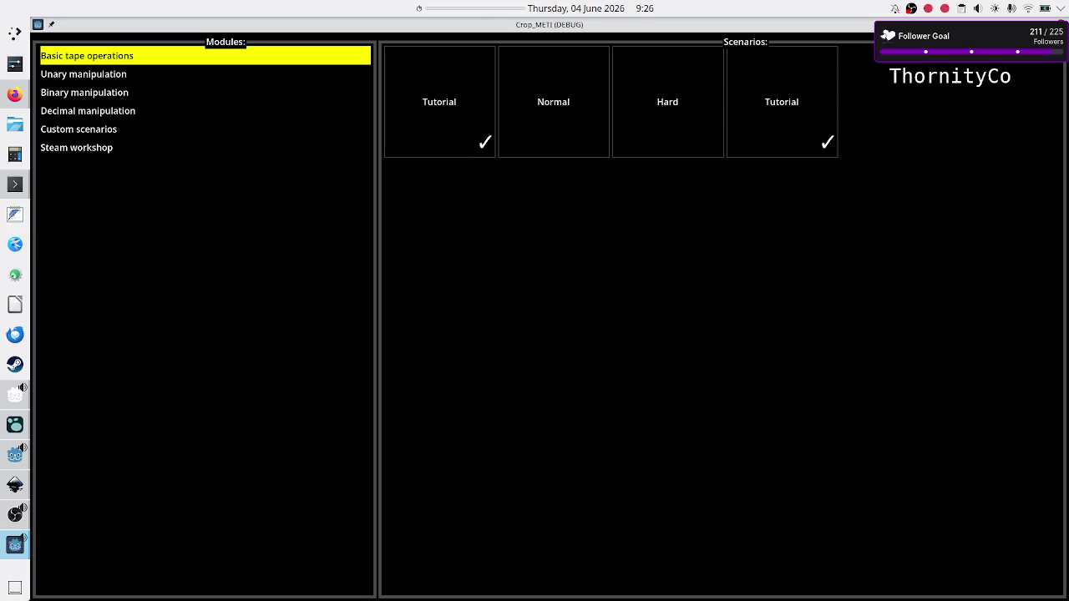
{"action": "key", "text": "alt+F4"}
{"action": "left_click", "coordinate": [548, 222]}
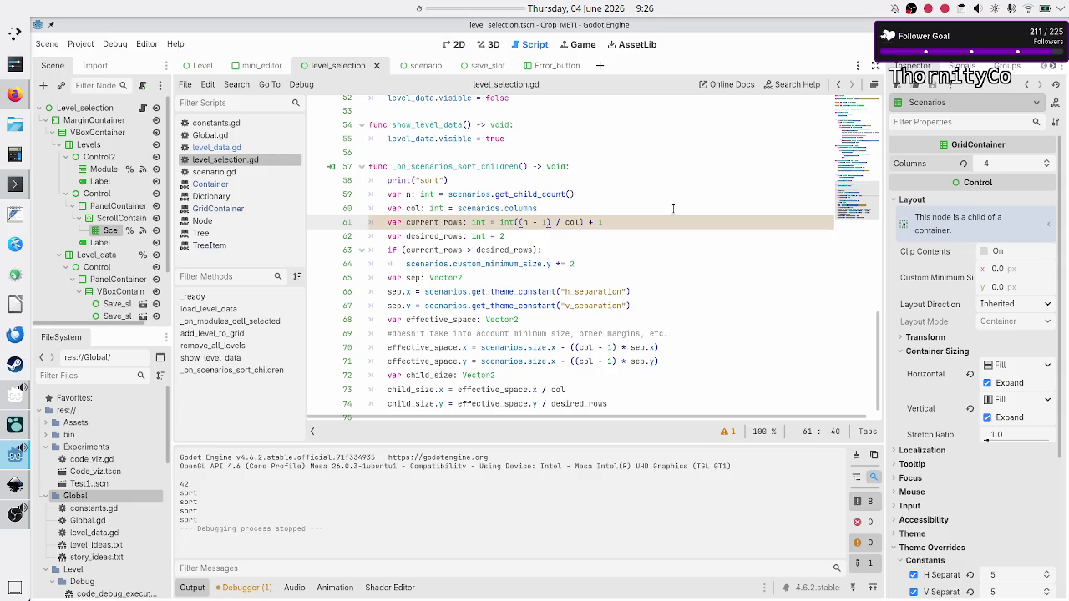
Step: Add print(scenarios.size) on a new line after the comment in the sort handler
{"action": "key", "text": "Up"}
{"action": "key", "text": "Up"}
{"action": "key", "text": "Up"}
{"action": "key", "text": "Down"}
{"action": "key", "text": "Home"}
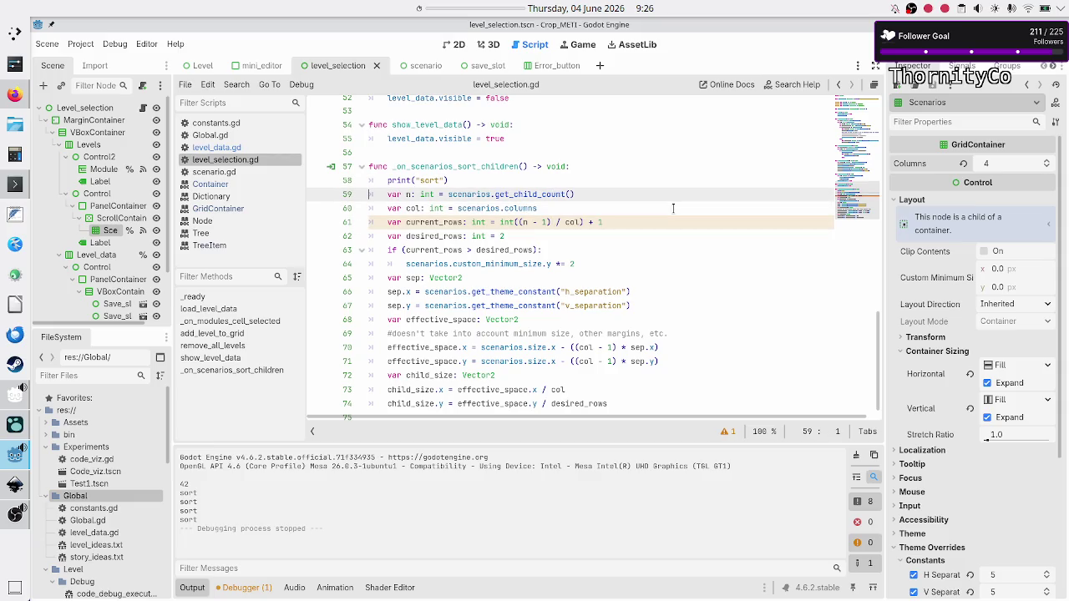
{"action": "key", "text": "Down"}
{"action": "key", "text": "Down"}
{"action": "key", "text": "Down"}
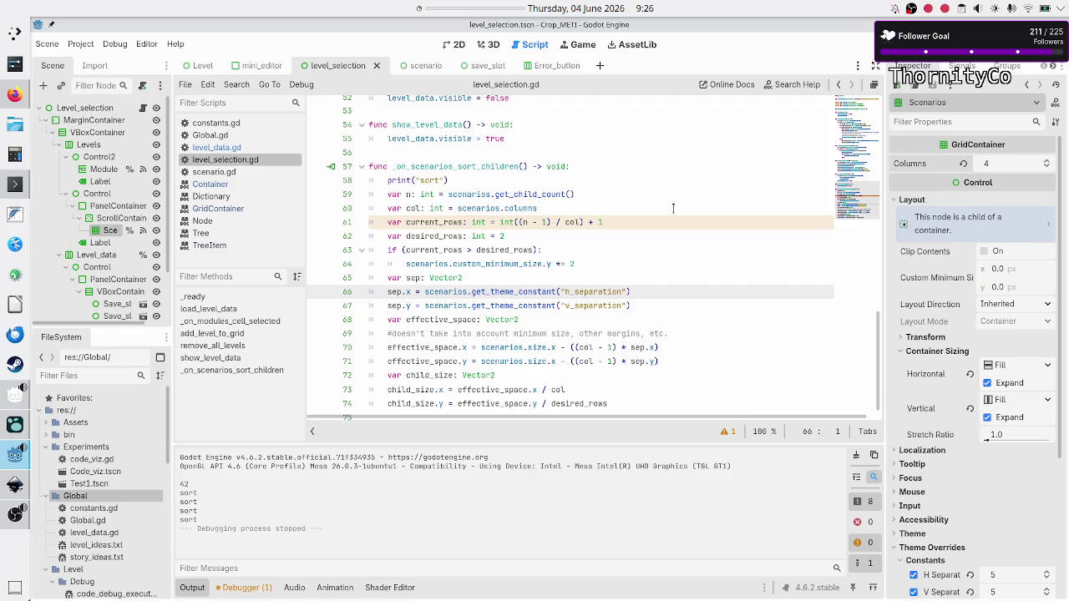
{"action": "key", "text": "Down"}
{"action": "key", "text": "Down"}
{"action": "key", "text": "Down"}
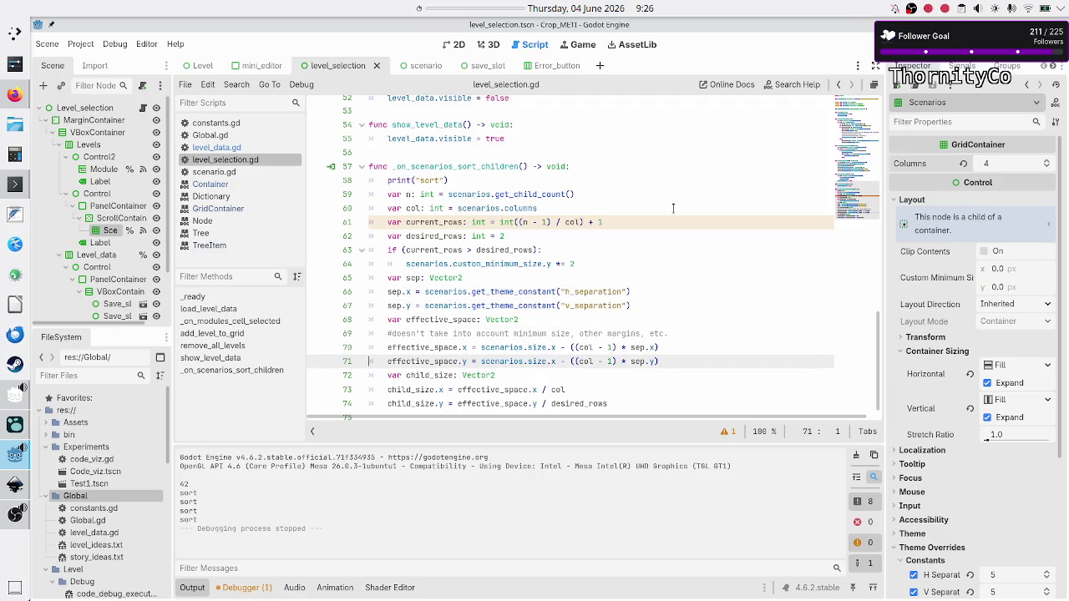
{"action": "key", "text": "Up"}
{"action": "key", "text": "Up"}
{"action": "key", "text": "End"}
{"action": "key", "text": "Return"}
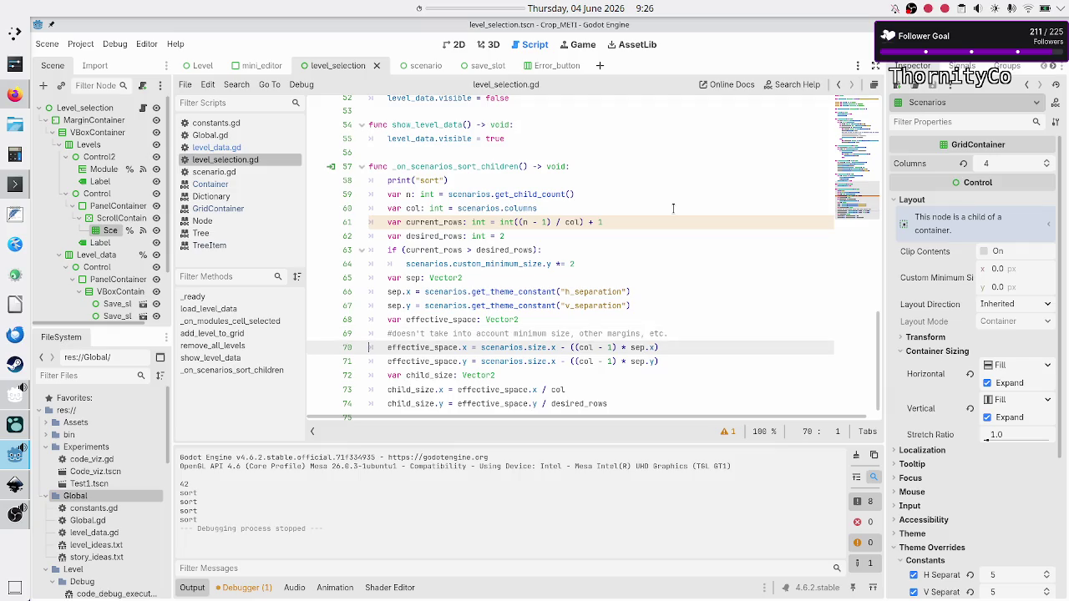
{"action": "type", "text": "print("}
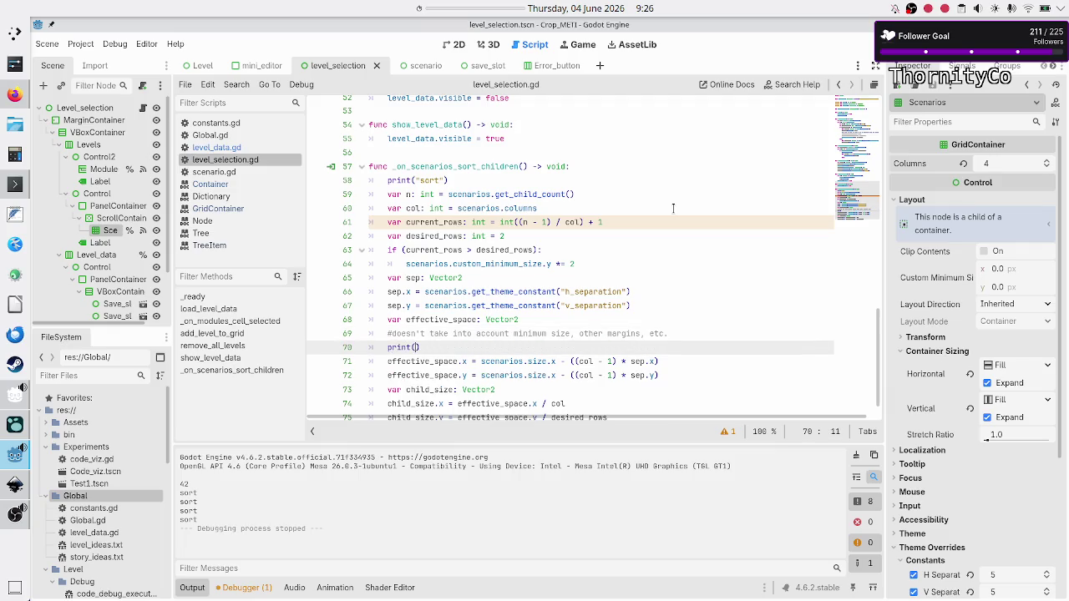
{"action": "type", "text": "sce"}
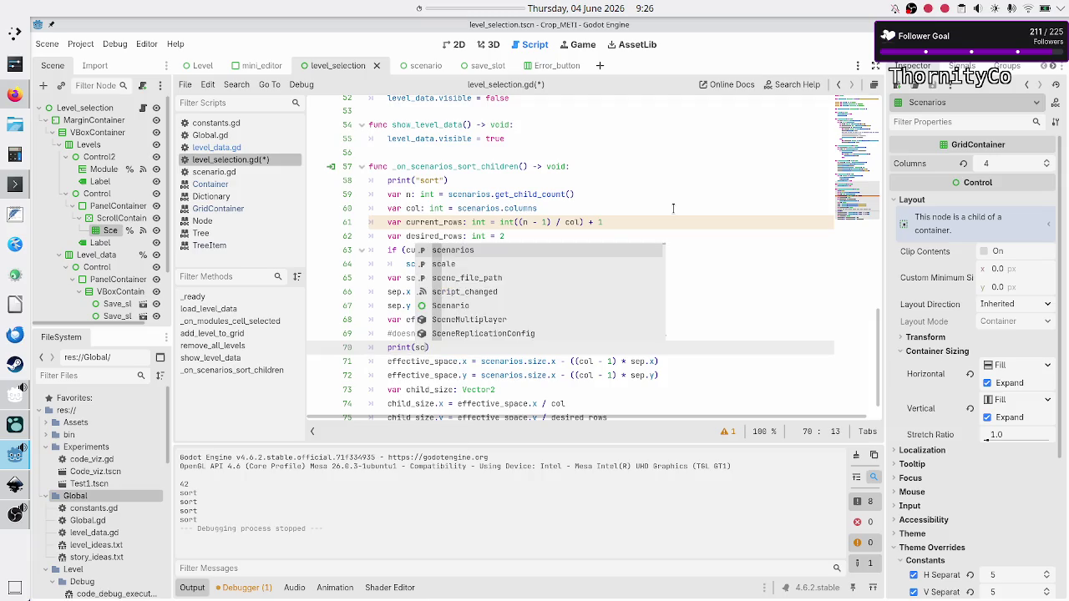
{"action": "key", "text": "Return"}
{"action": "type", "text": ".size"}
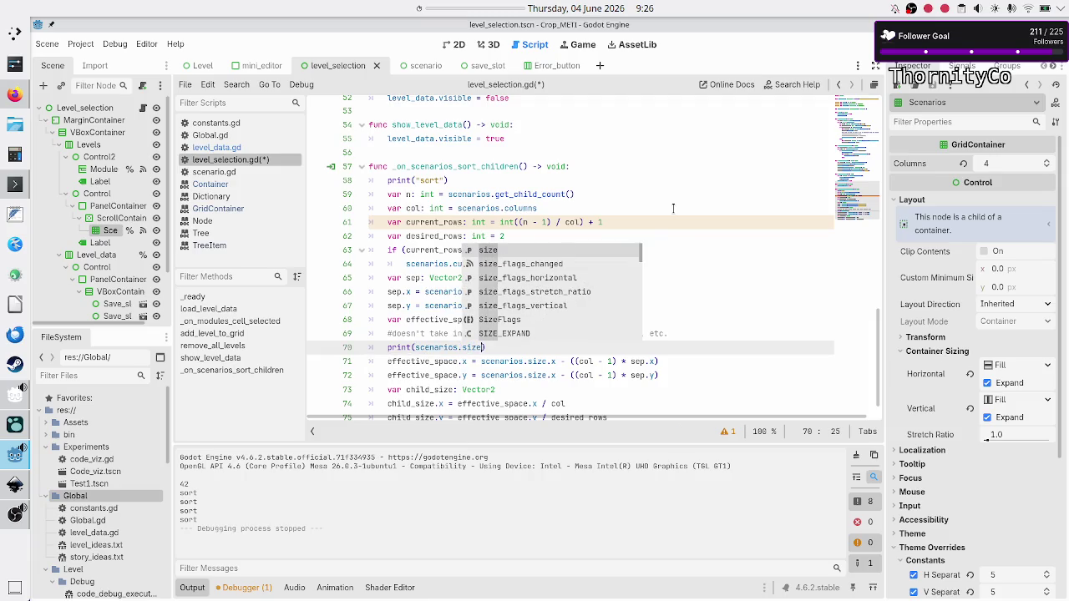
{"action": "key", "text": "Return"}
Step: Run the game twice, selecting Basic tape operations, to log the sizes (824.0, 680.0) and (1215.0, 982.0)
{"action": "key", "text": "F5"}
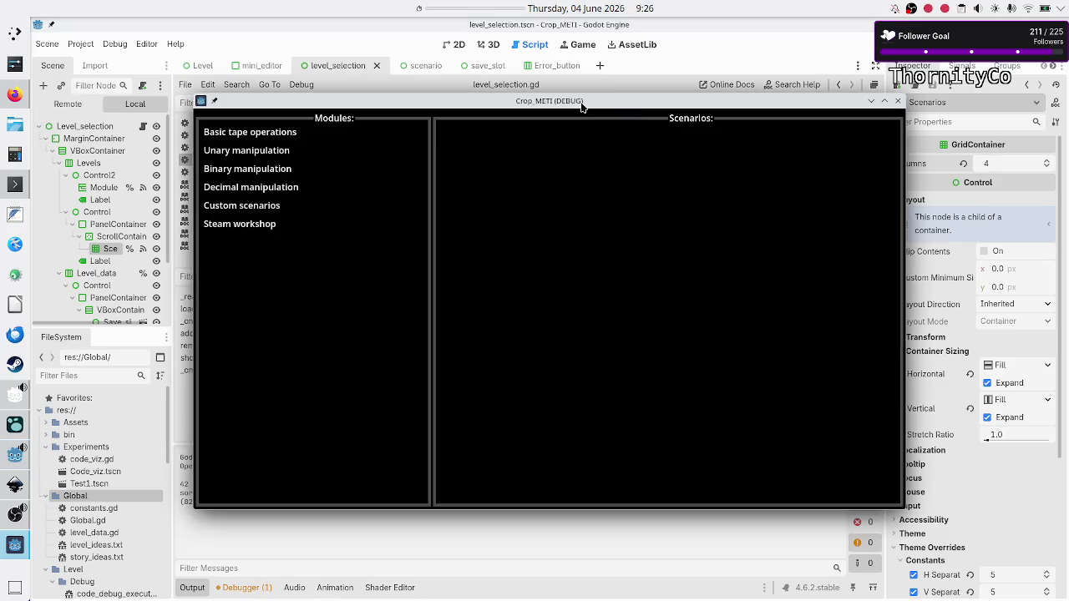
{"action": "double_click", "coordinate": [579, 105]}
{"action": "key", "text": "F8"}
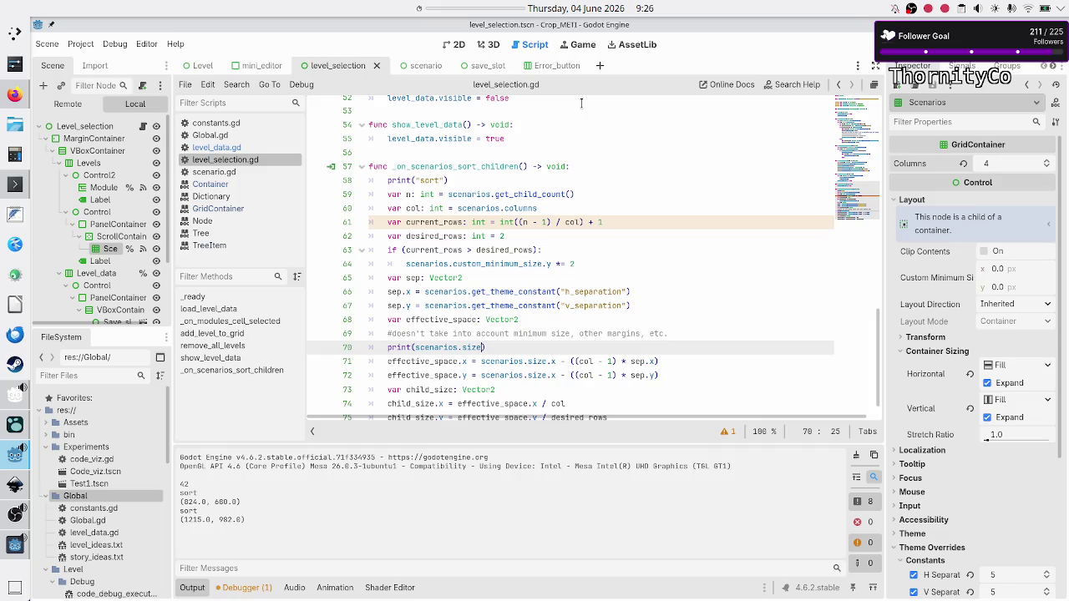
{"action": "key", "text": "F5"}
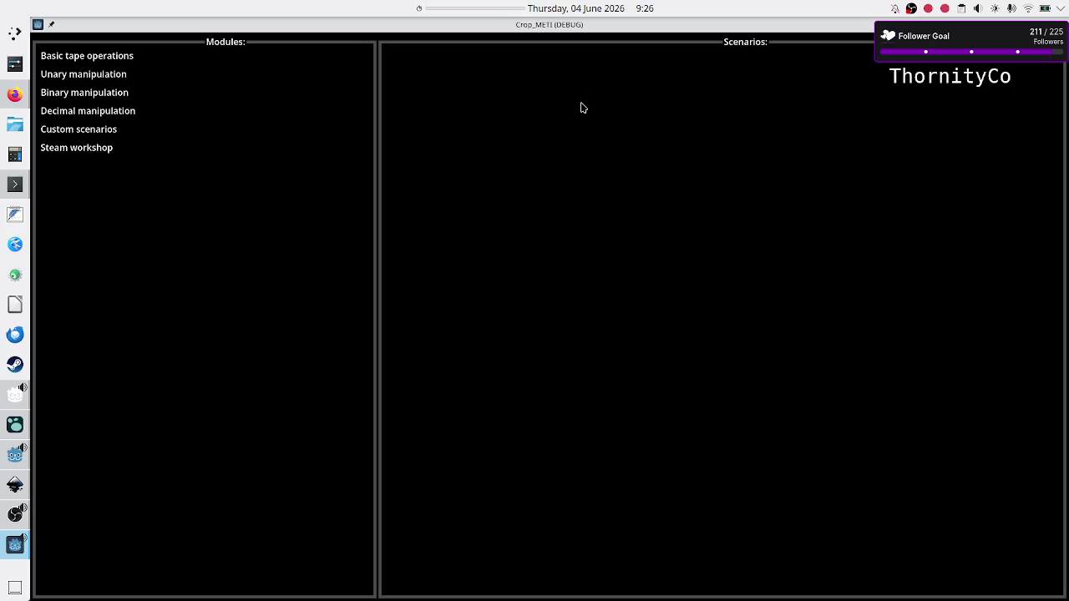
{"action": "left_click", "coordinate": [126, 64]}
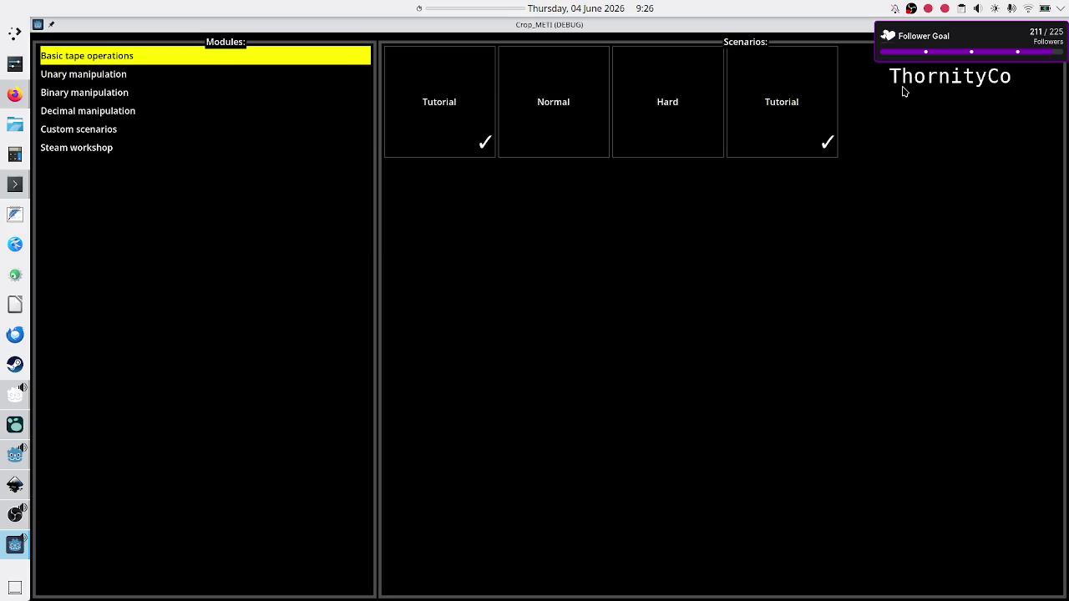
{"action": "key", "text": "F8"}
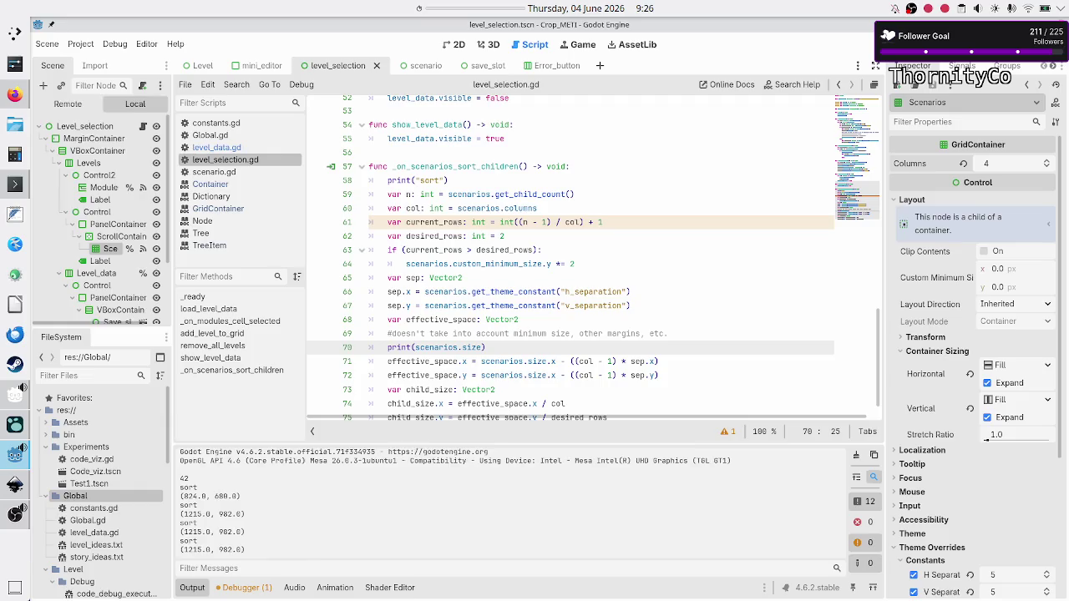
{"action": "left_click", "coordinate": [542, 338]}
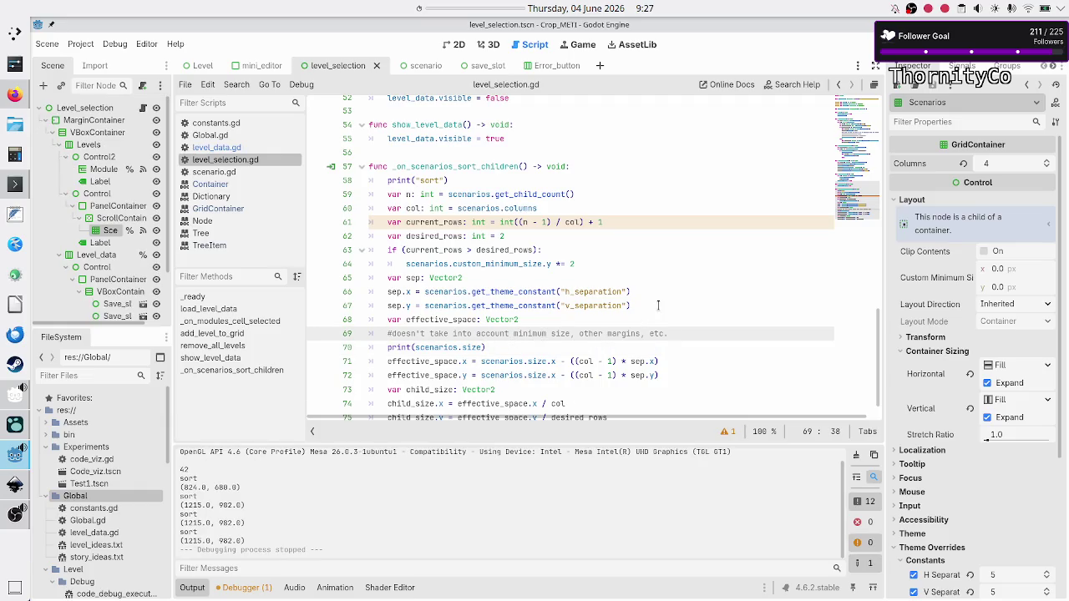
Step: Move the size print to the handler's end, also printing effective_space
{"action": "key", "text": "Down"}
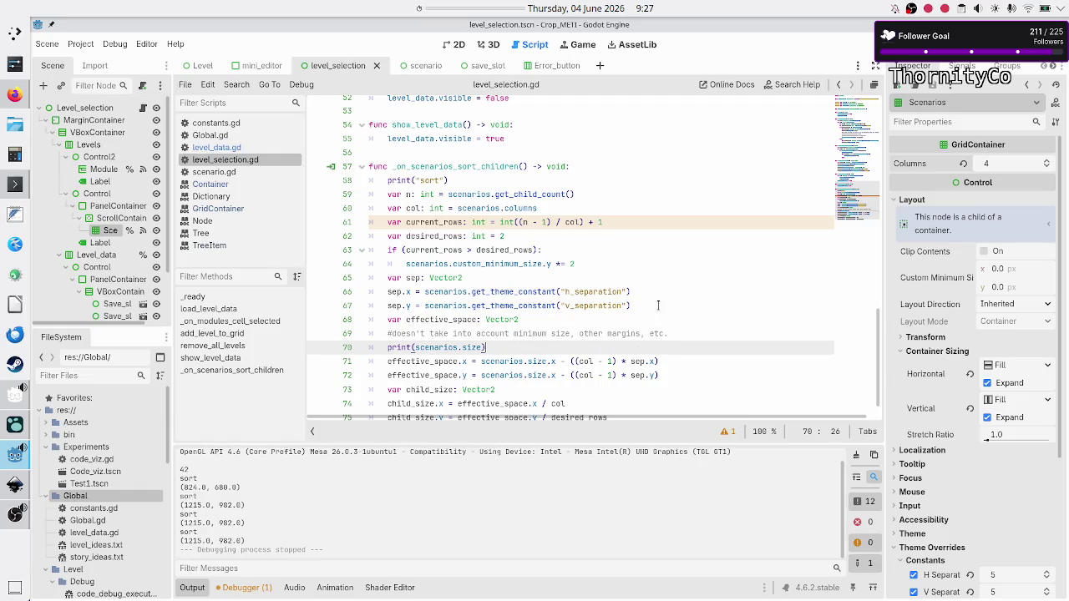
{"action": "key", "text": "Home"}
{"action": "key", "text": "shift+End"}
{"action": "key", "text": "ctrl+c"}
{"action": "key", "text": "BackSpace"}
{"action": "key", "text": "BackSpace"}
{"action": "key", "text": "Down"}
{"action": "key", "text": "Down"}
{"action": "key", "text": "Down"}
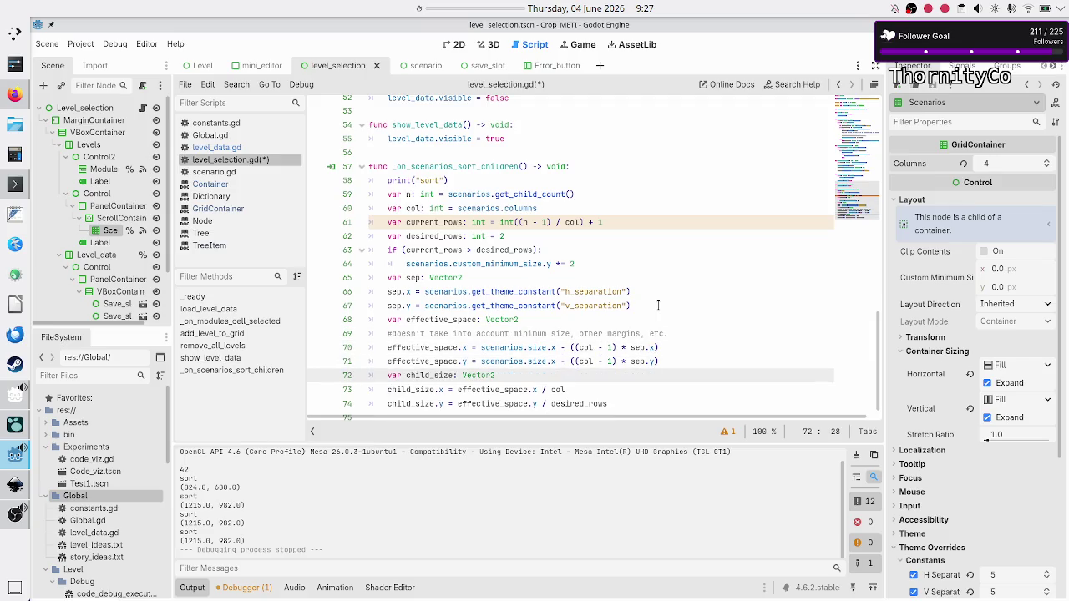
{"action": "key", "text": "Tab"}
{"action": "key", "text": "ctrl+v"}
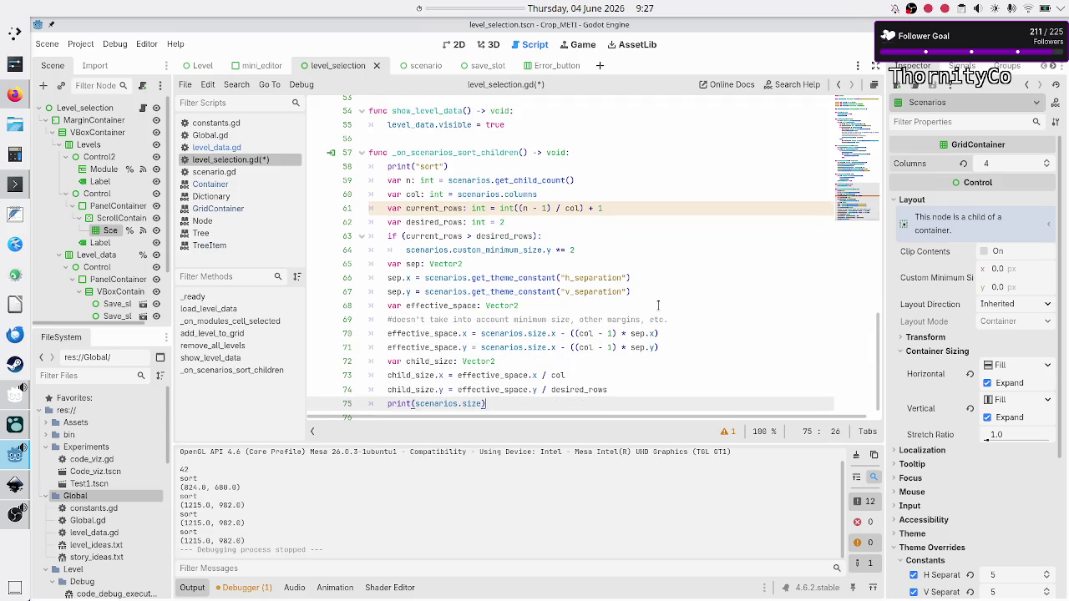
{"action": "type", "text": "size"}
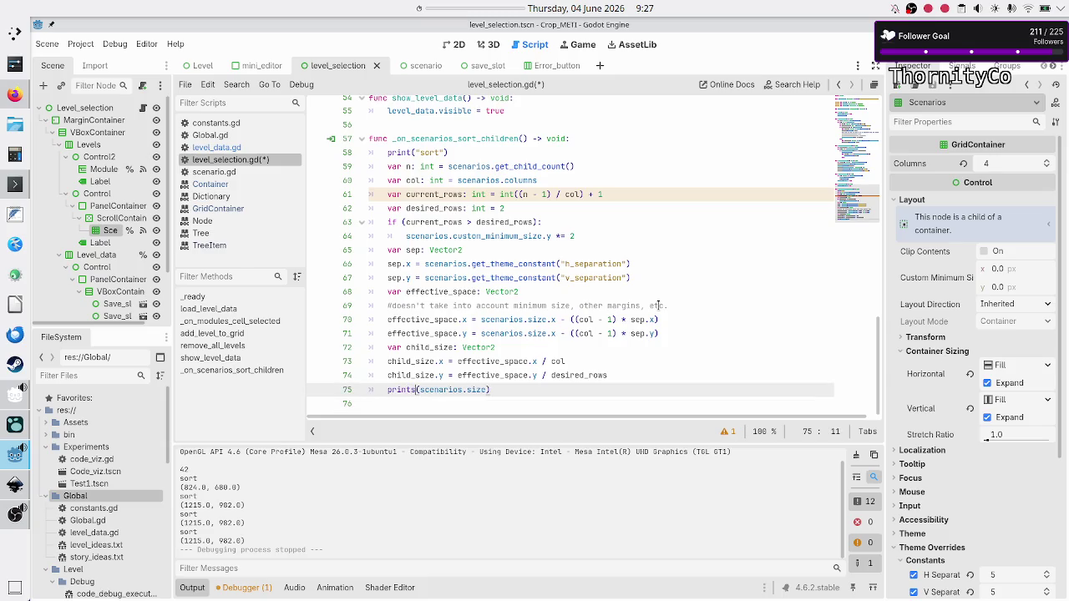
{"action": "type", "text": ", eff"}
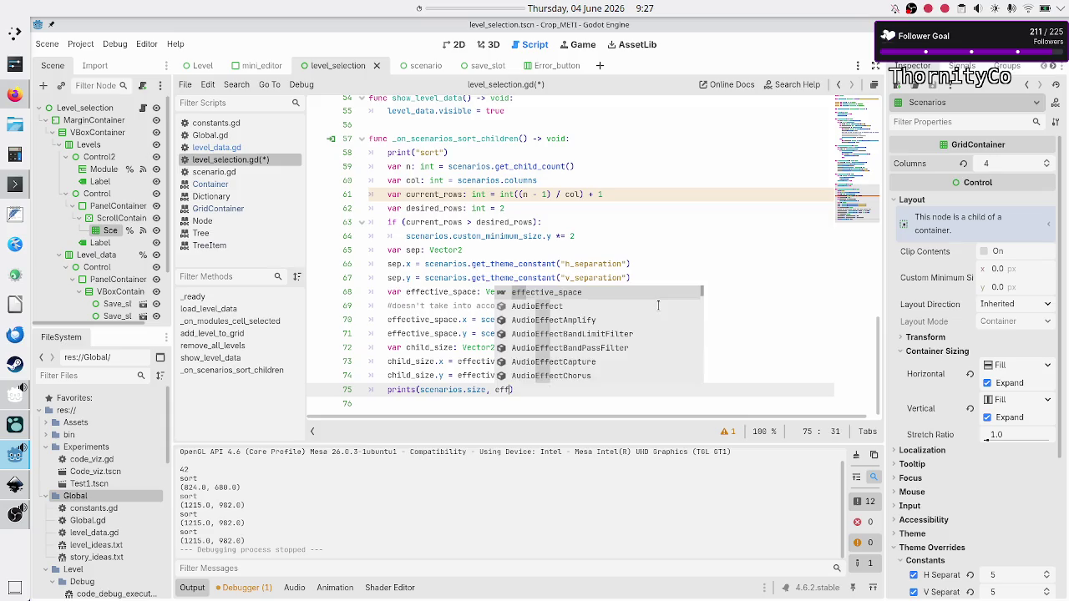
{"action": "key", "text": "Return"}
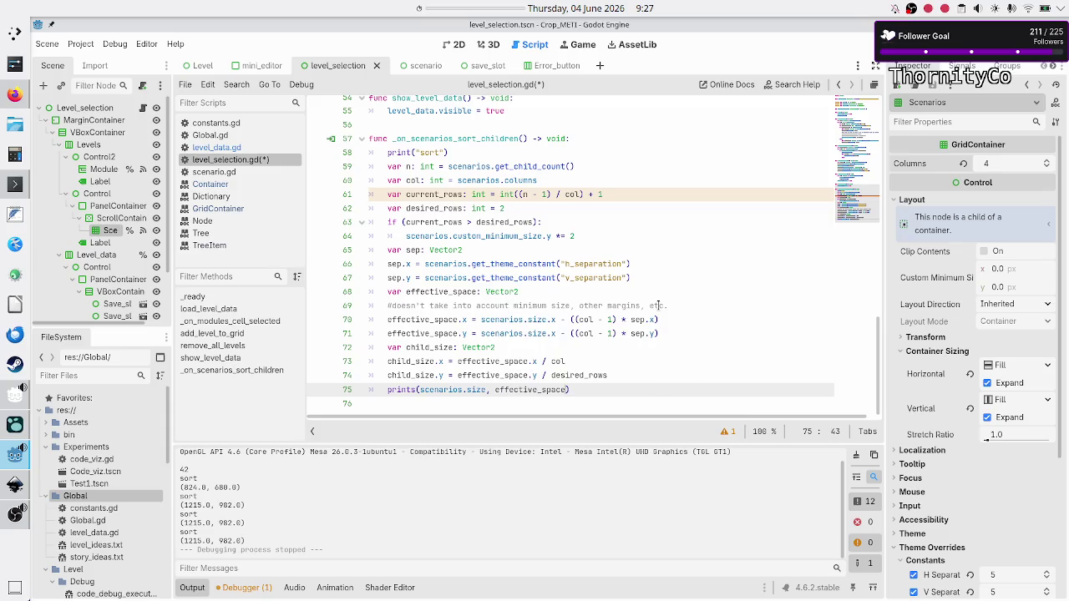
Step: Rename effective_space to effective_size on lines 70, 71 and the declaration on line 68
{"action": "key", "text": "Up"}
{"action": "key", "text": "Up"}
{"action": "key", "text": "Up"}
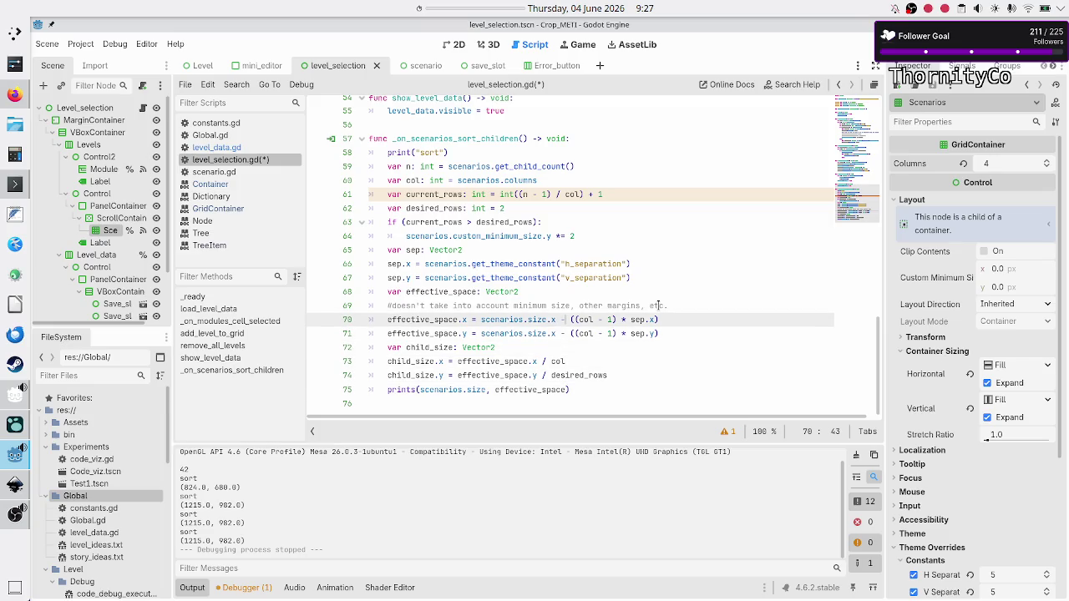
{"action": "key", "text": "Left"}
{"action": "key", "text": "Left"}
{"action": "key", "text": "Left"}
{"action": "key", "text": "Left"}
{"action": "key", "text": "Left"}
{"action": "key", "text": "BackSpace"}
{"action": "key", "text": "BackSpace"}
{"action": "key", "text": "BackSpace"}
{"action": "type", "text": "ize"}
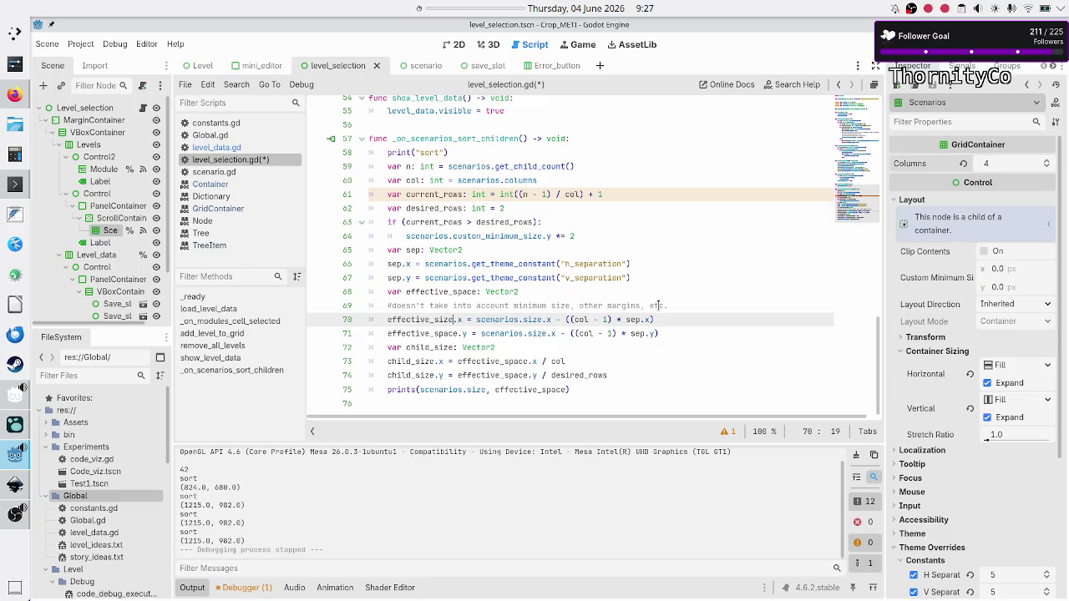
{"action": "key", "text": "Down"}
{"action": "key", "text": "Right"}
{"action": "key", "text": "BackSpace"}
{"action": "key", "text": "BackSpace"}
{"action": "key", "text": "BackSpace"}
{"action": "type", "text": "ize"}
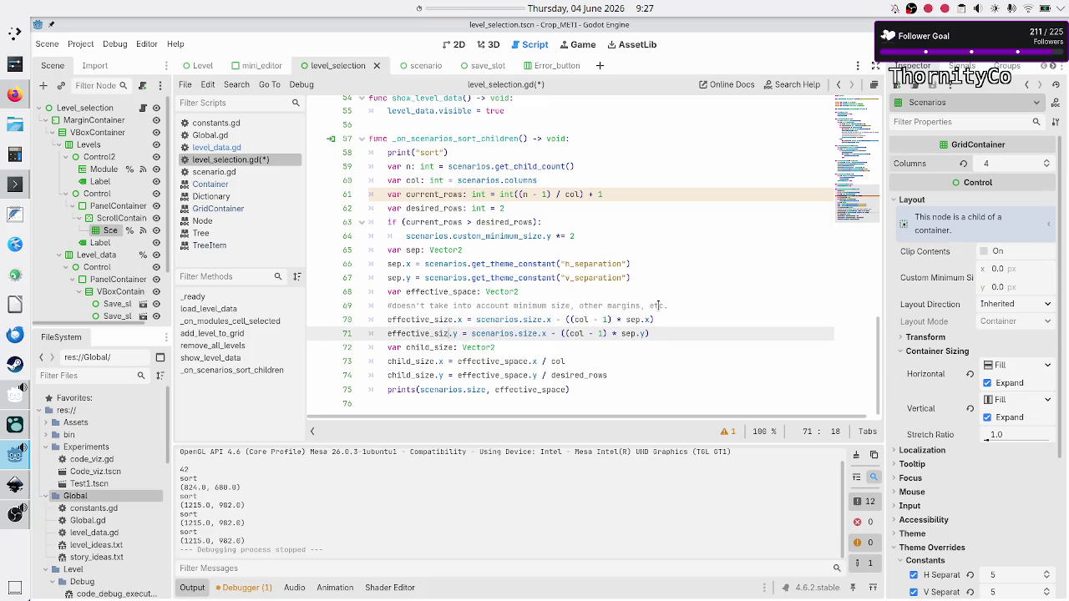
{"action": "key", "text": "Down"}
{"action": "key", "text": "Down"}
{"action": "key", "text": "Right"}
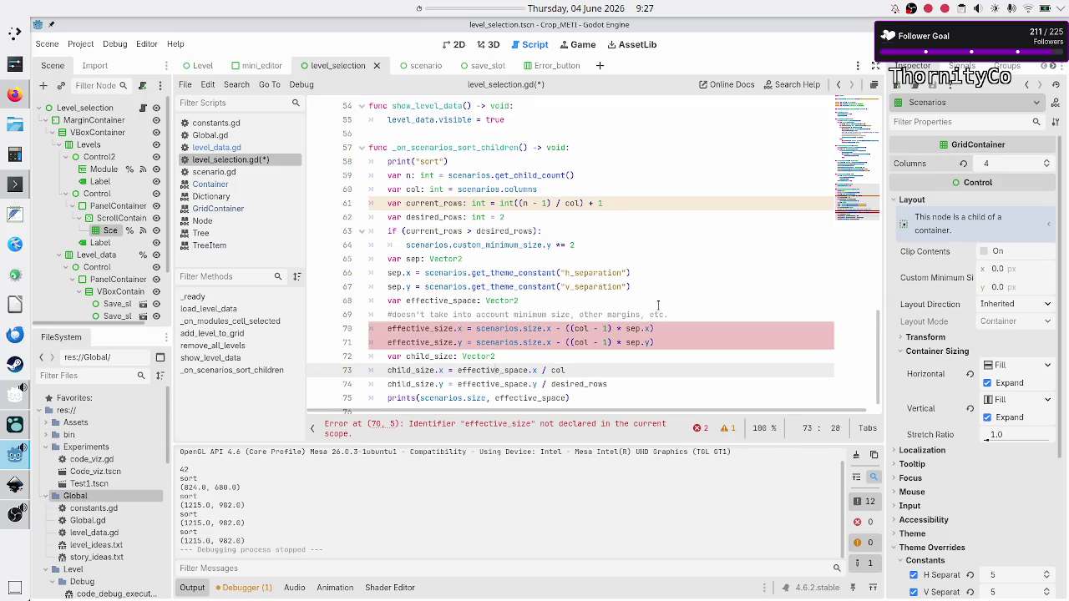
{"action": "key", "text": "Up"}
{"action": "key", "text": "Up"}
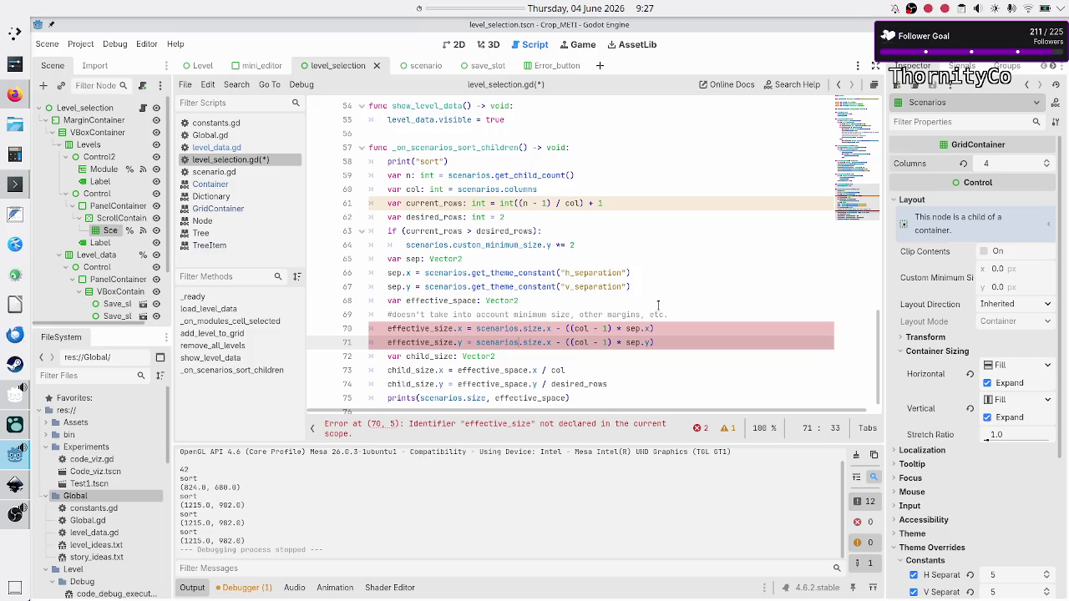
{"action": "key", "text": "Up"}
{"action": "key", "text": "Up"}
{"action": "key", "text": "Up"}
{"action": "key", "text": "Left"}
{"action": "key", "text": "Left"}
{"action": "key", "text": "Left"}
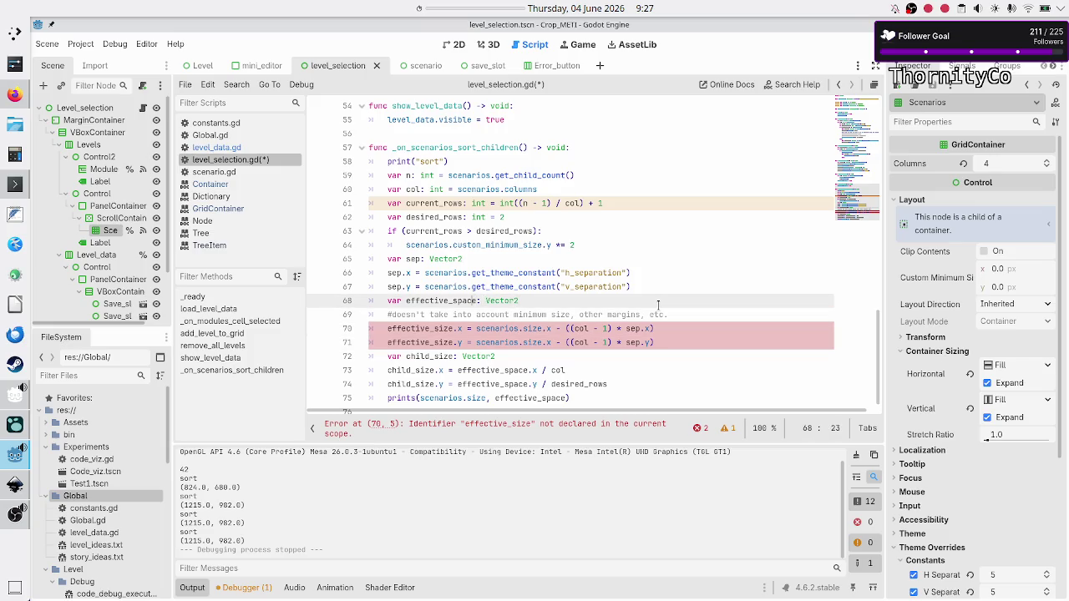
{"action": "key", "text": "BackSpace"}
{"action": "key", "text": "BackSpace"}
{"action": "key", "text": "BackSpace"}
{"action": "type", "text": "ize"}
Step: Rename effective_space to effective_size on lines 73–75, add child_size to the prints call, then run
{"action": "key", "text": "Down"}
{"action": "key", "text": "Down"}
{"action": "key", "text": "Down"}
{"action": "key", "text": "Down"}
{"action": "key", "text": "Down"}
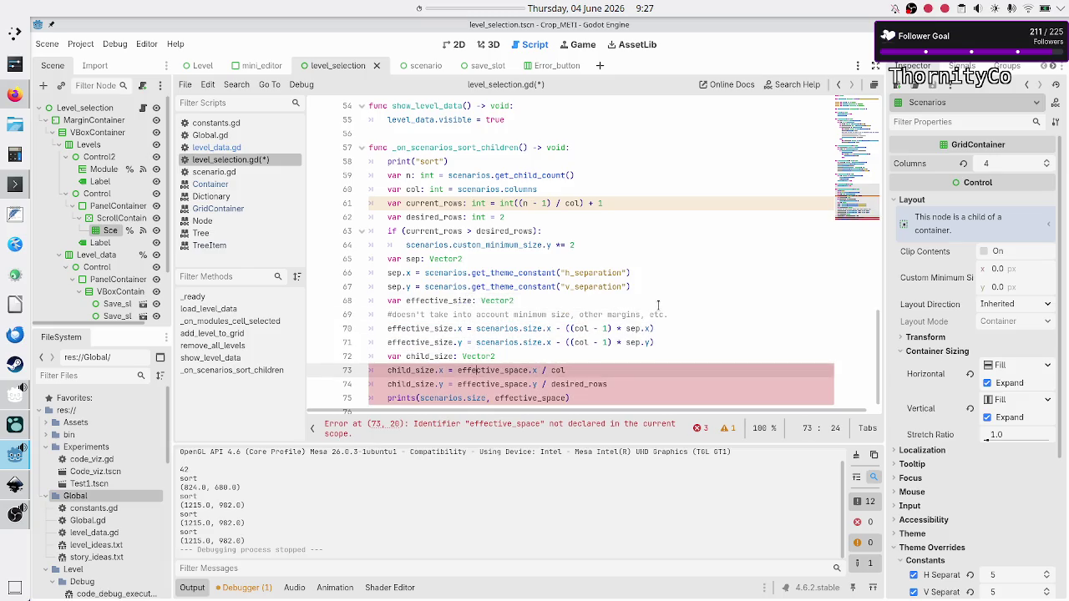
{"action": "key", "text": "ctrl+Right"}
{"action": "key", "text": "BackSpace"}
{"action": "key", "text": "BackSpace"}
{"action": "key", "text": "BackSpace"}
{"action": "type", "text": "ize"}
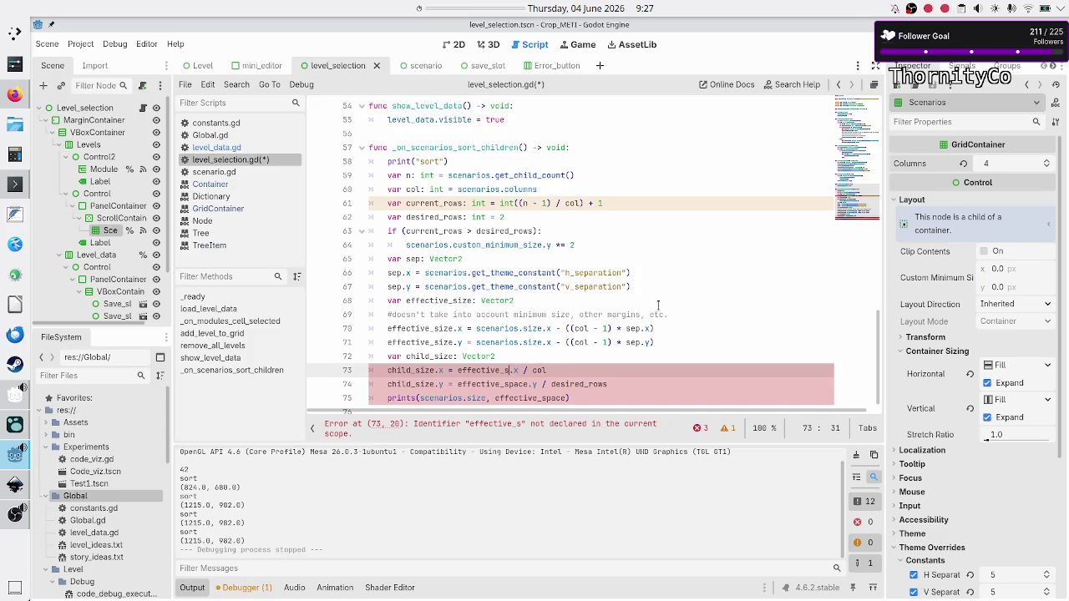
{"action": "key", "text": "Down"}
{"action": "key", "text": "BackSpace"}
{"action": "key", "text": "BackSpace"}
{"action": "key", "text": "BackSpace"}
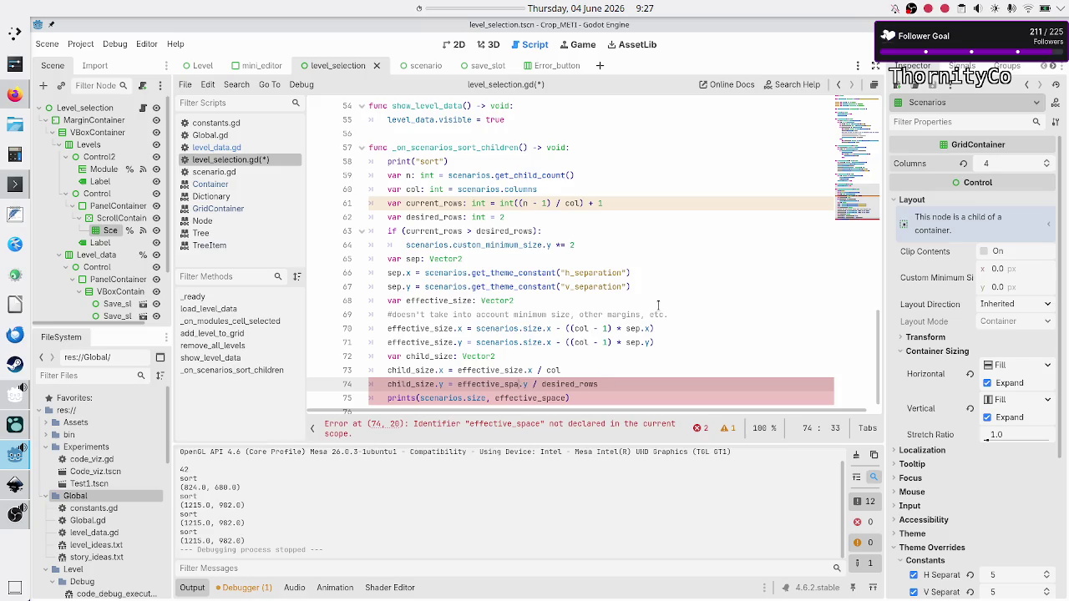
{"action": "type", "text": "ize"}
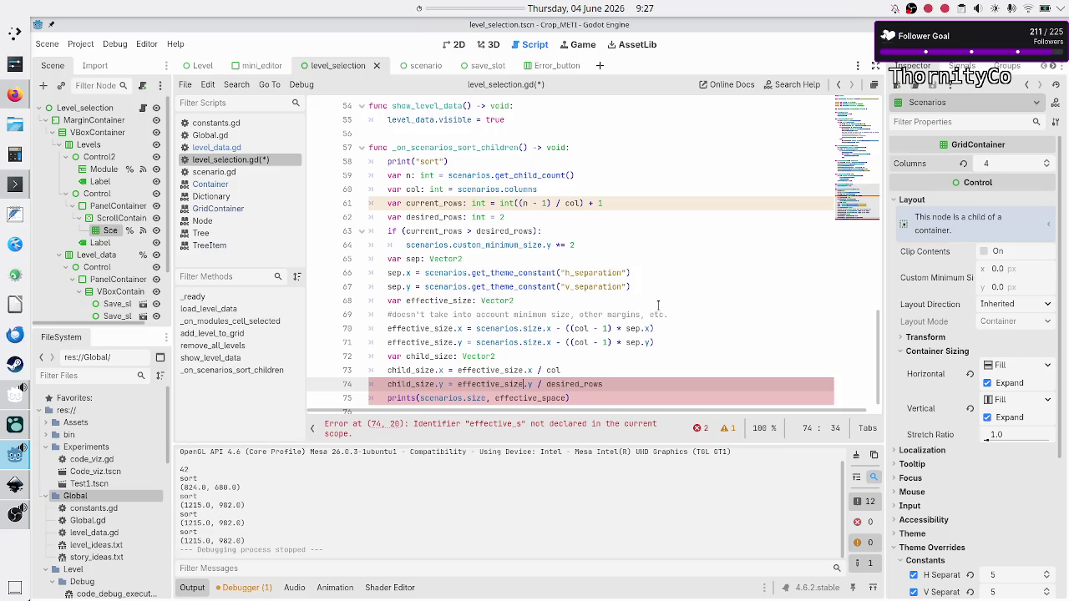
{"action": "key", "text": "Down"}
{"action": "key", "text": "Right"}
{"action": "key", "text": "Right"}
{"action": "key", "text": "Right"}
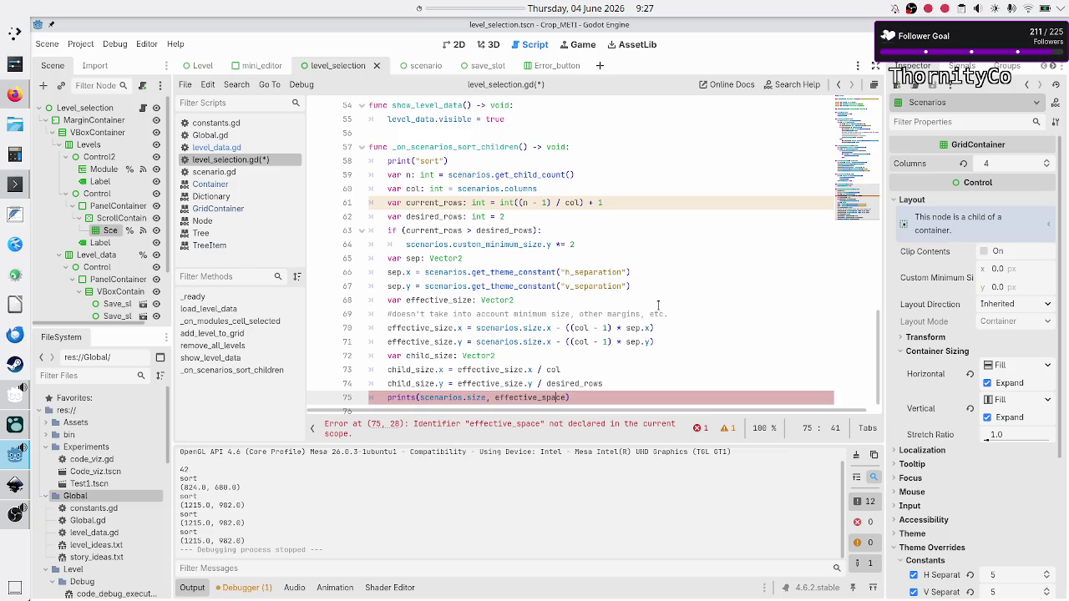
{"action": "key", "text": "BackSpace"}
{"action": "key", "text": "BackSpace"}
{"action": "key", "text": "BackSpace"}
{"action": "type", "text": "ize"}
{"action": "type", "text": ", chi"}
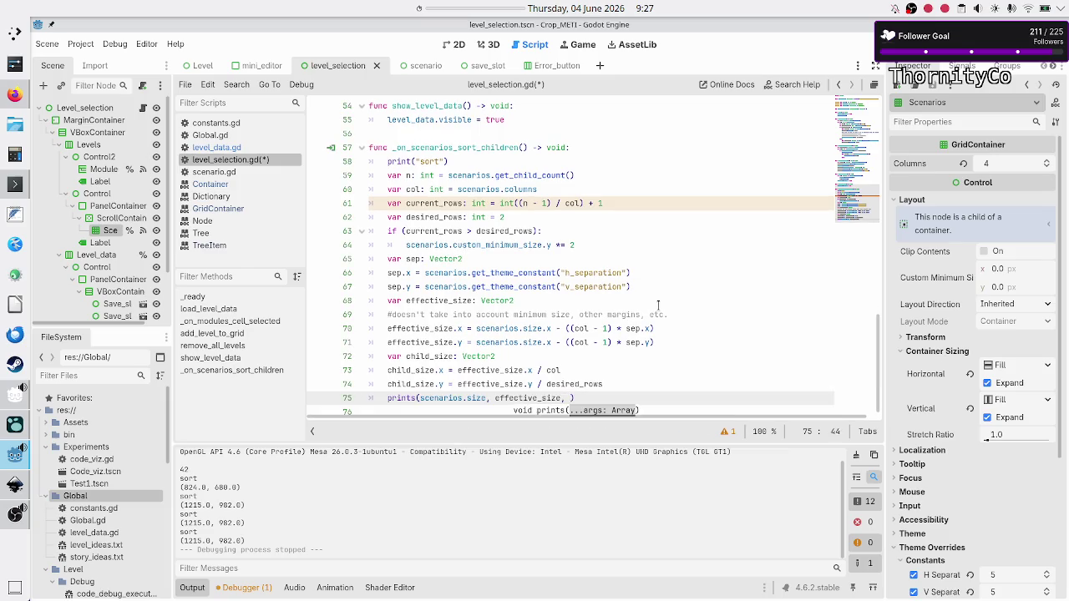
{"action": "type", "text": "ld"}
{"action": "key", "text": "Return"}
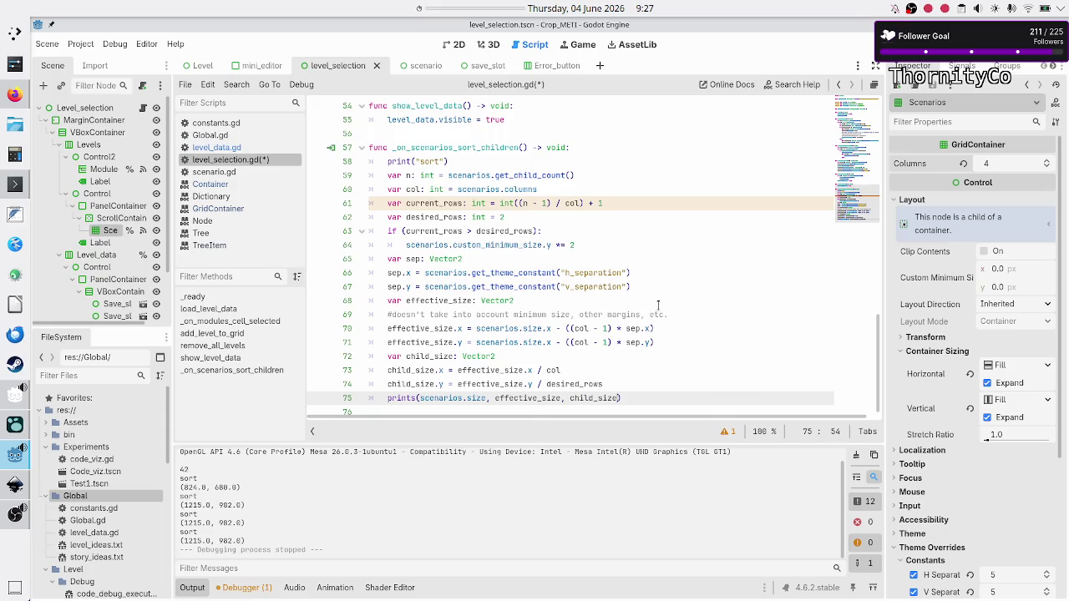
{"action": "key", "text": "F5"}
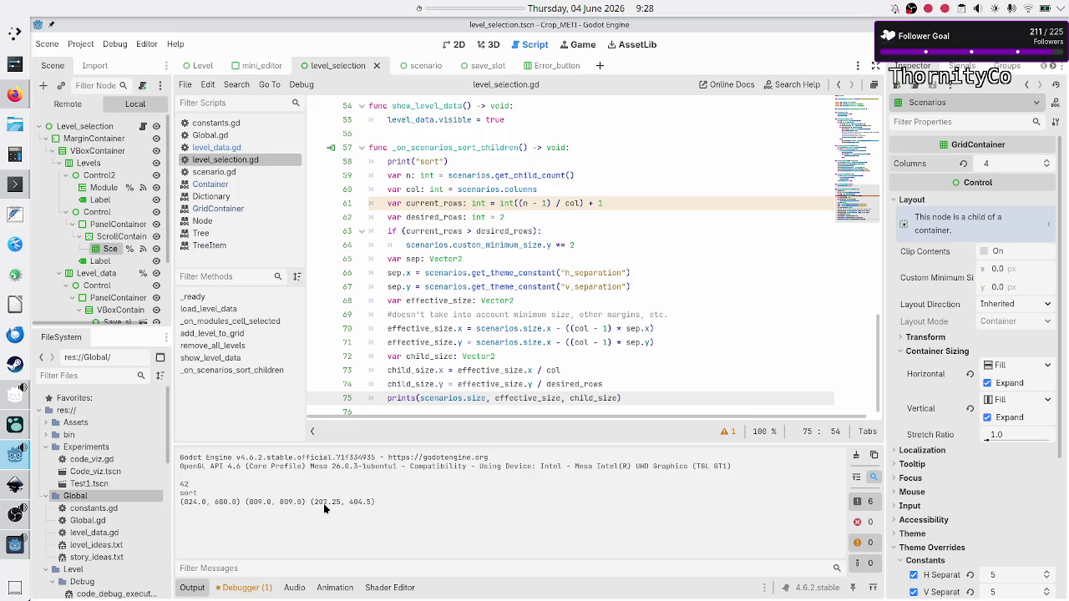
Step: In KCalc, compute 824-(3*5) to get 809
{"action": "left_click", "coordinate": [12, 161]}
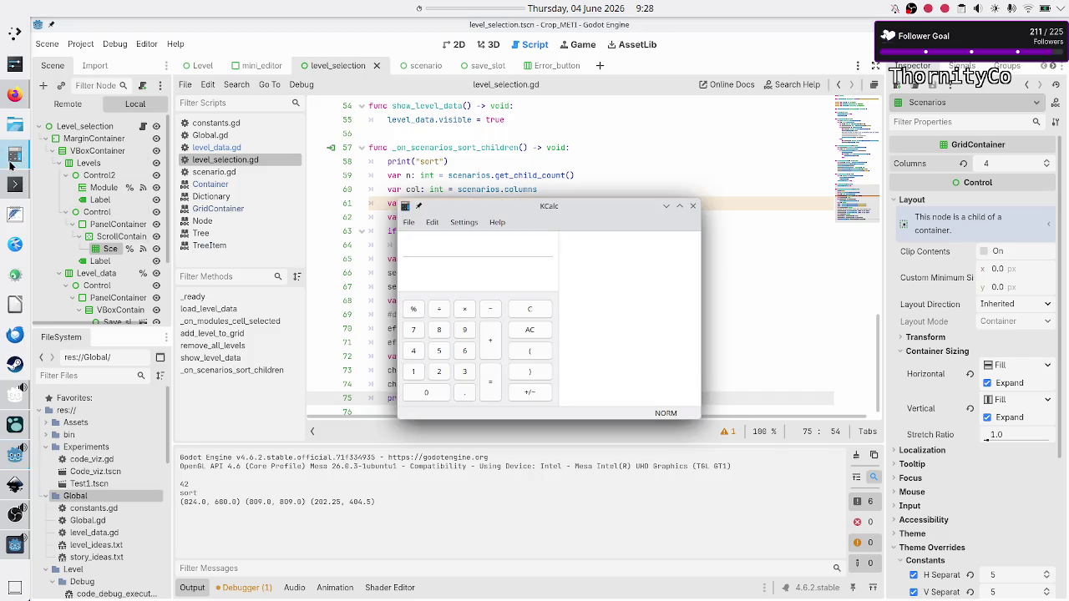
{"action": "left_click_drag", "start_coordinate": [514, 206], "coordinate": [694, 189]}
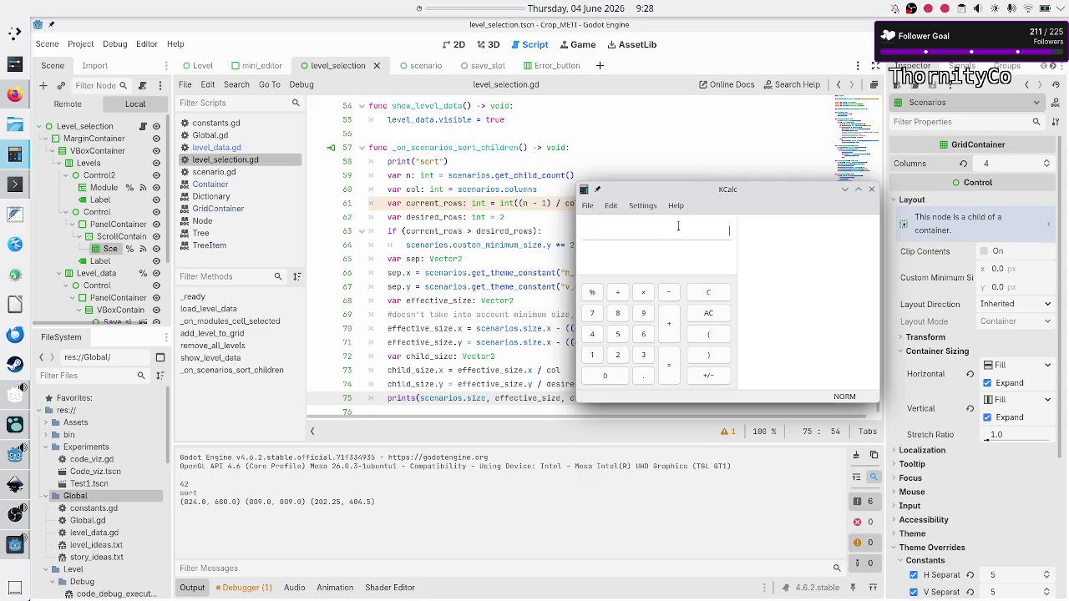
{"action": "type", "text": "824"}
{"action": "type", "text": "-1"}
{"action": "key", "text": "BackSpace"}
{"action": "key", "text": "BackSpace"}
{"action": "type", "text": "("}
{"action": "type", "text": "3*5)"}
{"action": "key", "text": "Return"}
Step: Divide 809 by 4 to get 202.25, then run the game again
{"action": "type", "text": "/4"}
{"action": "key", "text": "Return"}
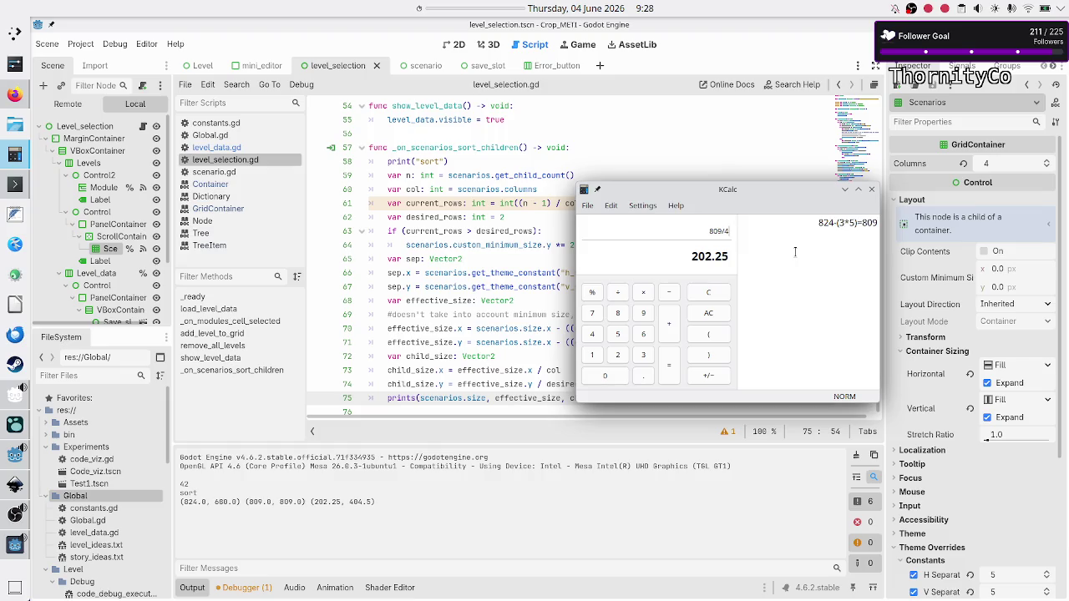
{"action": "key", "text": "Return"}
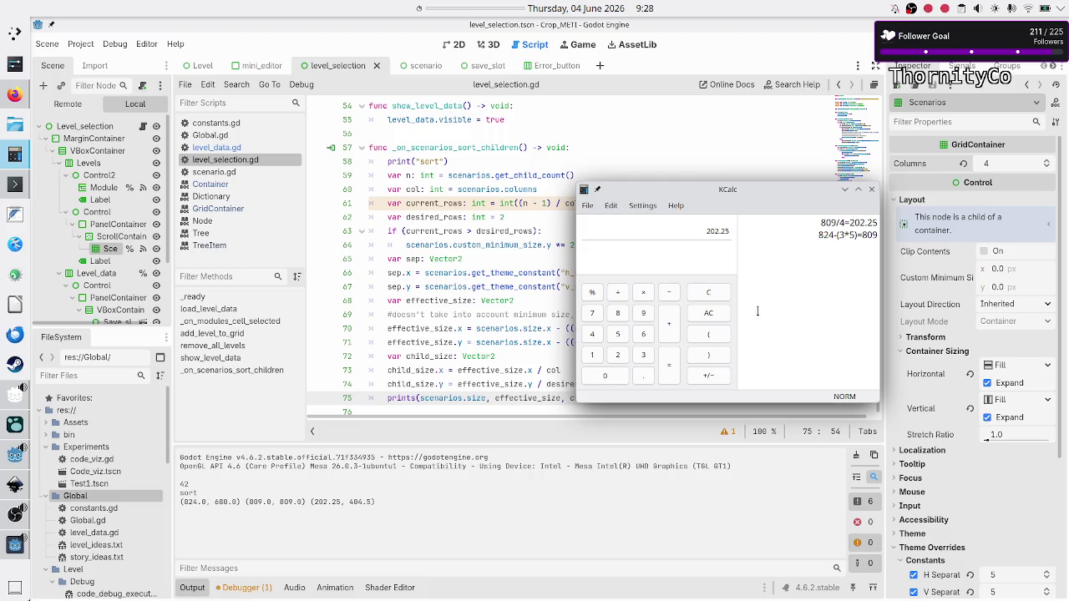
{"action": "key", "text": "F5"}
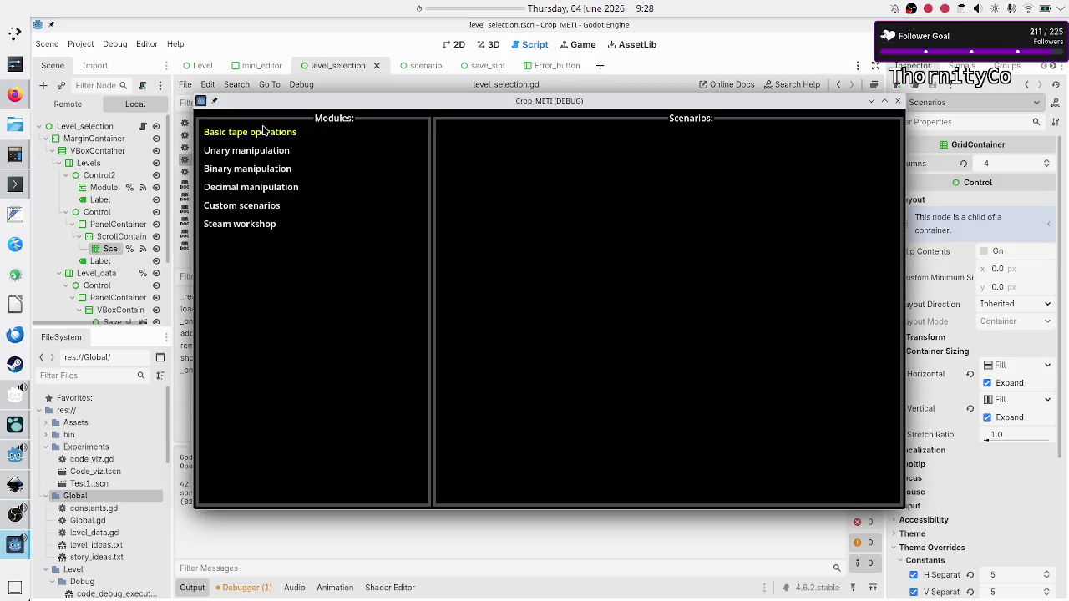
Step: Show the Tutorial, Normal, Hard and Tutorial tiles of Basic tape operations, then return to the script
{"action": "left_click", "coordinate": [264, 134]}
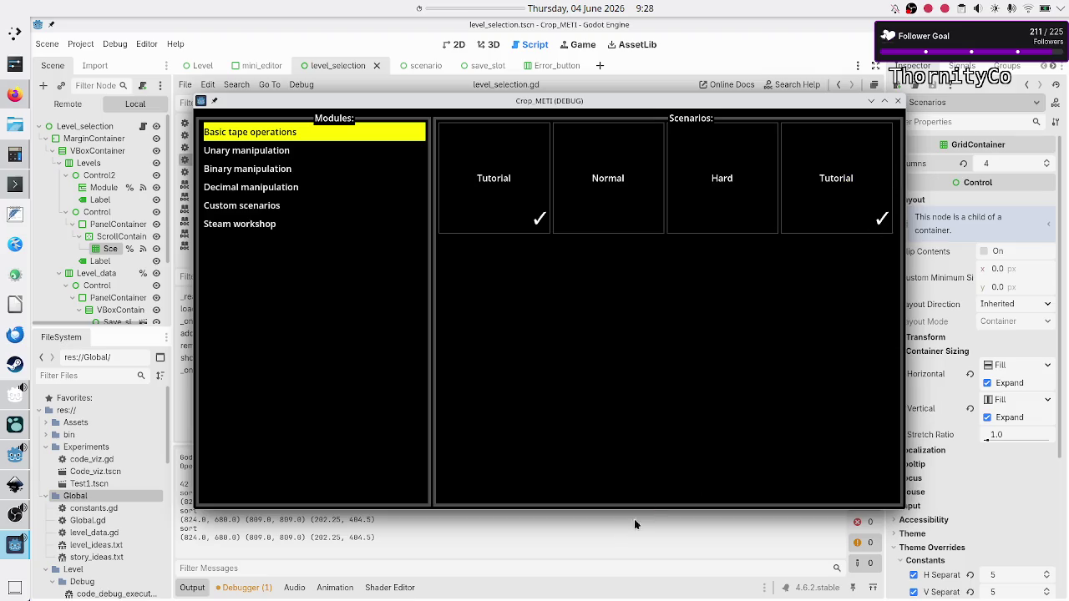
{"action": "left_click", "coordinate": [615, 530]}
{"action": "left_click", "coordinate": [898, 101]}
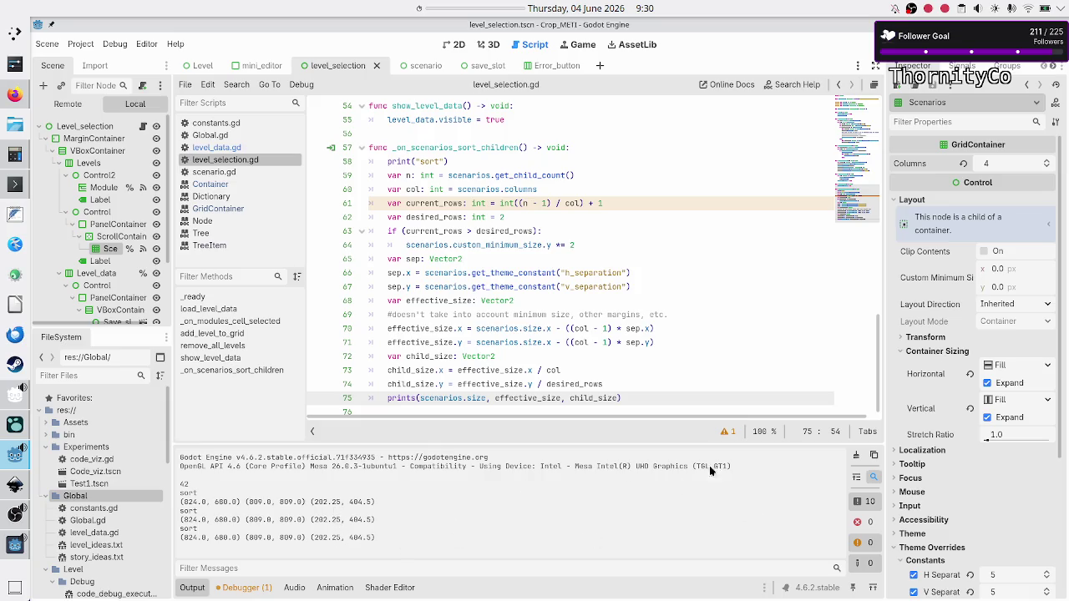
Step: Raise the running game and maximize it so its four scenario tiles show full screen
{"action": "left_click", "coordinate": [10, 541]}
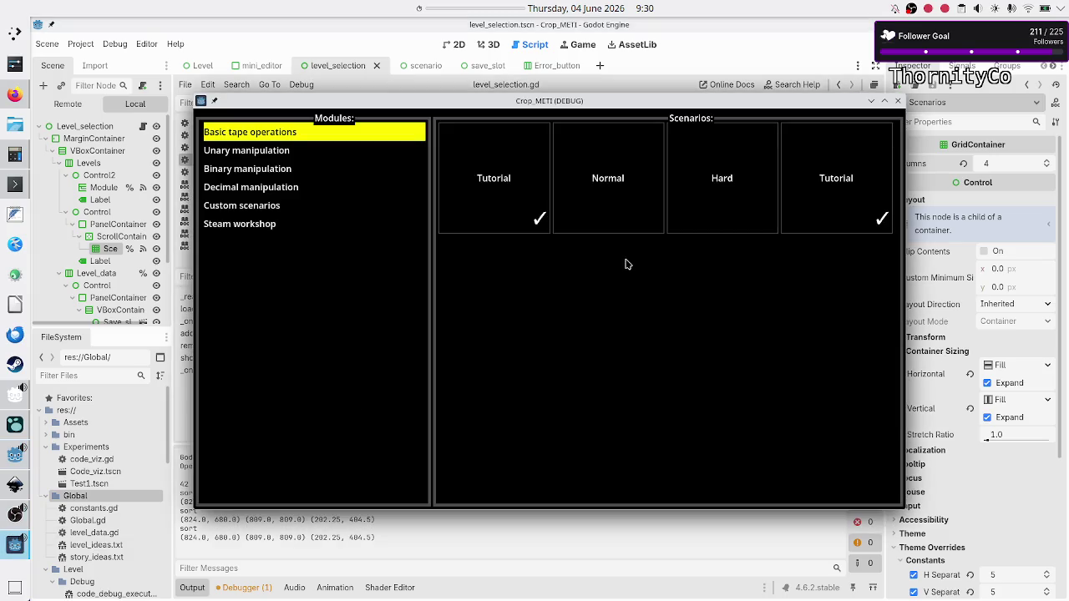
{"action": "double_click", "coordinate": [681, 102]}
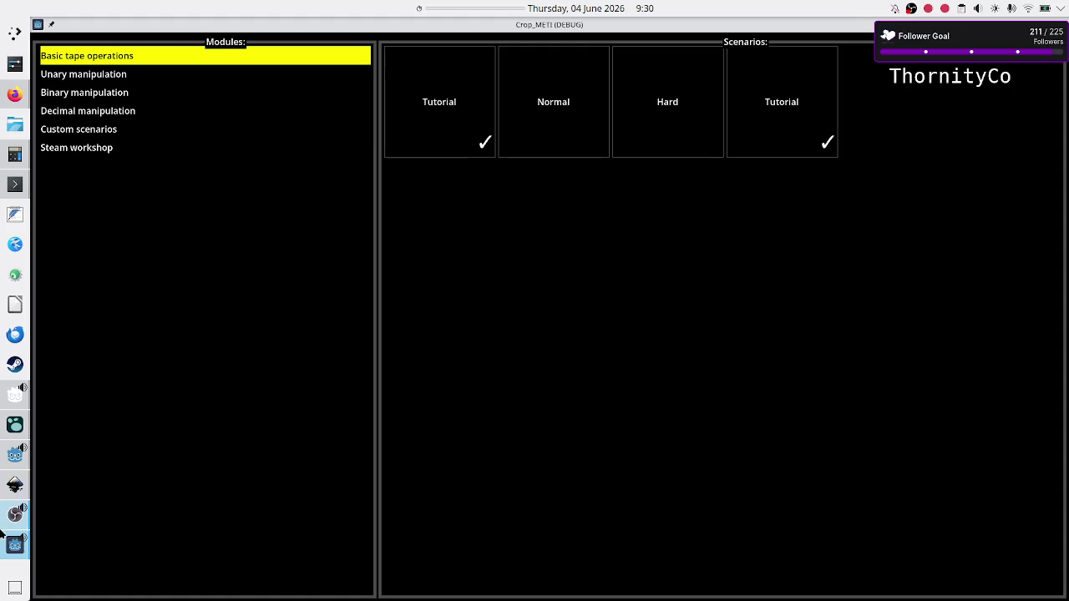
{"action": "left_click", "coordinate": [11, 455]}
Step: Close the game and start a for loop on a new line above the prints call
{"action": "key", "text": "alt+F4"}
{"action": "scroll", "coordinate": [630, 354], "scroll_direction": "down", "scroll_amount": 1}
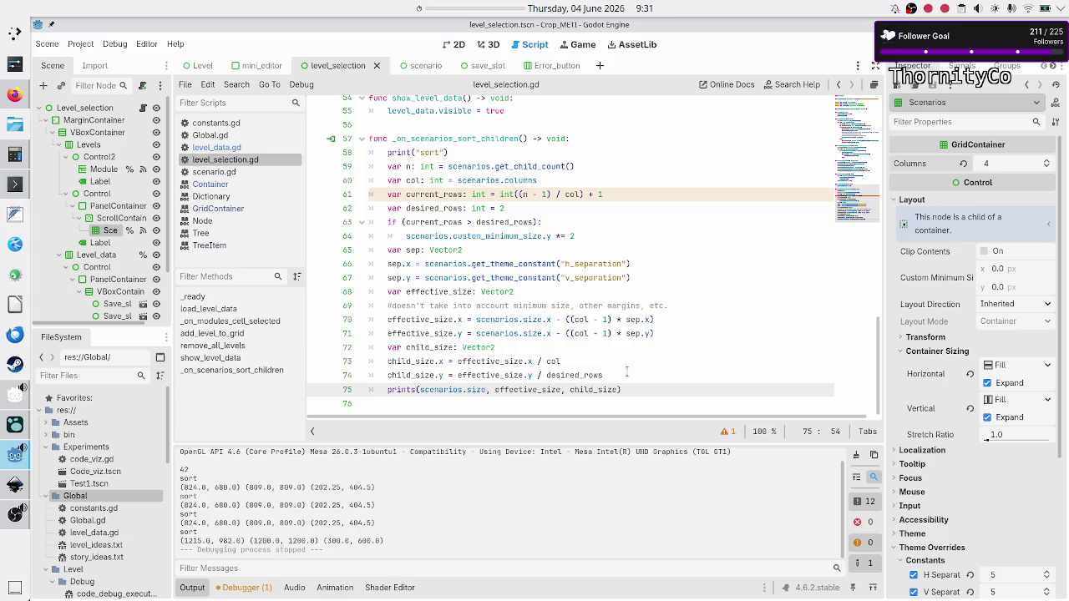
{"action": "key", "text": "ctrl+shift+Return"}
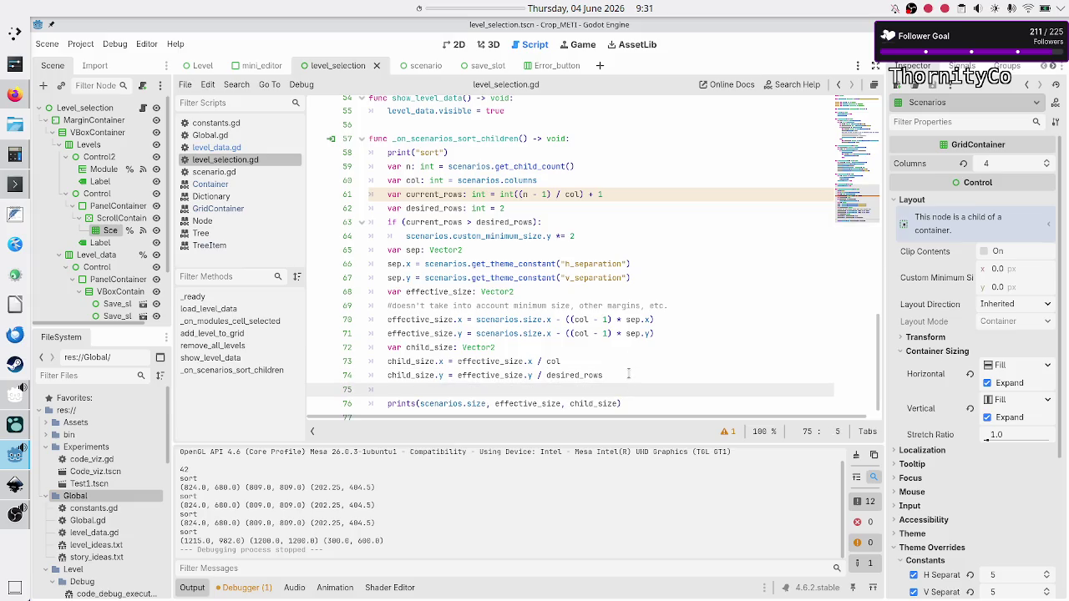
{"action": "type", "text": "for"}
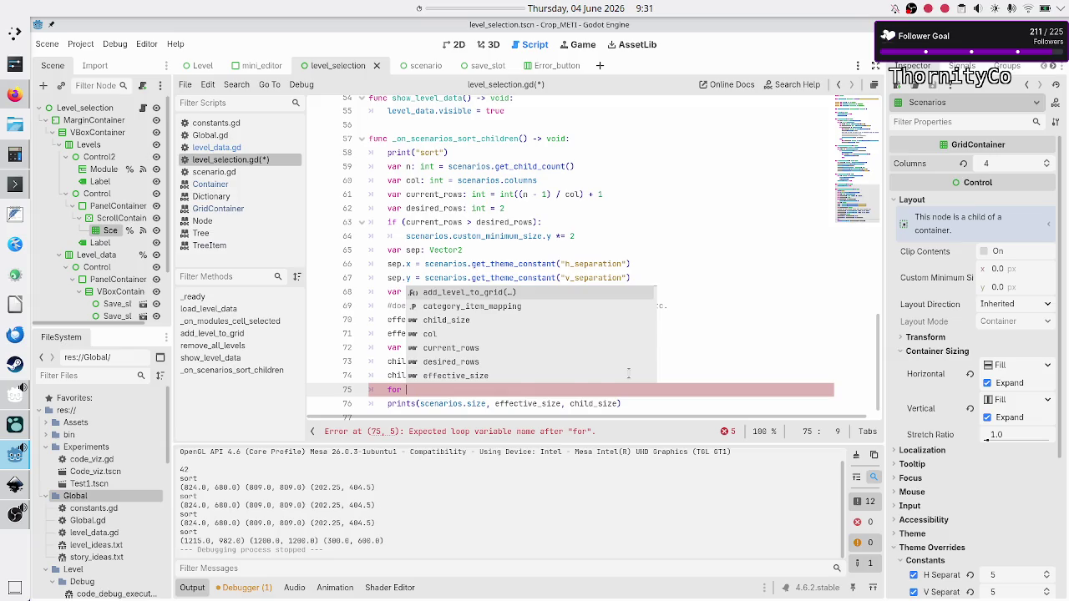
{"action": "key", "text": "Escape"}
{"action": "scroll", "coordinate": [638, 250], "scroll_direction": "up", "scroll_amount": 8}
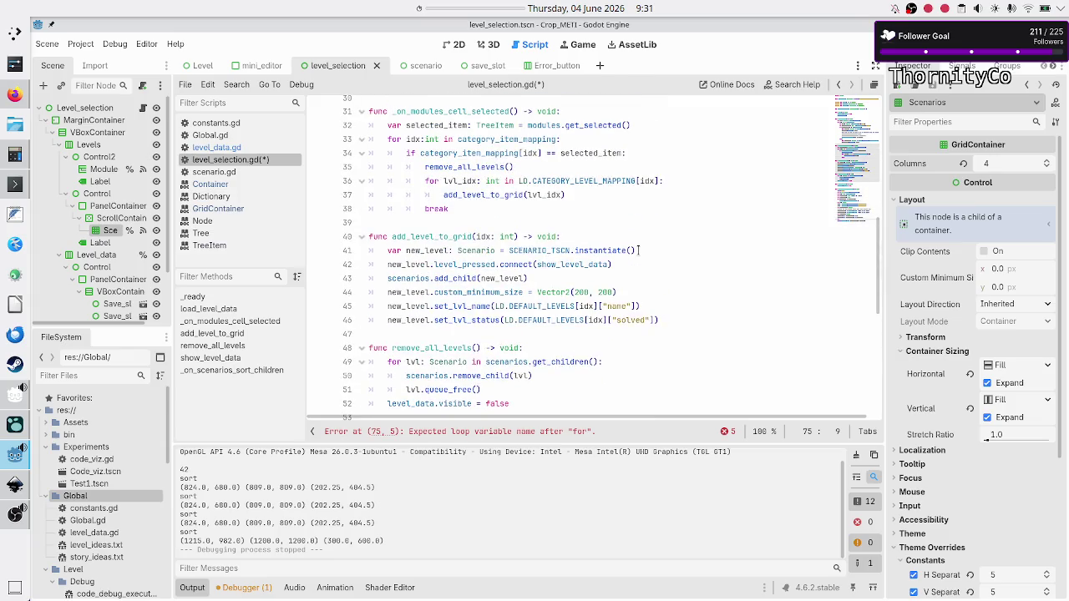
{"action": "scroll", "coordinate": [639, 250], "scroll_direction": "down", "scroll_amount": 1}
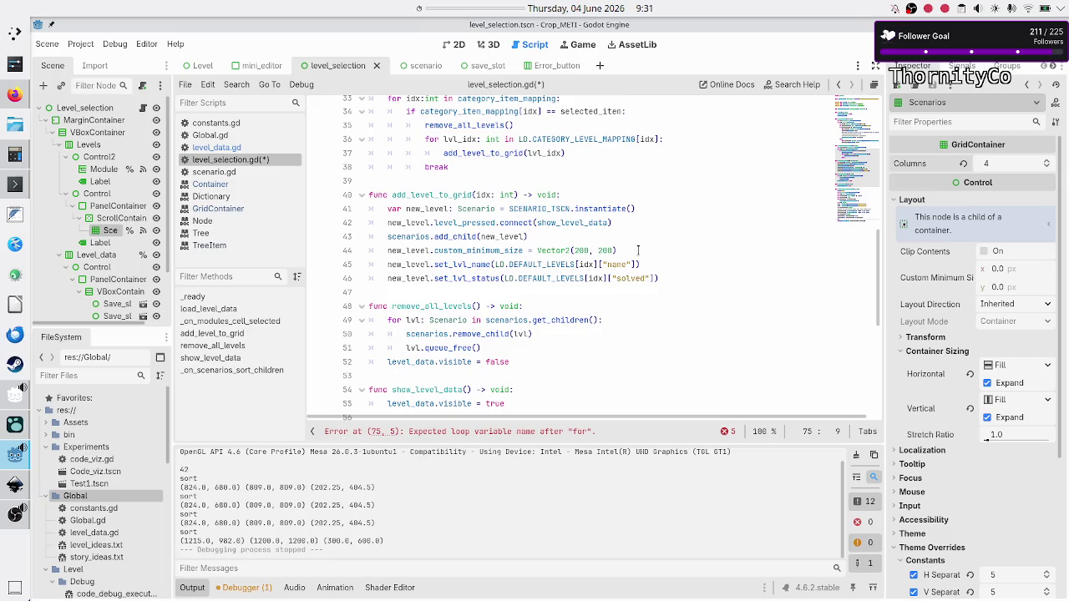
Step: Reuse the scenario-children loop header from line 49 for the new loop on line 75
{"action": "left_click", "coordinate": [556, 305]}
{"action": "key", "text": "Down"}
{"action": "key", "text": "Home"}
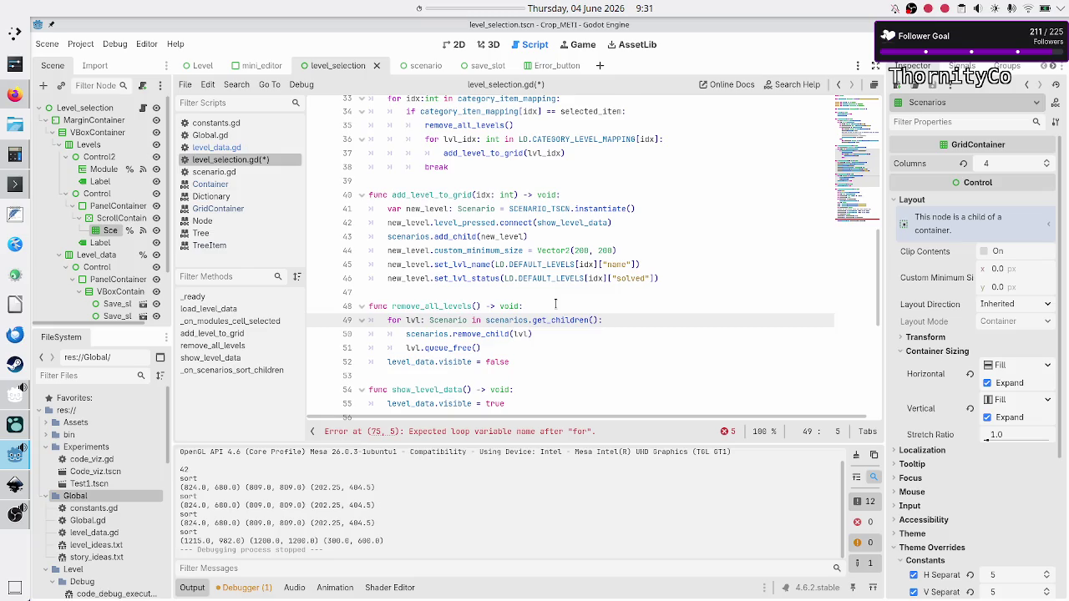
{"action": "key", "text": "shift+End"}
{"action": "key", "text": "ctrl+c"}
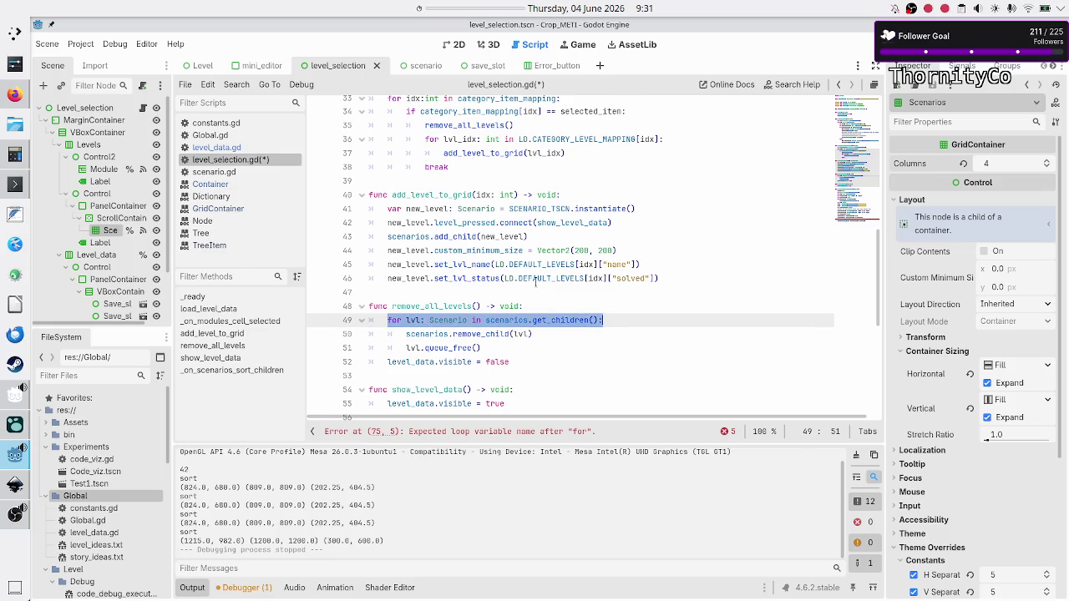
{"action": "scroll", "coordinate": [535, 282], "scroll_direction": "down", "scroll_amount": 7}
{"action": "left_click", "coordinate": [447, 377]}
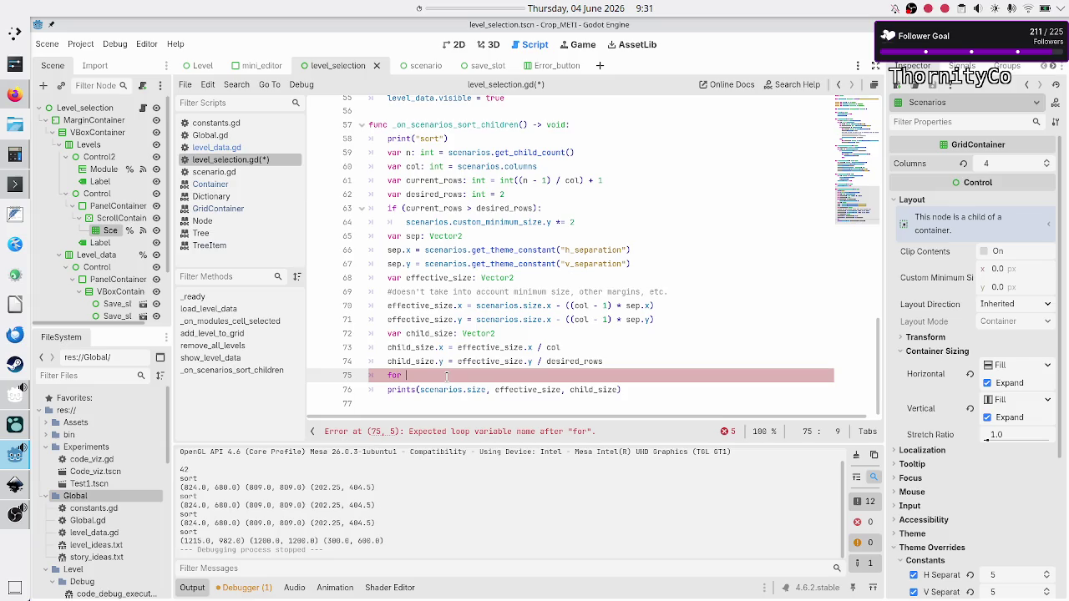
{"action": "key", "text": "BackSpace"}
{"action": "key", "text": "BackSpace"}
{"action": "key", "text": "BackSpace"}
{"action": "key", "text": "ctrl+v"}
Step: Inside the loop, set lvl.size = child_size, then save and run the game
{"action": "key", "text": "Return"}
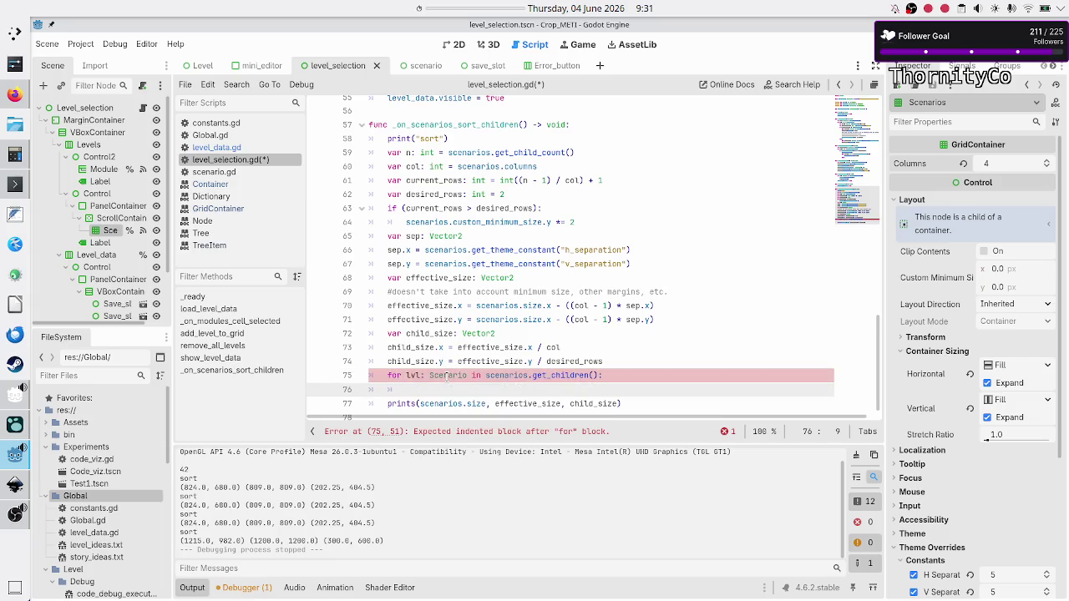
{"action": "type", "text": "lvl.si"}
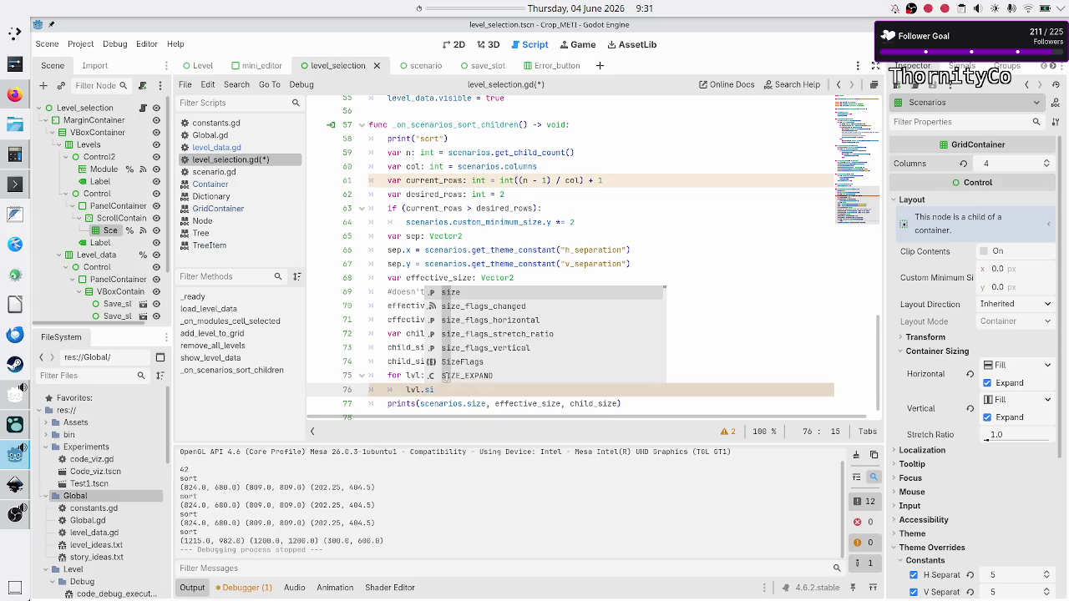
{"action": "key", "text": "Return"}
{"action": "type", "text": "= child"}
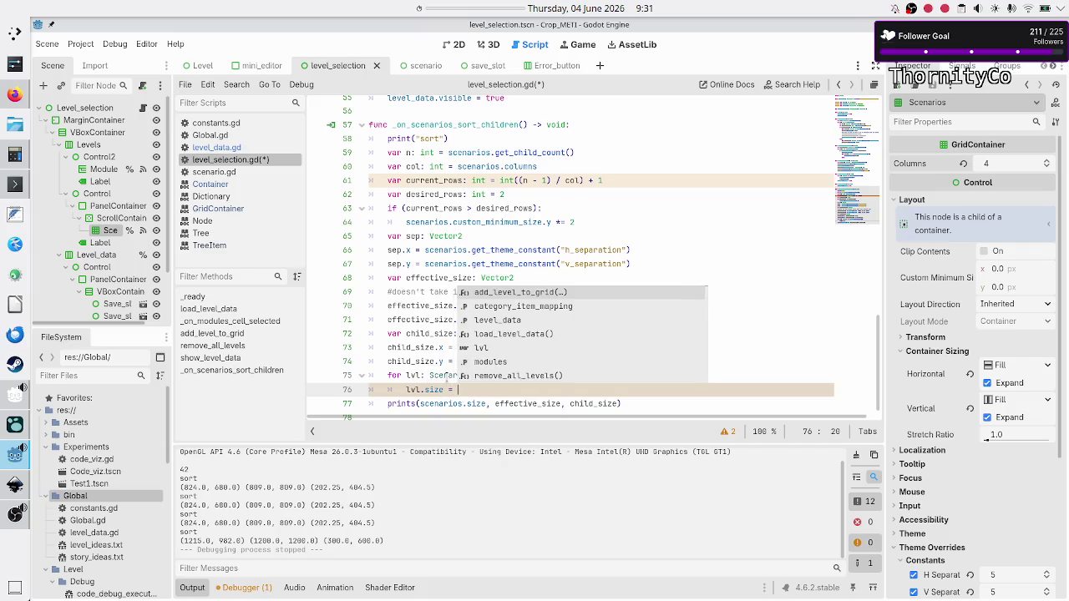
{"action": "key", "text": "Return"}
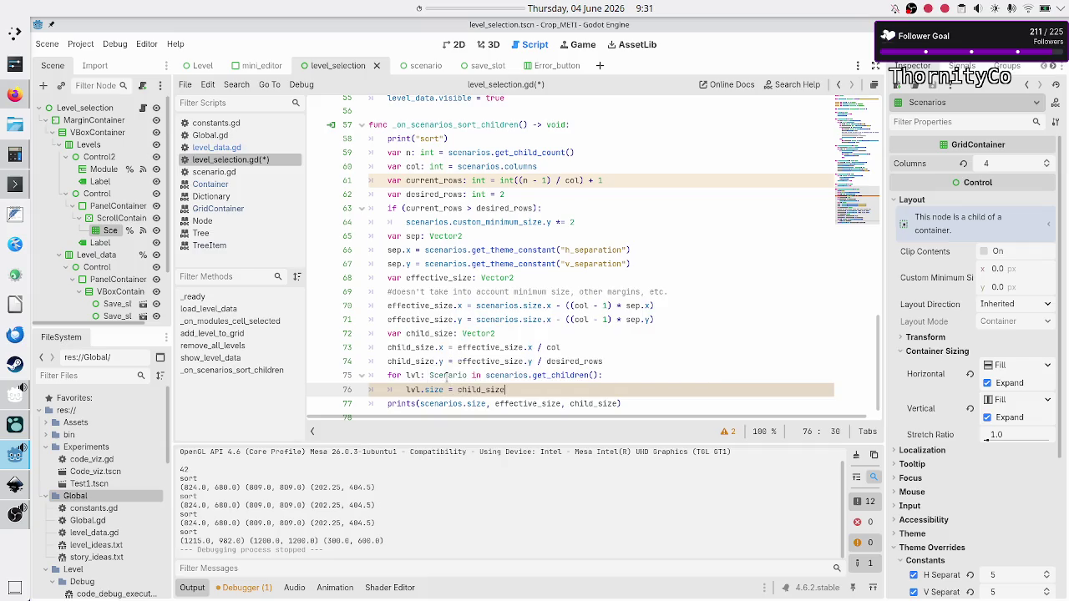
{"action": "key", "text": "F5"}
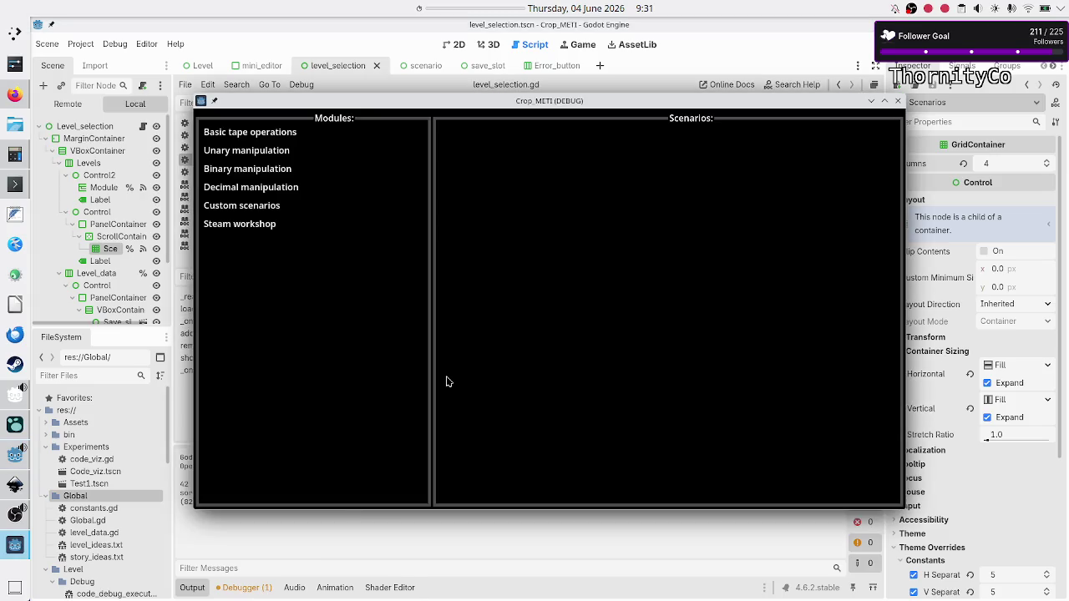
Step: Load Basic tape operations, view the resized tiles full screen, then close the game
{"action": "left_click", "coordinate": [288, 131]}
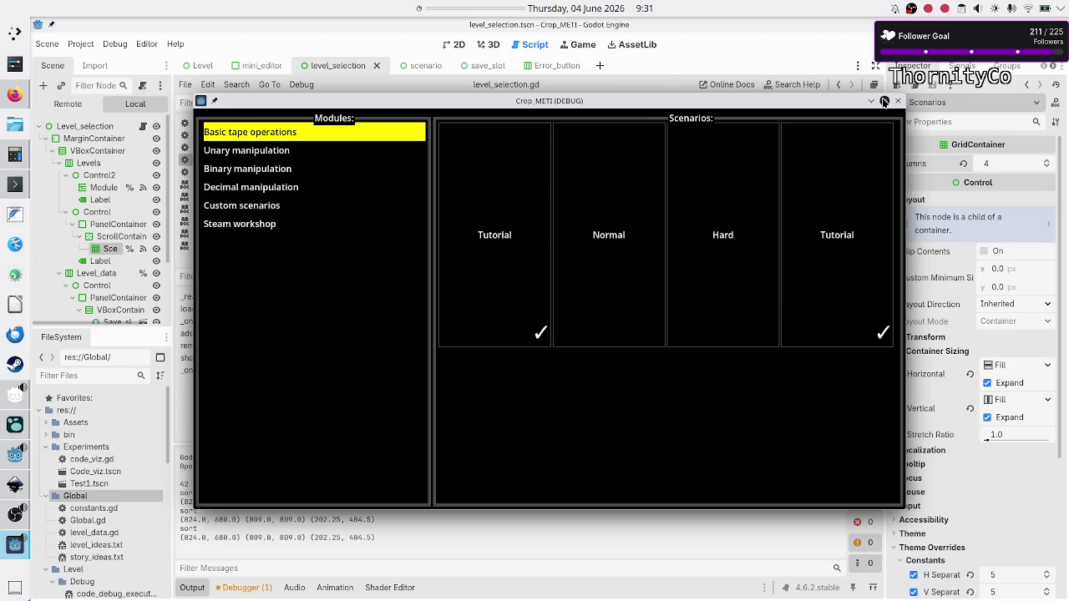
{"action": "left_click", "coordinate": [885, 101]}
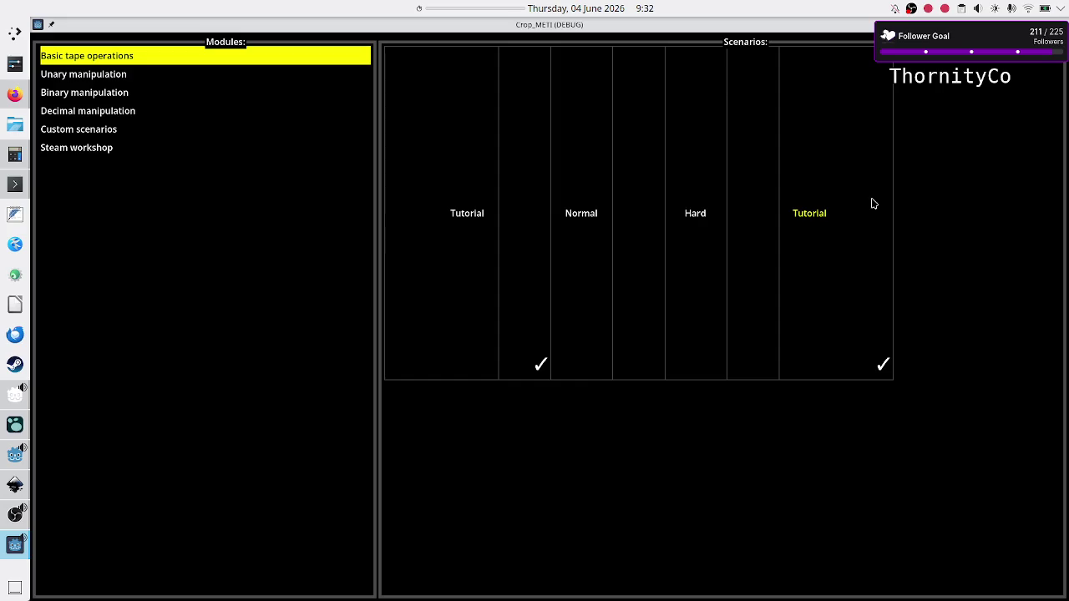
{"action": "key", "text": "alt+F4"}
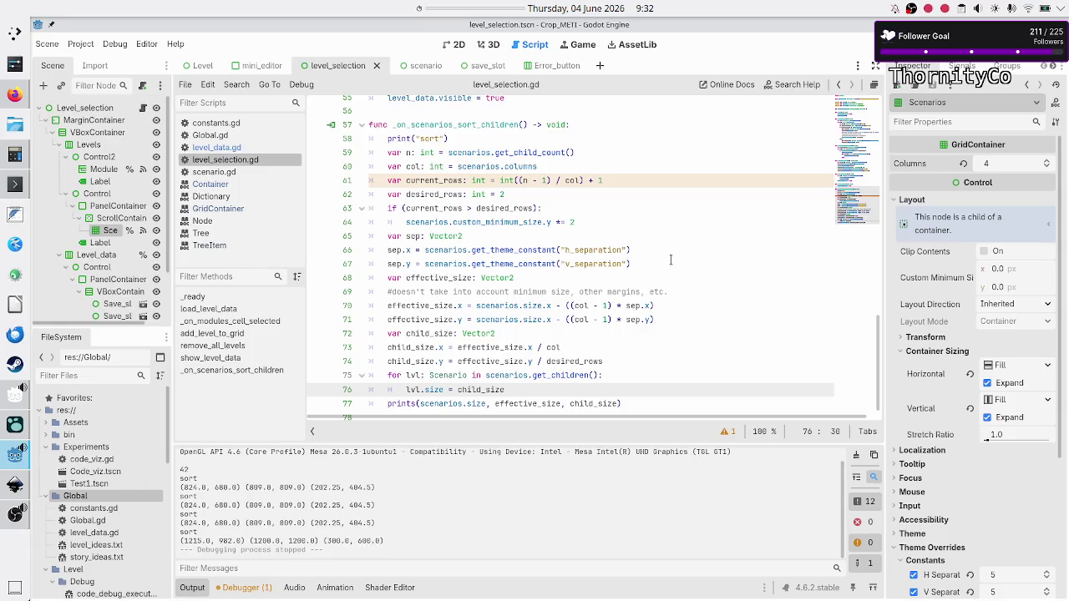
Step: Change line 76 to lvl.custom_minimum_size = child_size, then save and run the game
{"action": "scroll", "coordinate": [640, 291], "scroll_direction": "down", "scroll_amount": 1}
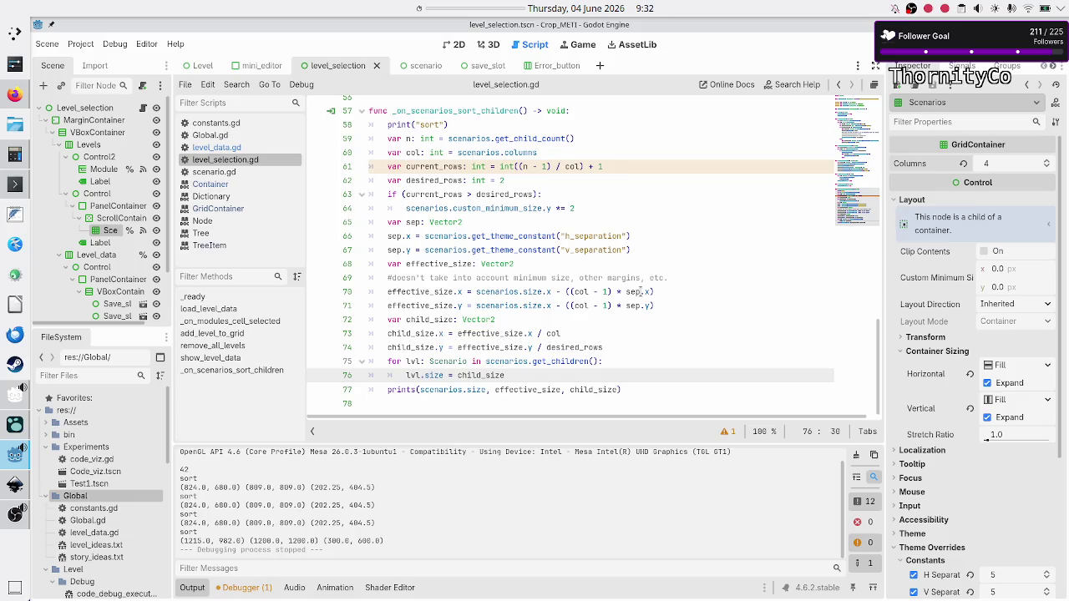
{"action": "key", "text": "BackSpace"}
{"action": "key", "text": "BackSpace"}
{"action": "key", "text": "BackSpace"}
{"action": "key", "text": "BackSpace"}
{"action": "key", "text": "BackSpace"}
{"action": "key", "text": "BackSpace"}
{"action": "type", "text": "custom_m"}
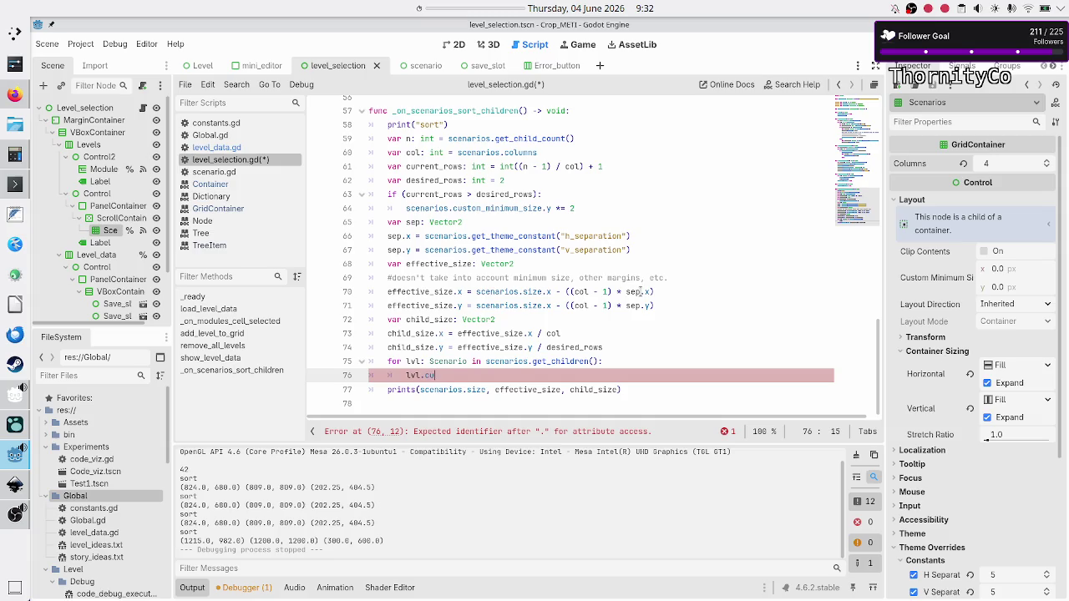
{"action": "key", "text": "Return"}
{"action": "type", "text": "= child"}
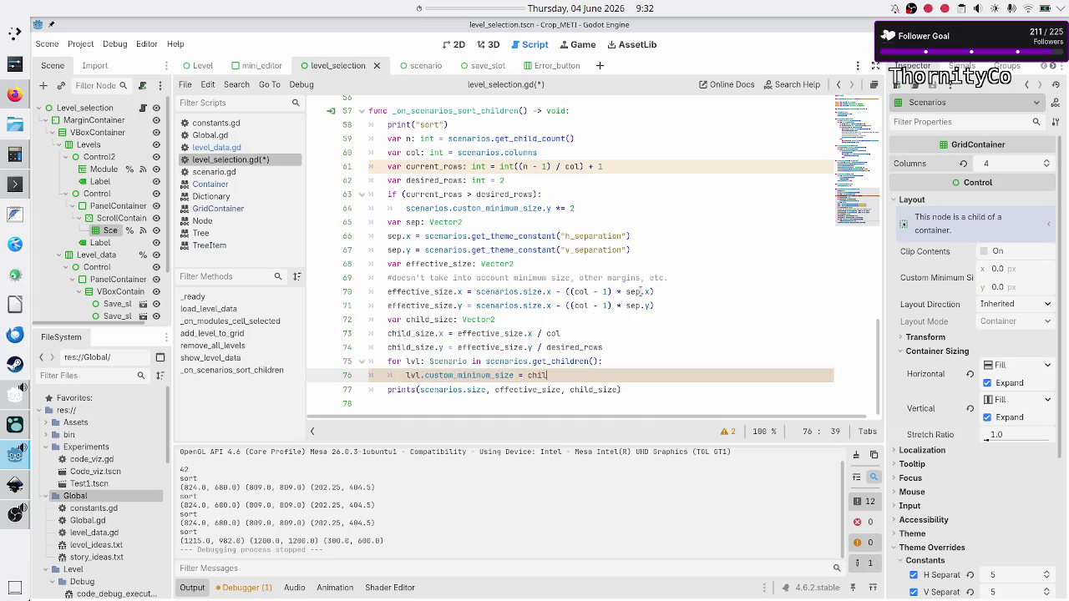
{"action": "key", "text": "Return"}
{"action": "key", "text": "F5"}
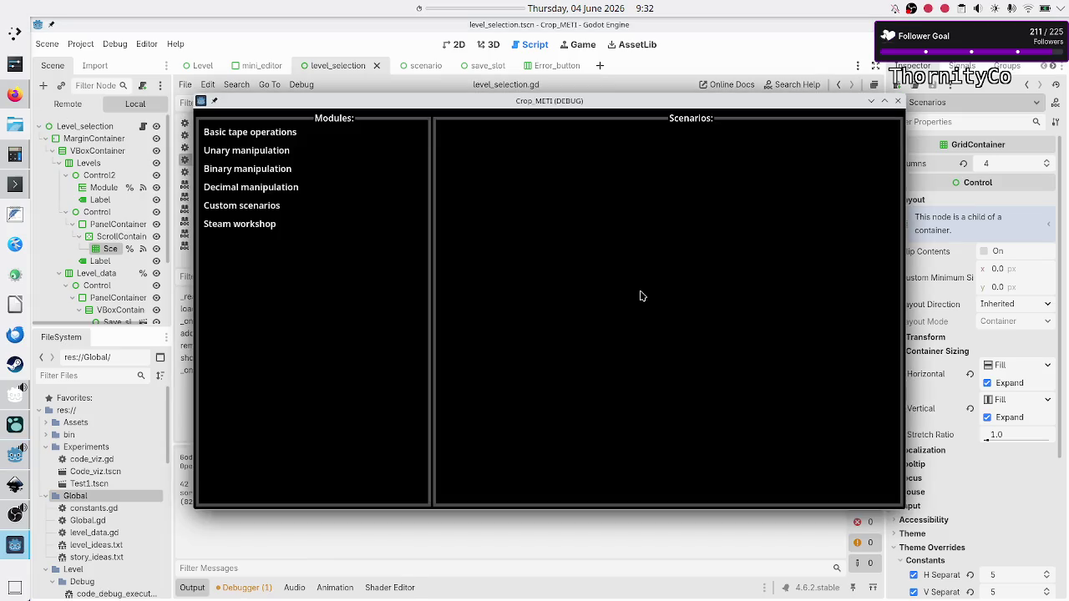
Step: View Basic tape operations full screen to check the four tiles fill the grid width, then close the game
{"action": "left_click", "coordinate": [249, 132]}
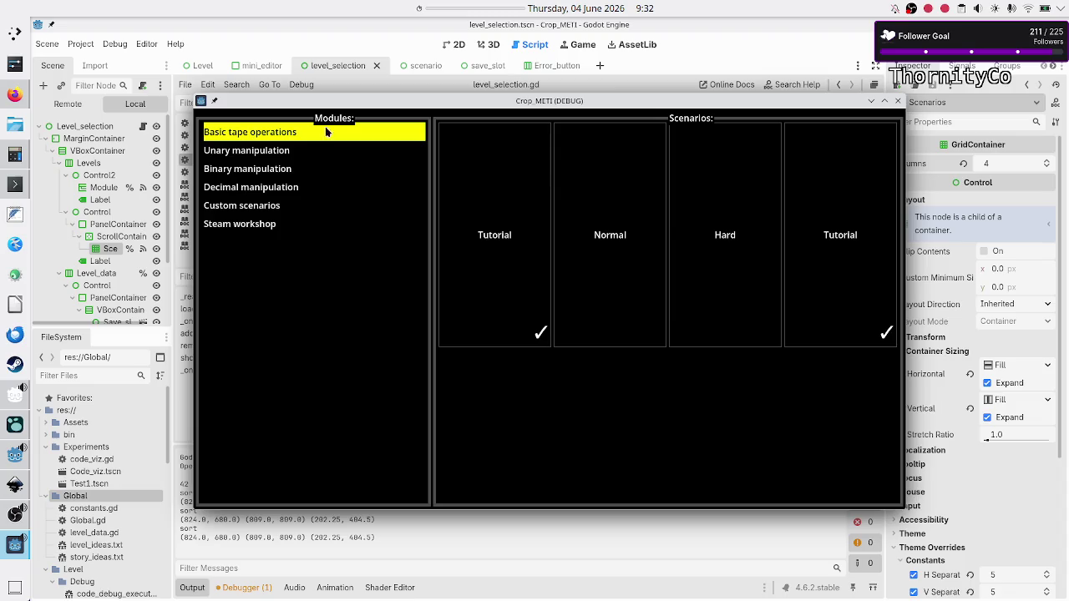
{"action": "left_click", "coordinate": [884, 101]}
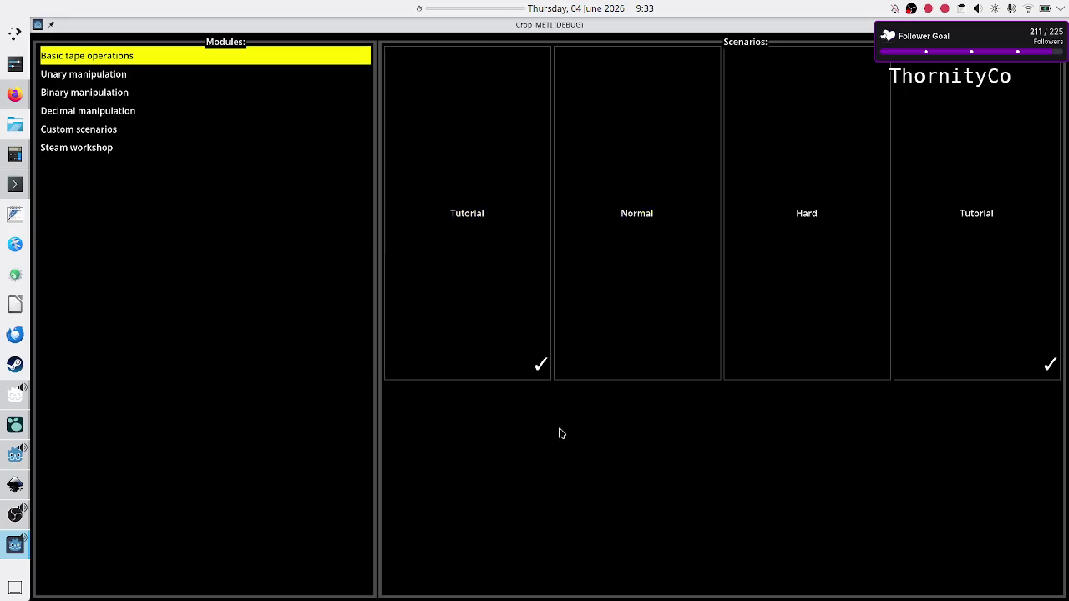
{"action": "key", "text": "Escape"}
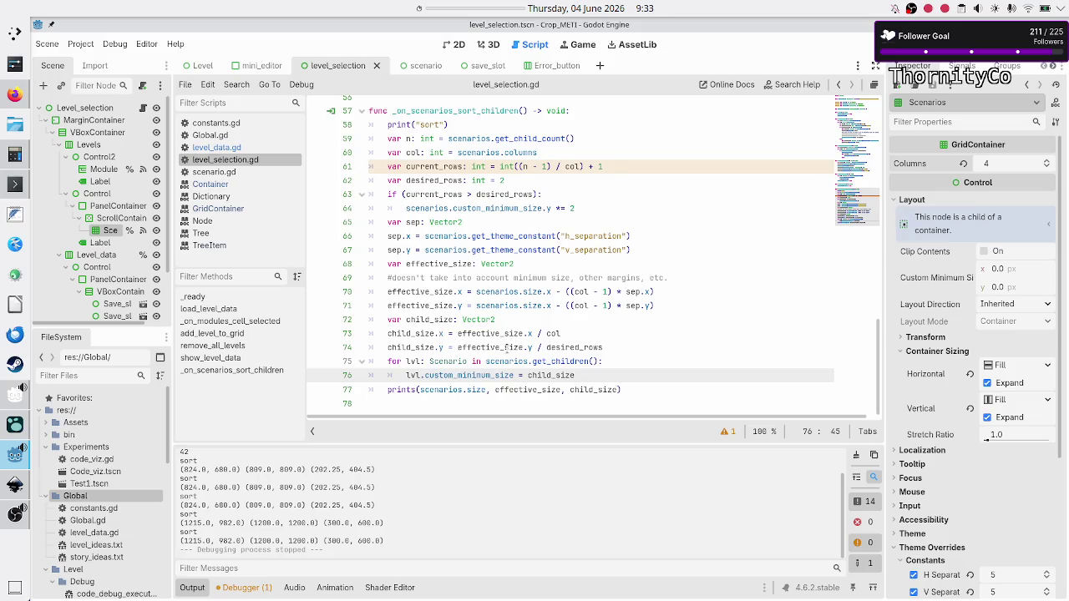
Step: Review the child_size height calculation on line 74 and run the game again
{"action": "left_click", "coordinate": [504, 347]}
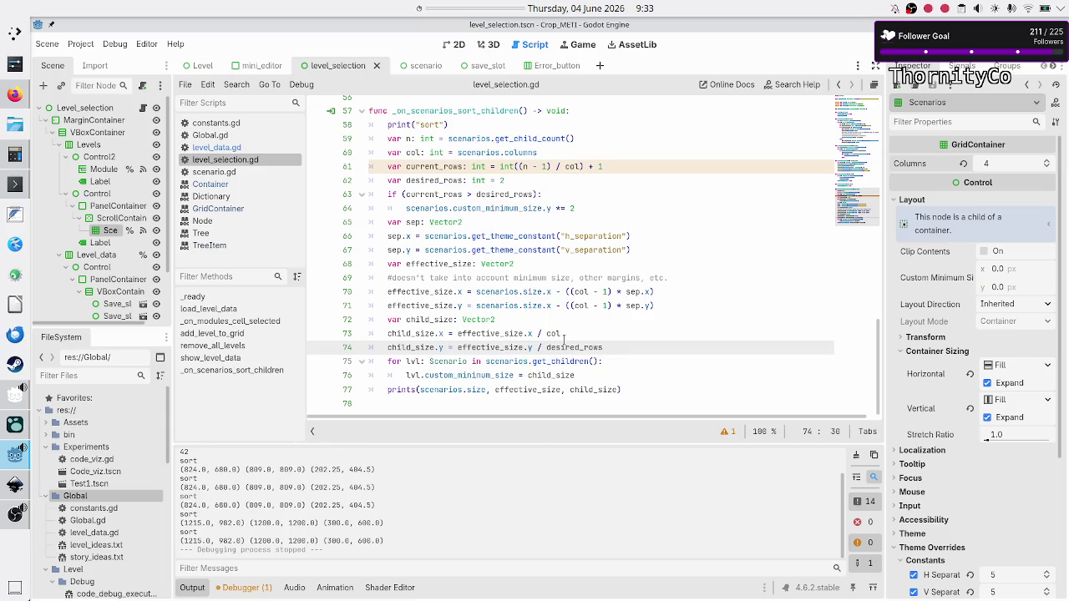
{"action": "left_click", "coordinate": [609, 359]}
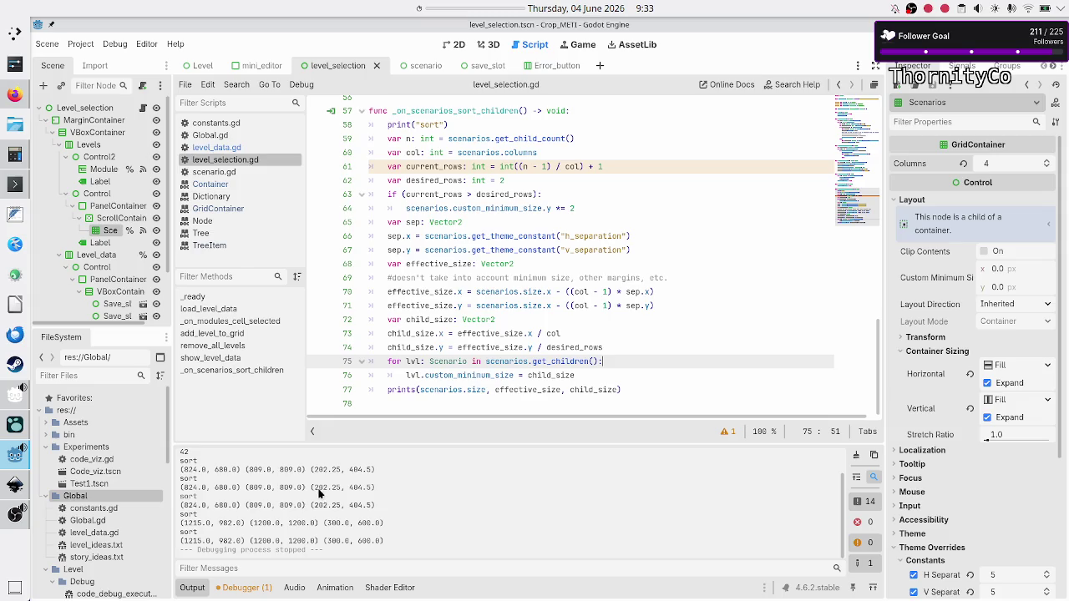
{"action": "key", "text": "F5"}
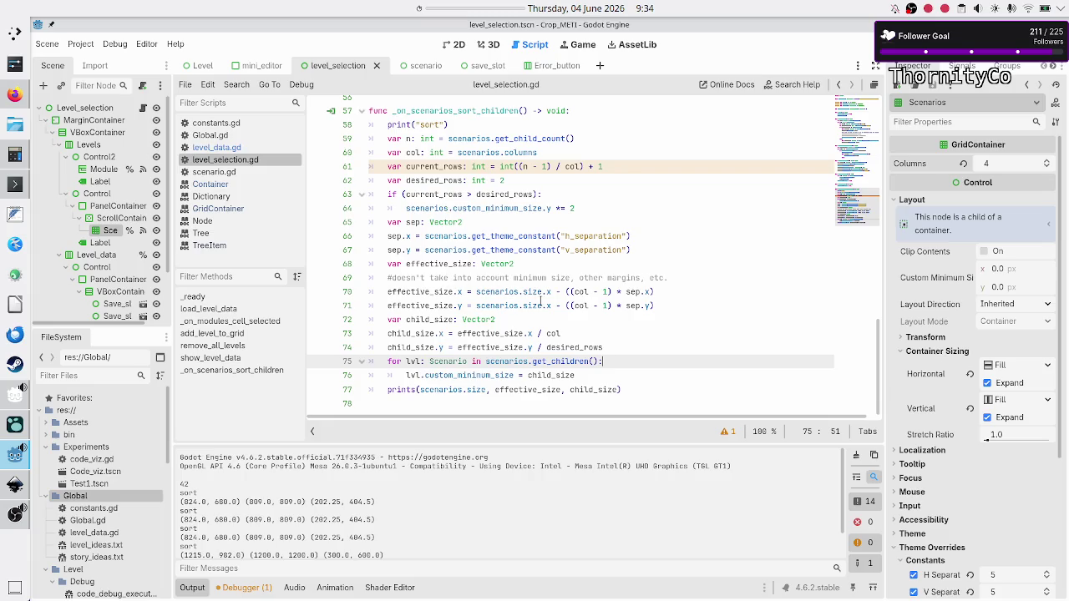
Step: Change line 71 to use scenarios.size.y instead of size.x, then save and run
{"action": "left_click", "coordinate": [549, 306]}
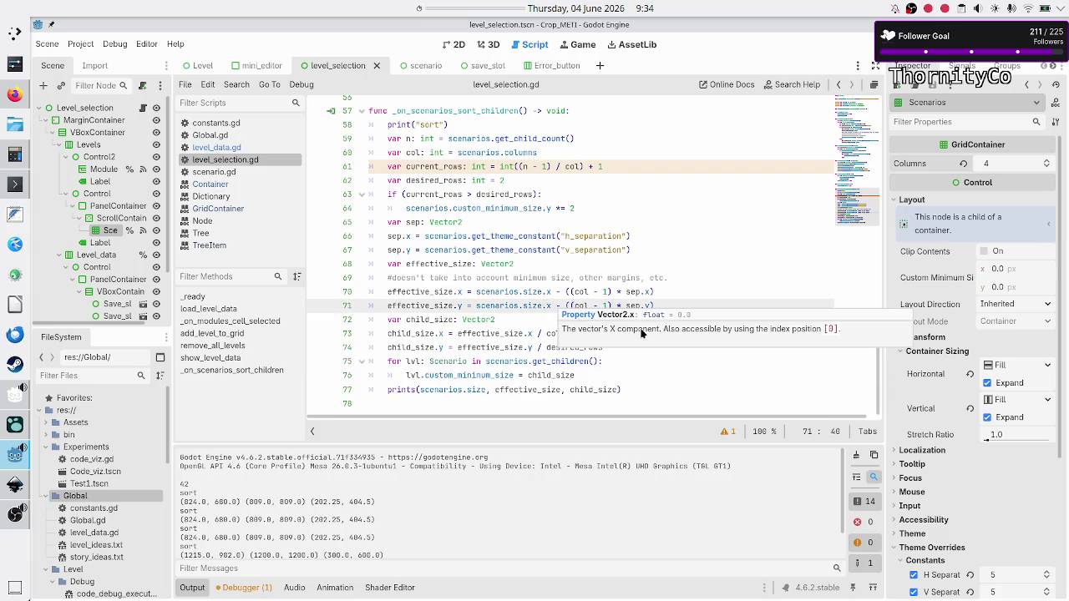
{"action": "key", "text": "BackSpace"}
{"action": "type", "text": "y"}
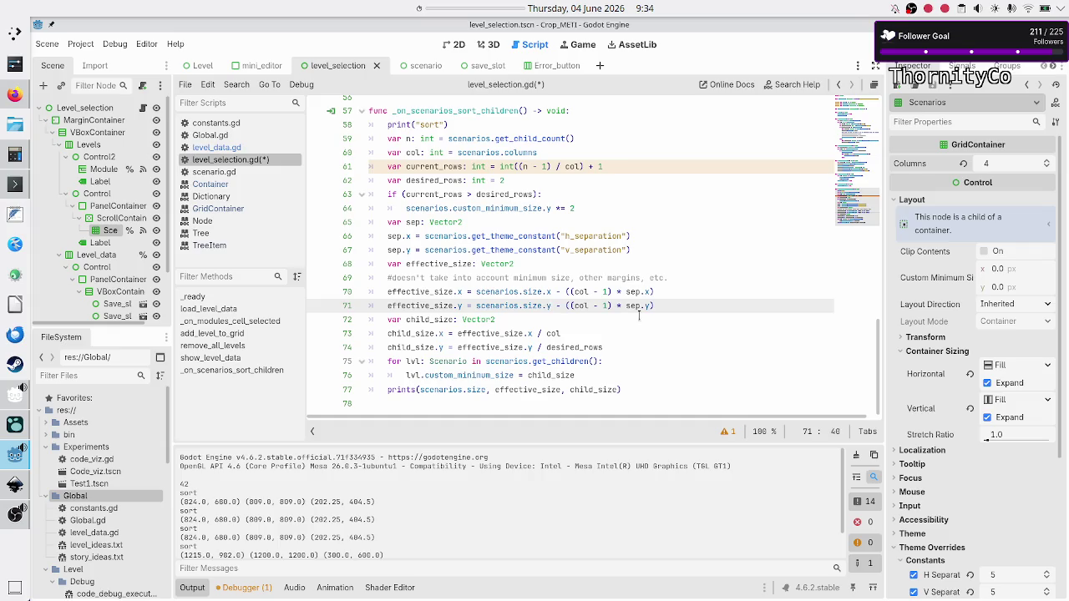
{"action": "left_click", "coordinate": [873, 44]}
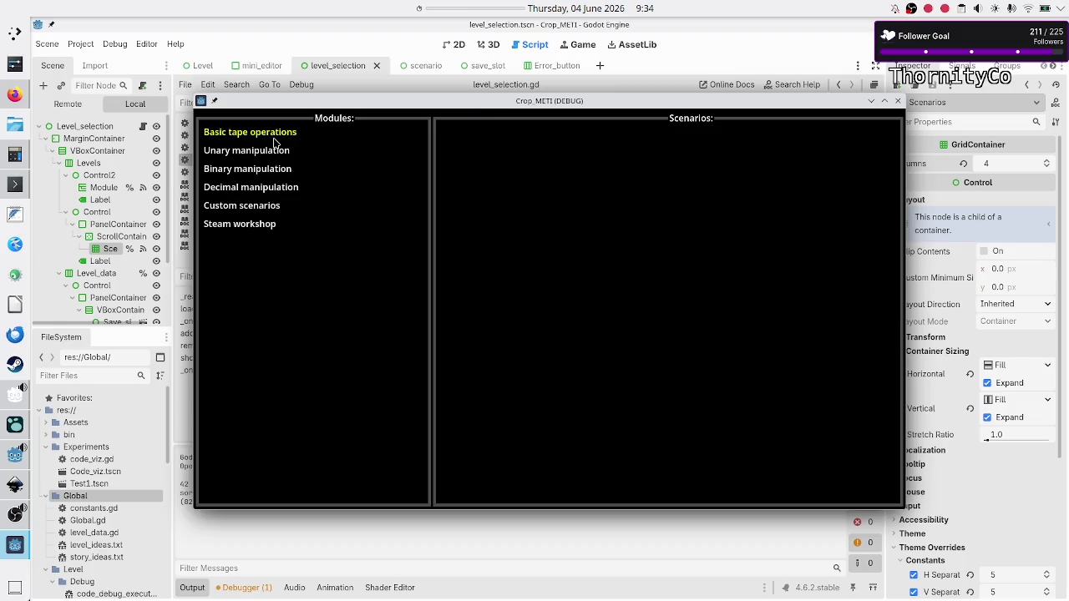
Step: View Basic tape operations in the maximized game to check the 332.5-high tiles, then close it
{"action": "left_click", "coordinate": [274, 139]}
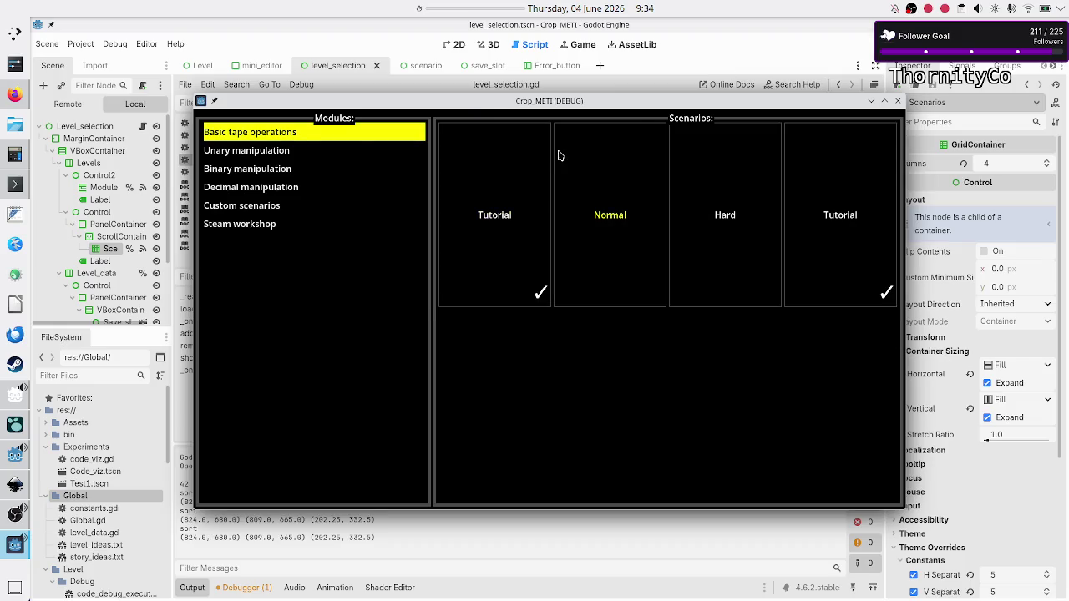
{"action": "left_click", "coordinate": [885, 102]}
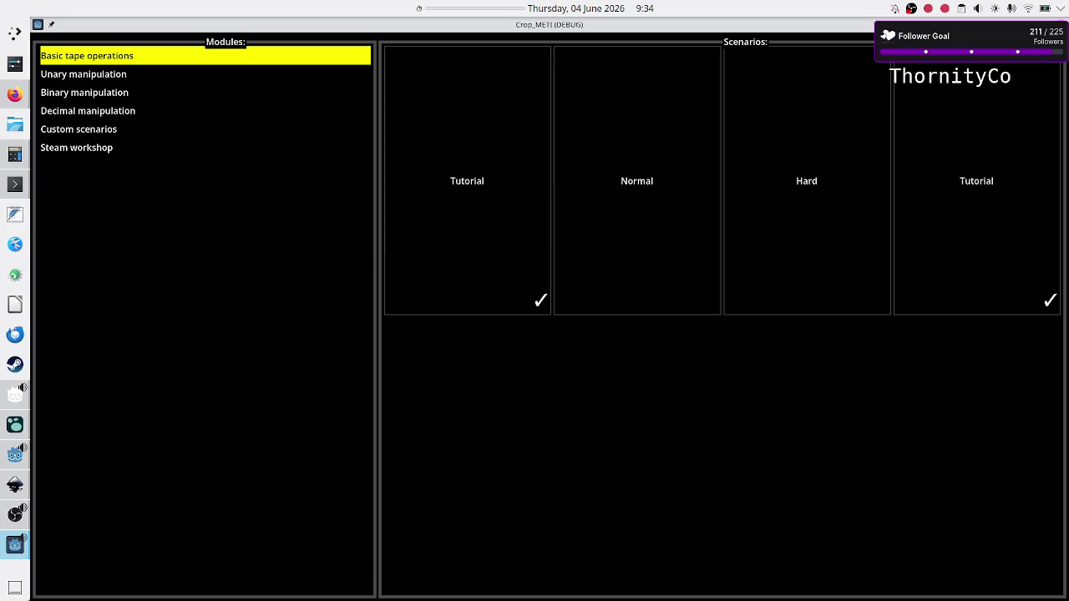
{"action": "key", "text": "alt+F4"}
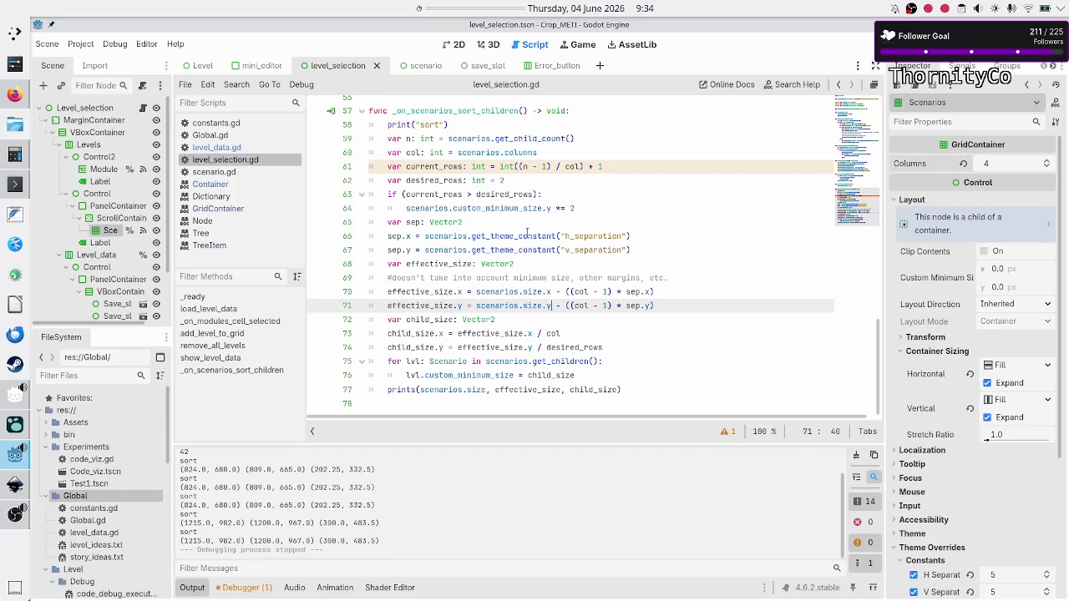
Step: Change desired_rows on line 62 from 2 to 3 and run the game
{"action": "left_click", "coordinate": [505, 181]}
{"action": "key", "text": "BackSpace"}
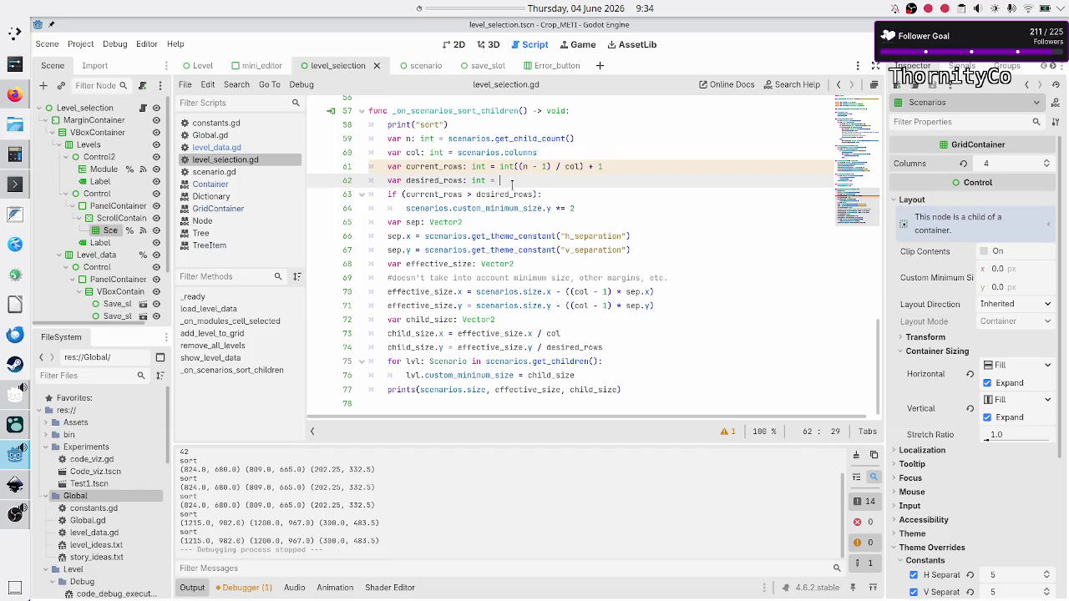
{"action": "type", "text": "3"}
{"action": "key", "text": "F5"}
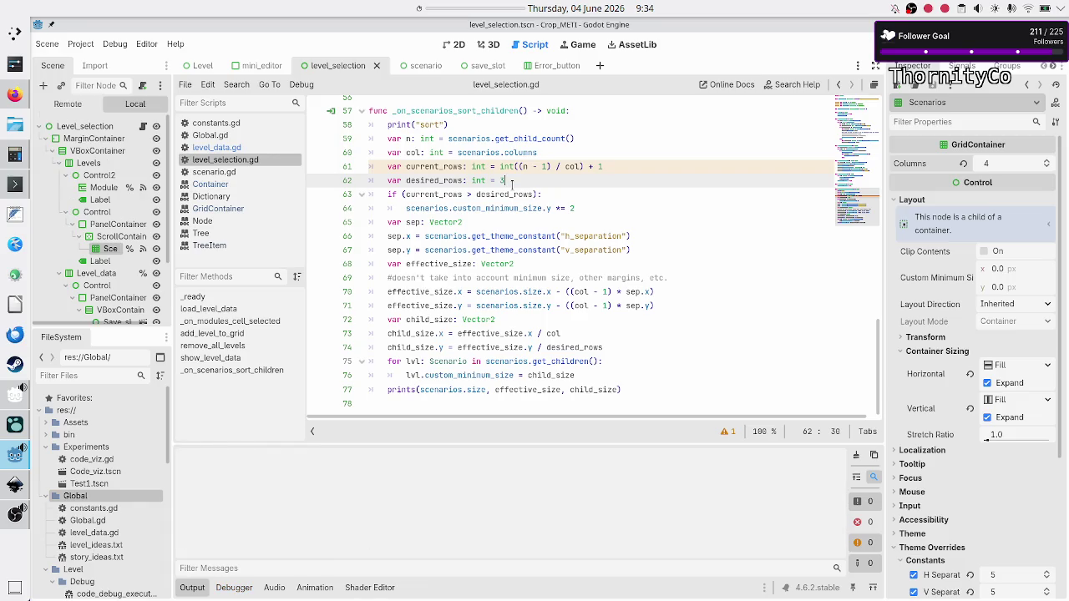
Step: View Basic tape operations maximized to check the shorter tiles, then close the game
{"action": "left_click", "coordinate": [296, 133]}
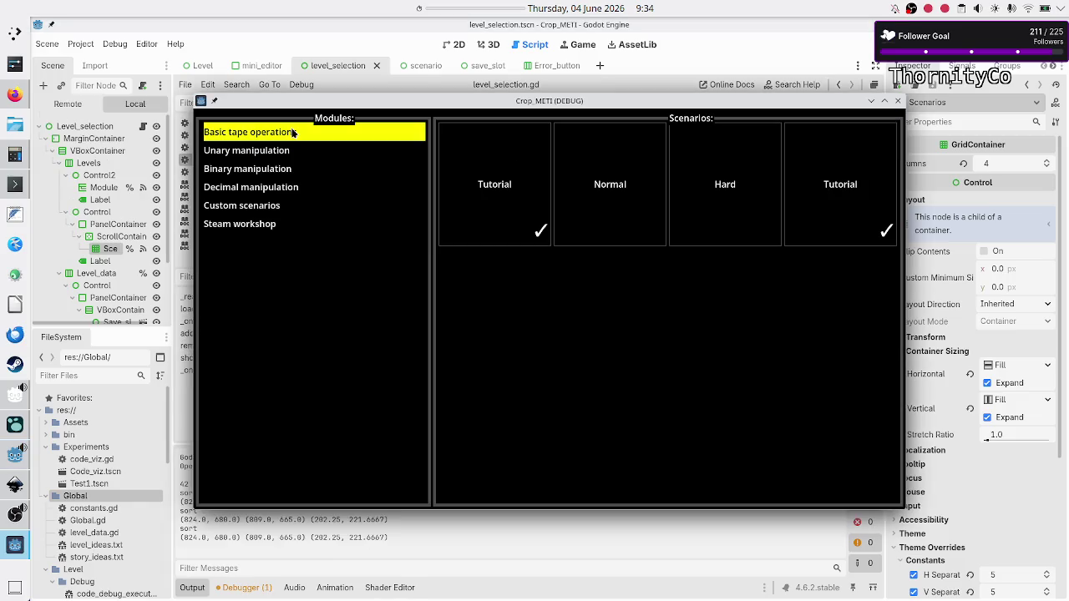
{"action": "left_click", "coordinate": [884, 102]}
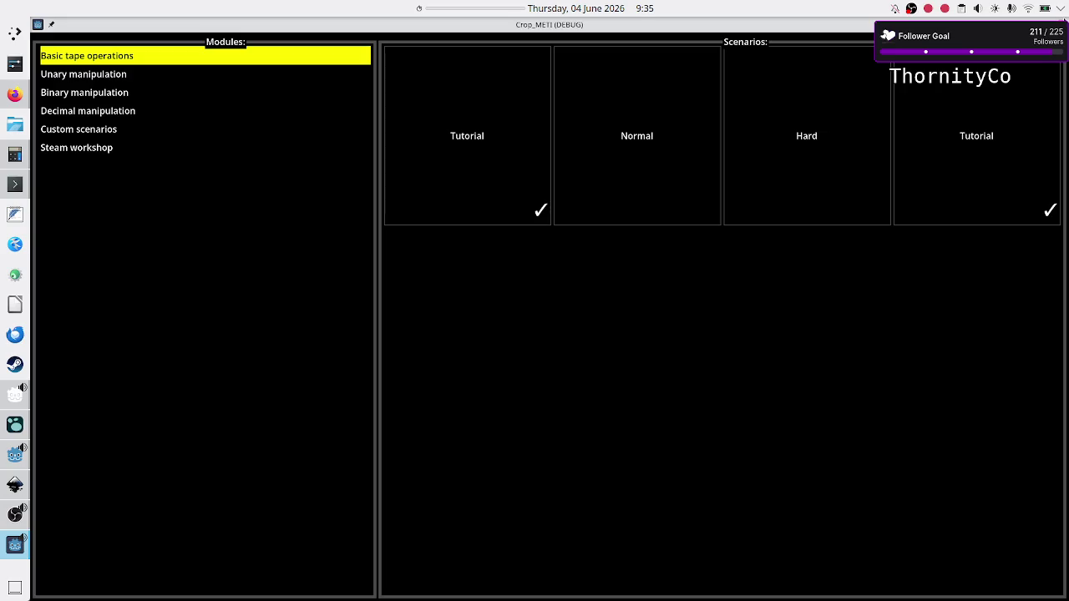
{"action": "key", "text": "alt+F4"}
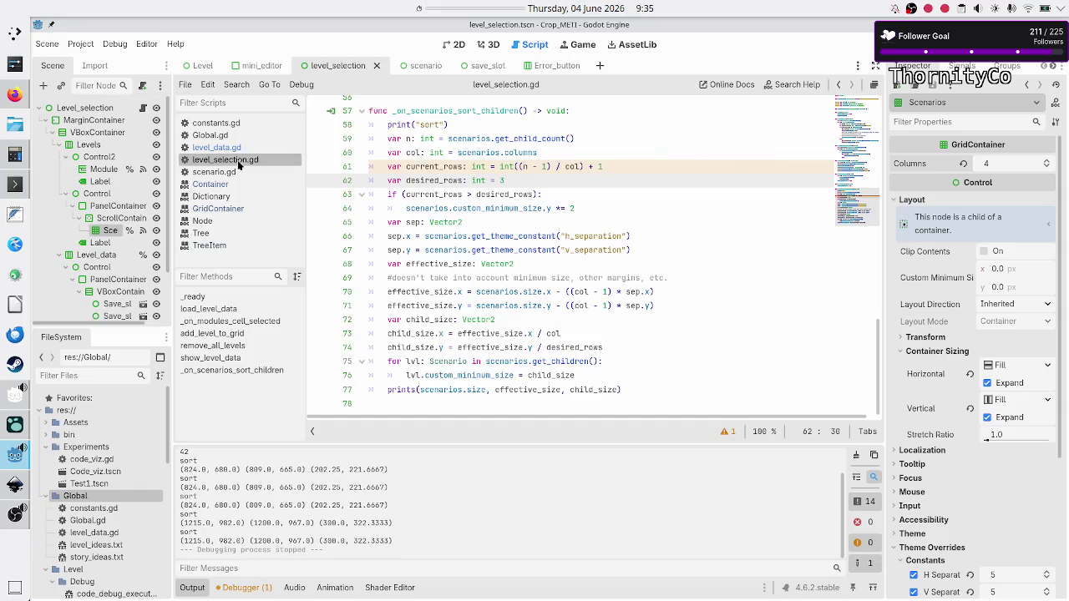
Step: In level_data.gd, delete the last 0 from category 0's mapping list on line 32
{"action": "left_click", "coordinate": [237, 149]}
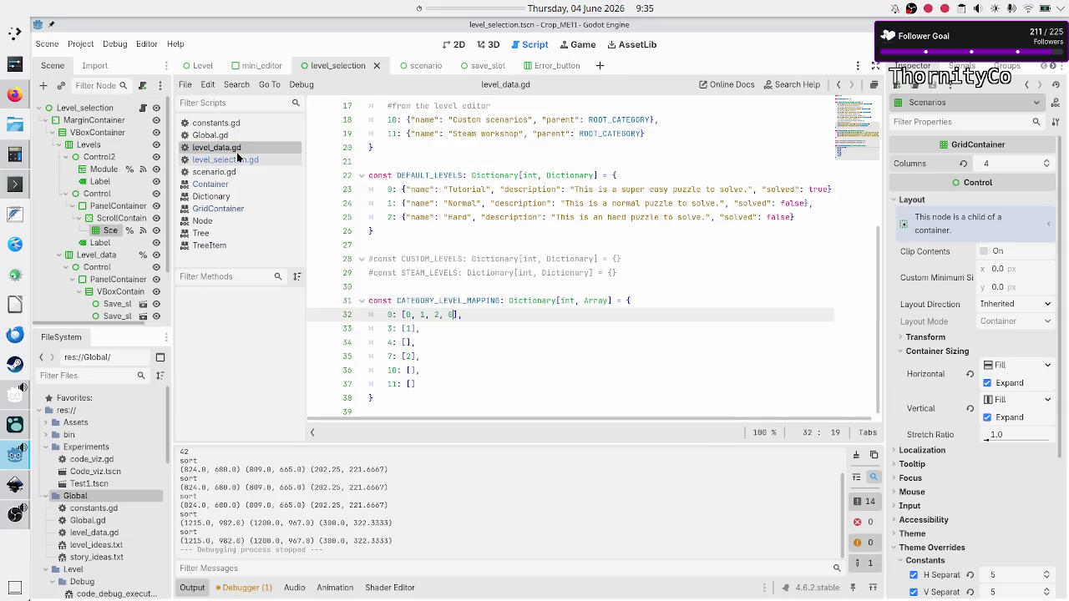
{"action": "left_click", "coordinate": [475, 315]}
{"action": "key", "text": "Left"}
{"action": "key", "text": "Left"}
{"action": "key", "text": "BackSpace"}
Step: Extend category 0's list with '0, 1, 2, 0, 1, 2, 0, 1, 2, 0', then test-run and close
{"action": "key", "text": "Left"}
{"action": "key", "text": "Left"}
{"action": "key", "text": "Left"}
{"action": "key", "text": "Left"}
{"action": "key", "text": "Left"}
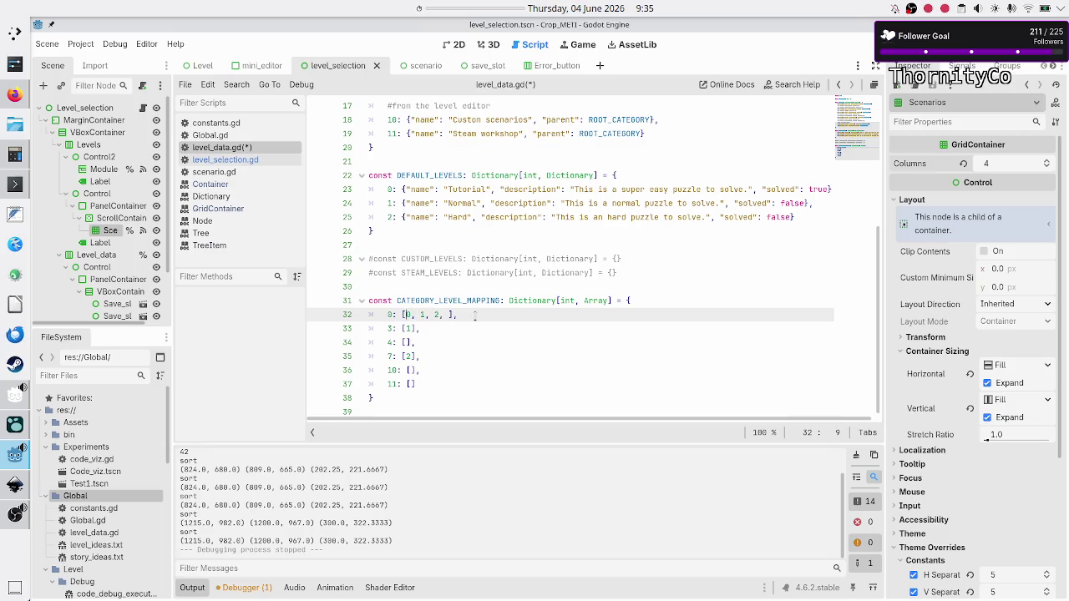
{"action": "key", "text": "shift+Right"}
{"action": "key", "text": "shift+Right"}
{"action": "key", "text": "shift+Right"}
{"action": "key", "text": "shift+Right"}
{"action": "key", "text": "Right"}
{"action": "type", "text": "0, 1, 2,"}
{"action": "type", "text": " 0, 1, 2,"}
{"action": "type", "text": " 0, 1, 2,"}
{"action": "type", "text": " 0"}
{"action": "key", "text": "F5"}
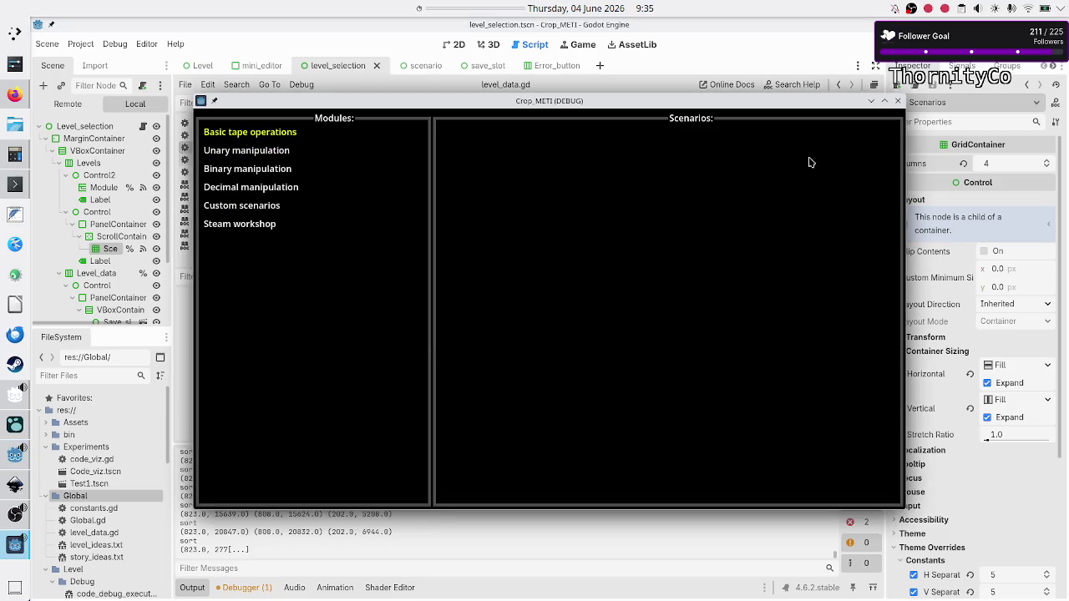
{"action": "left_click", "coordinate": [900, 101]}
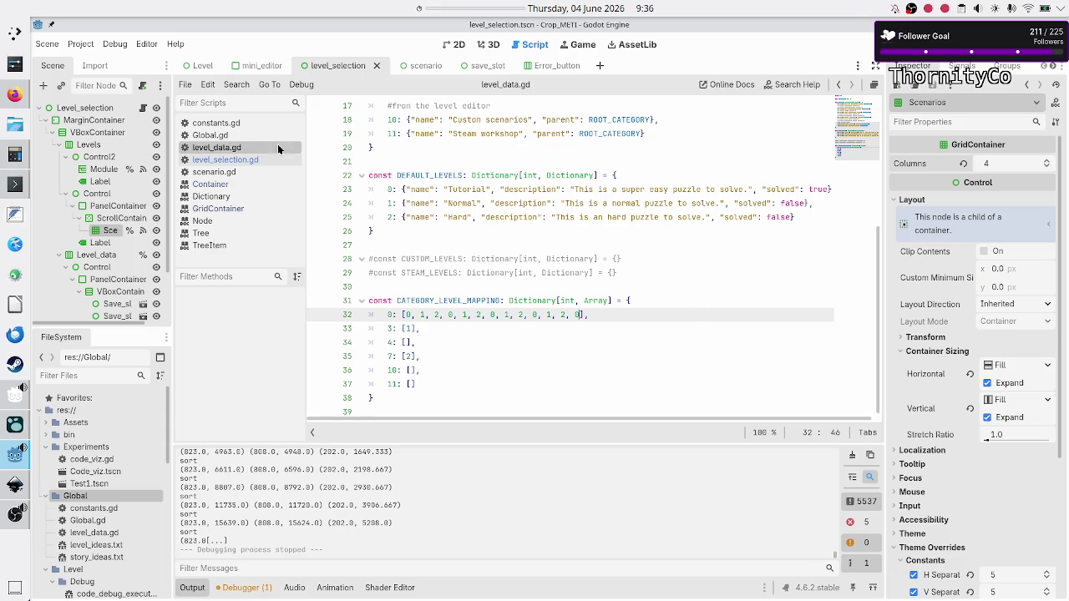
Step: Review the child count, columns and desired_rows lines in level_selection.gd
{"action": "left_click", "coordinate": [241, 160]}
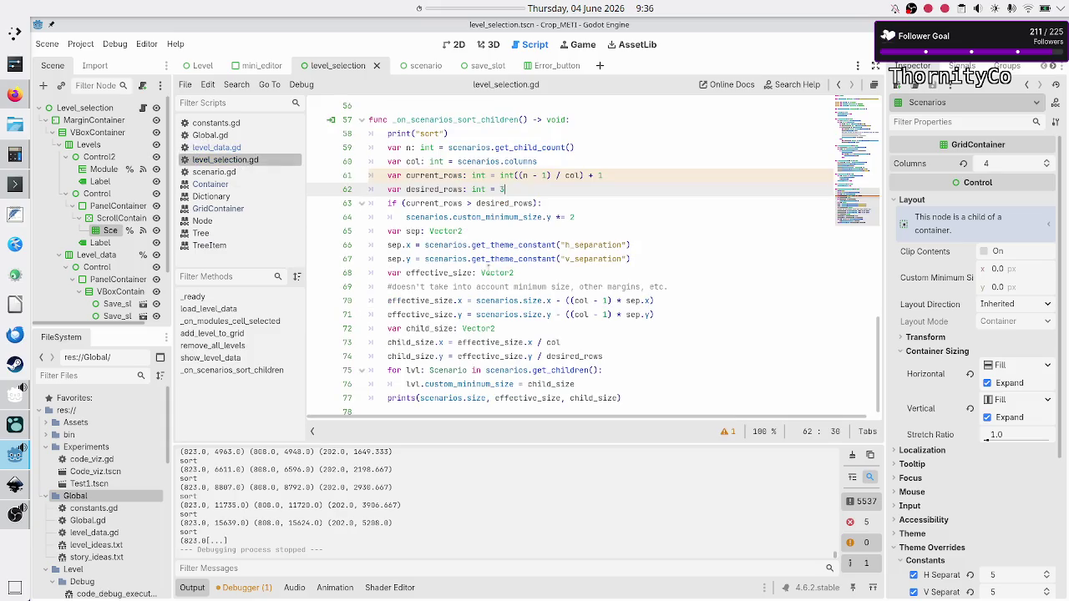
{"action": "left_click", "coordinate": [631, 178]}
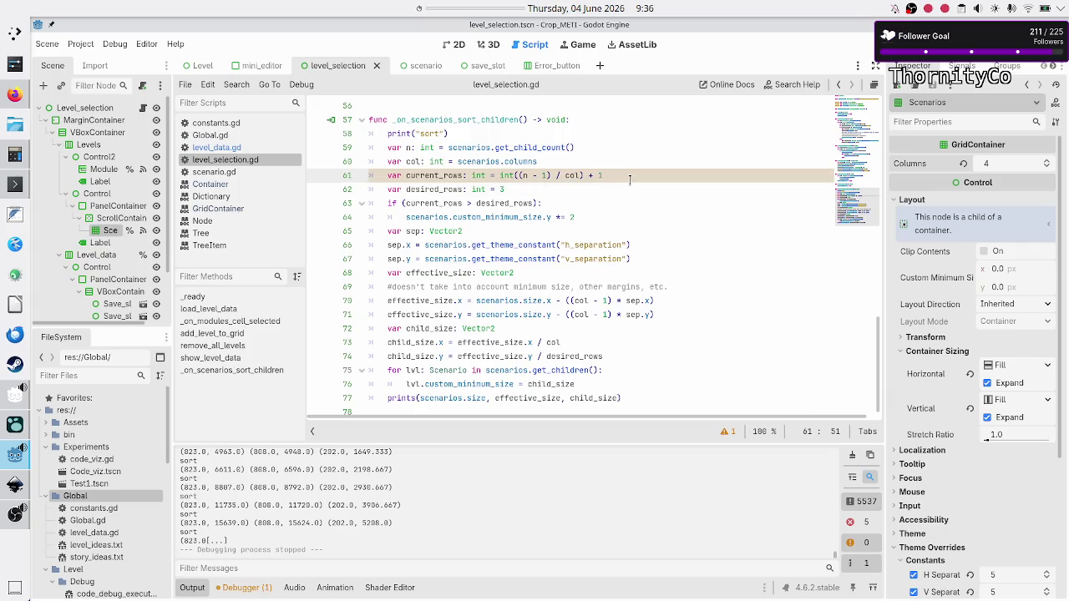
{"action": "key", "text": "Down"}
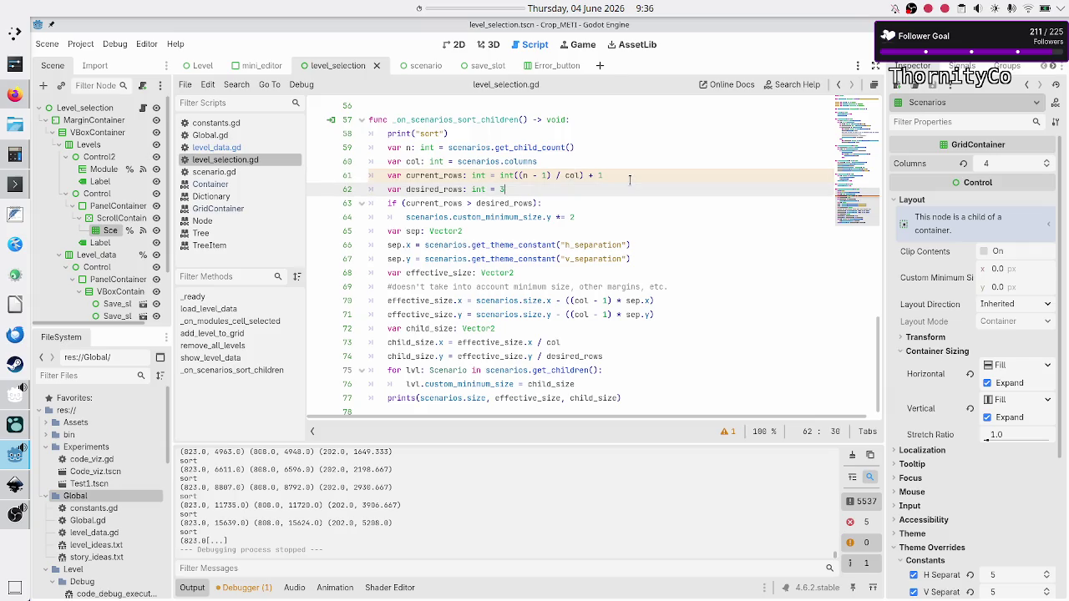
{"action": "key", "text": "Up"}
{"action": "key", "text": "Up"}
{"action": "key", "text": "Up"}
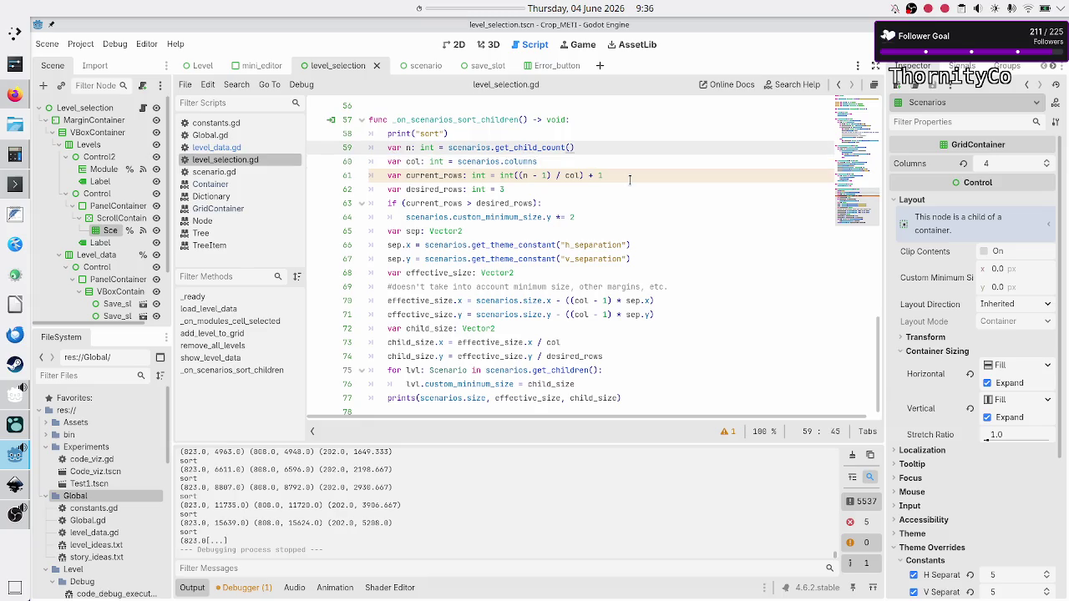
{"action": "key", "text": "Right"}
{"action": "key", "text": "Up"}
Step: Trim category 0's level list to 12 entries, run the game and show Basic tape operations
{"action": "left_click", "coordinate": [235, 150]}
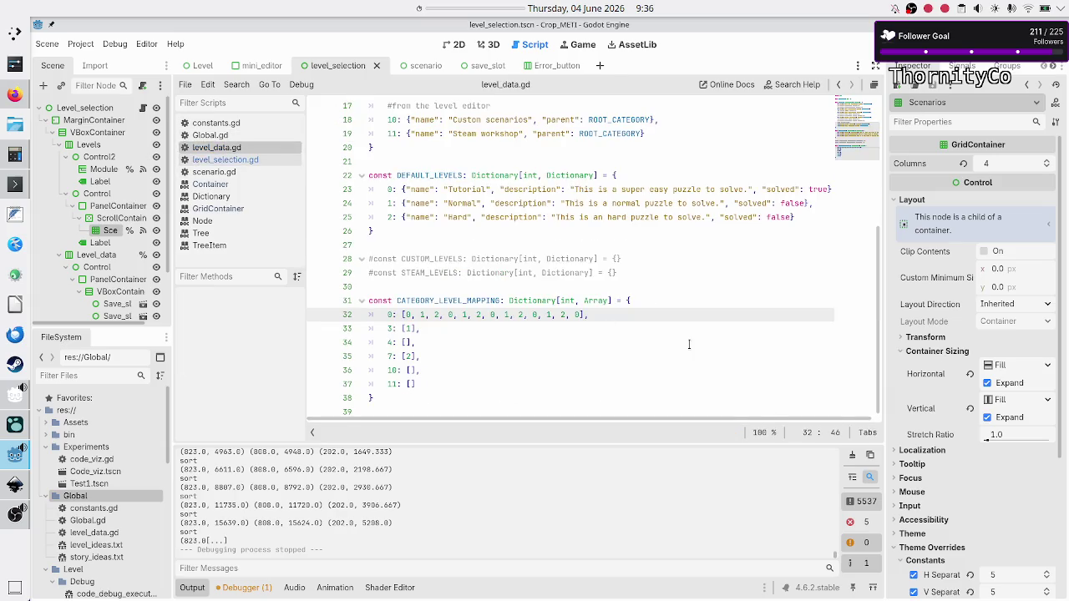
{"action": "key", "text": "BackSpace"}
{"action": "key", "text": "BackSpace"}
{"action": "key", "text": "BackSpace"}
{"action": "key", "text": "shift+Left"}
{"action": "key", "text": "shift+Left"}
{"action": "key", "text": "shift+Left"}
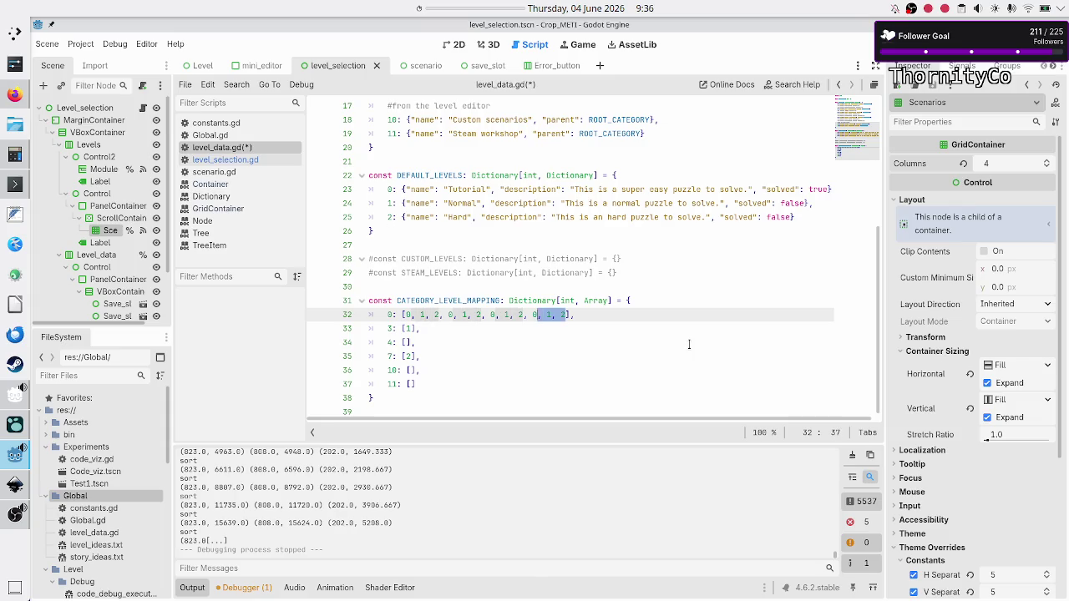
{"action": "key", "text": "shift+Left"}
{"action": "key", "text": "F5"}
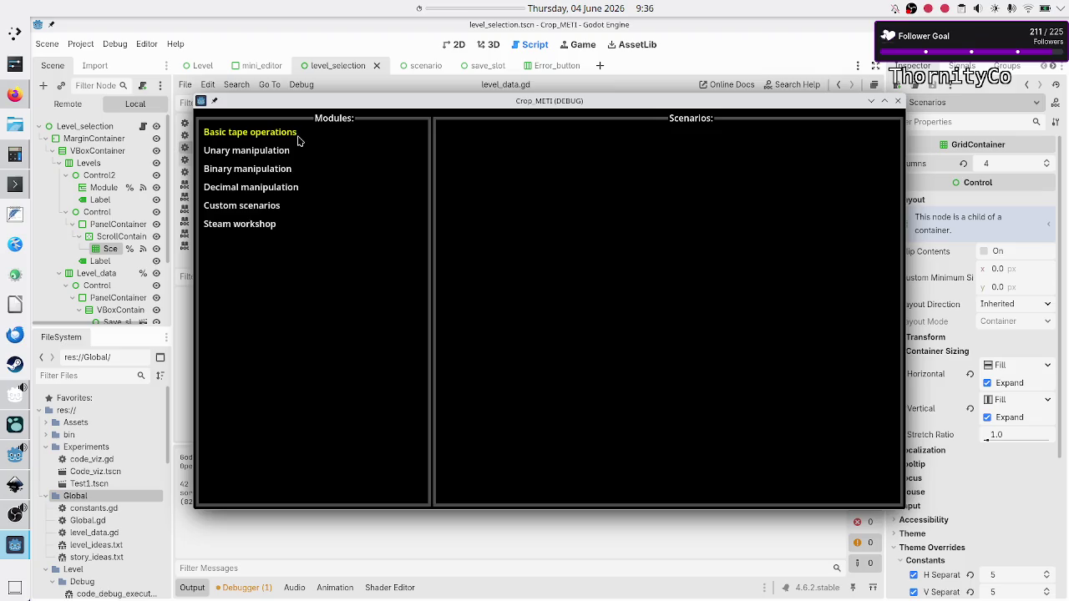
{"action": "left_click", "coordinate": [297, 139]}
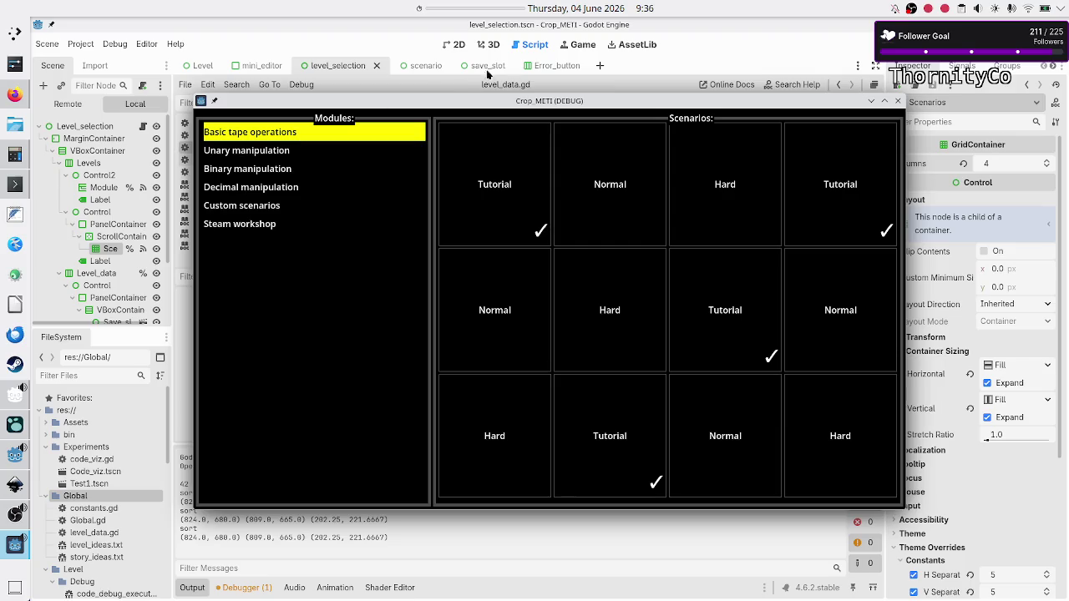
Step: Maximize and restore the game window, then scroll the scenario grid left and right
{"action": "double_click", "coordinate": [551, 102]}
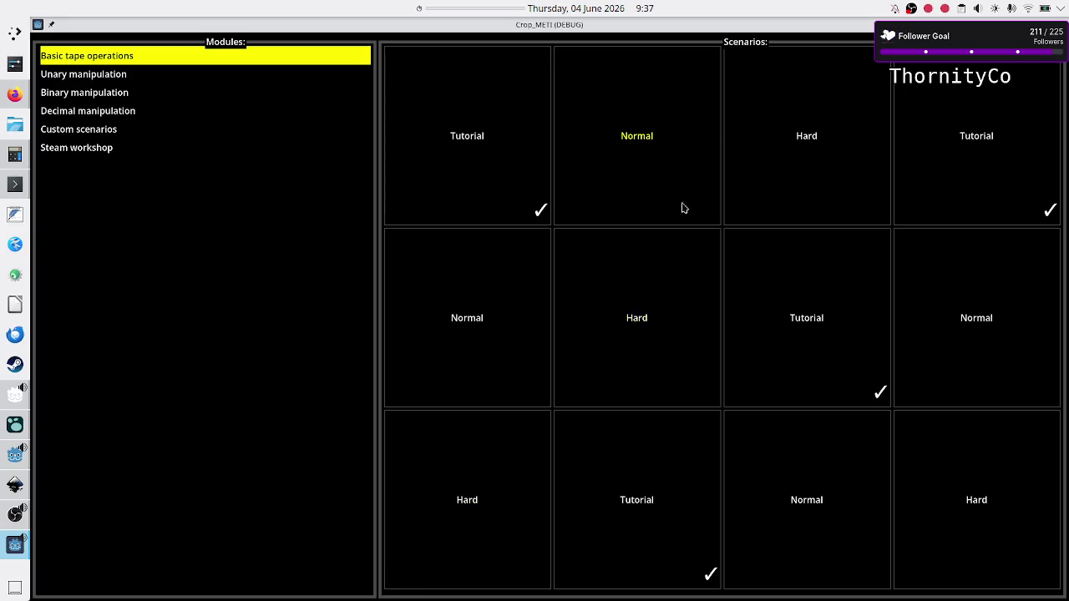
{"action": "double_click", "coordinate": [755, 24]}
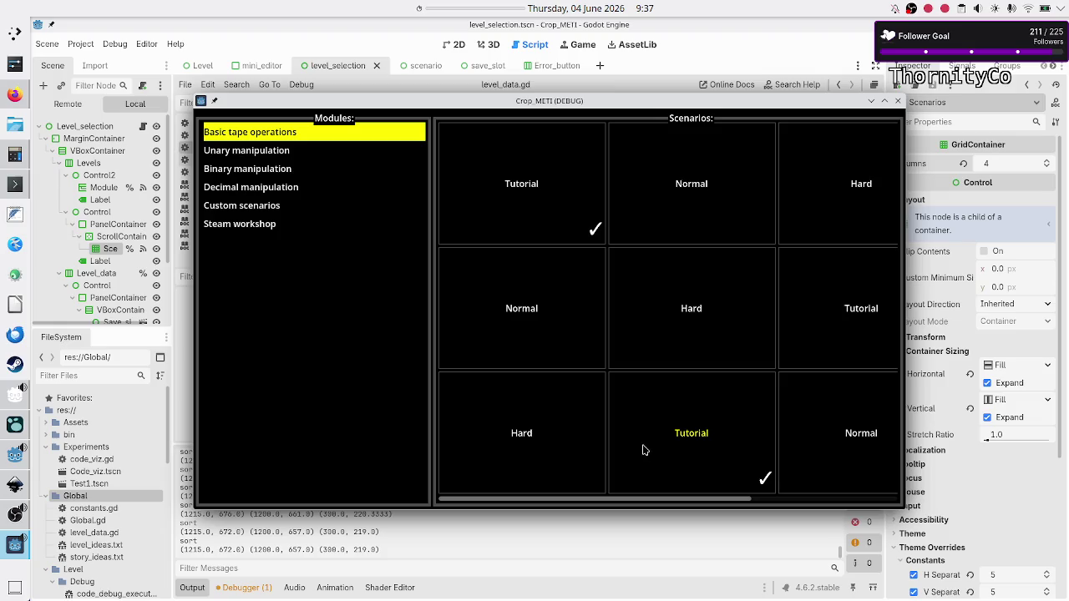
{"action": "scroll", "coordinate": [643, 448], "scroll_direction": "right", "scroll_amount": 3}
{"action": "scroll", "coordinate": [643, 451], "scroll_direction": "left", "scroll_amount": 3}
{"action": "scroll", "coordinate": [643, 450], "scroll_direction": "right", "scroll_amount": 3}
{"action": "scroll", "coordinate": [643, 451], "scroll_direction": "left", "scroll_amount": 3}
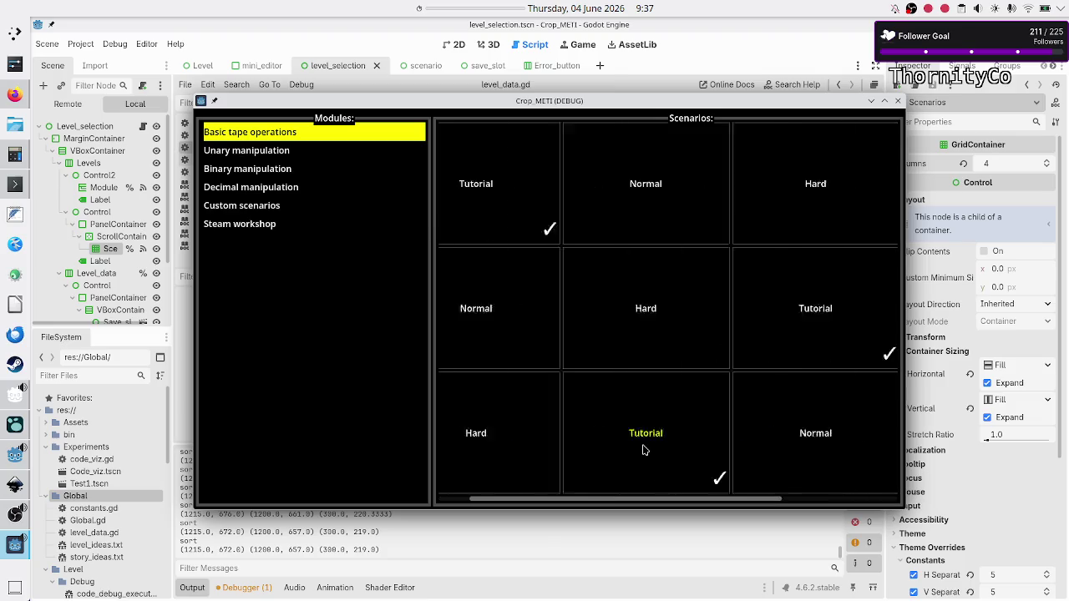
{"action": "scroll", "coordinate": [643, 451], "scroll_direction": "right", "scroll_amount": 3}
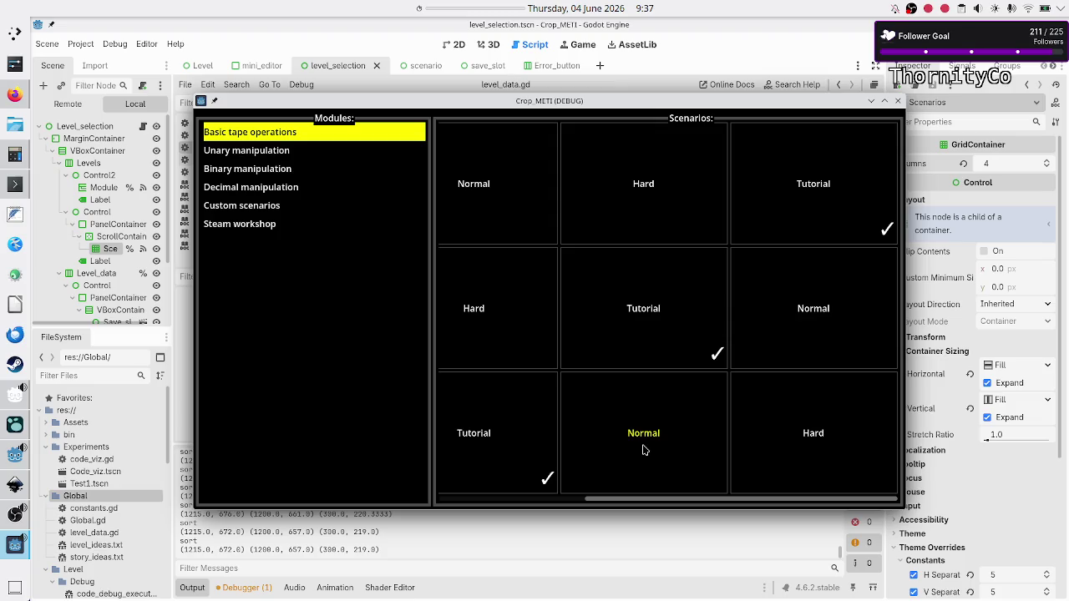
{"action": "scroll", "coordinate": [643, 450], "scroll_direction": "left", "scroll_amount": 3}
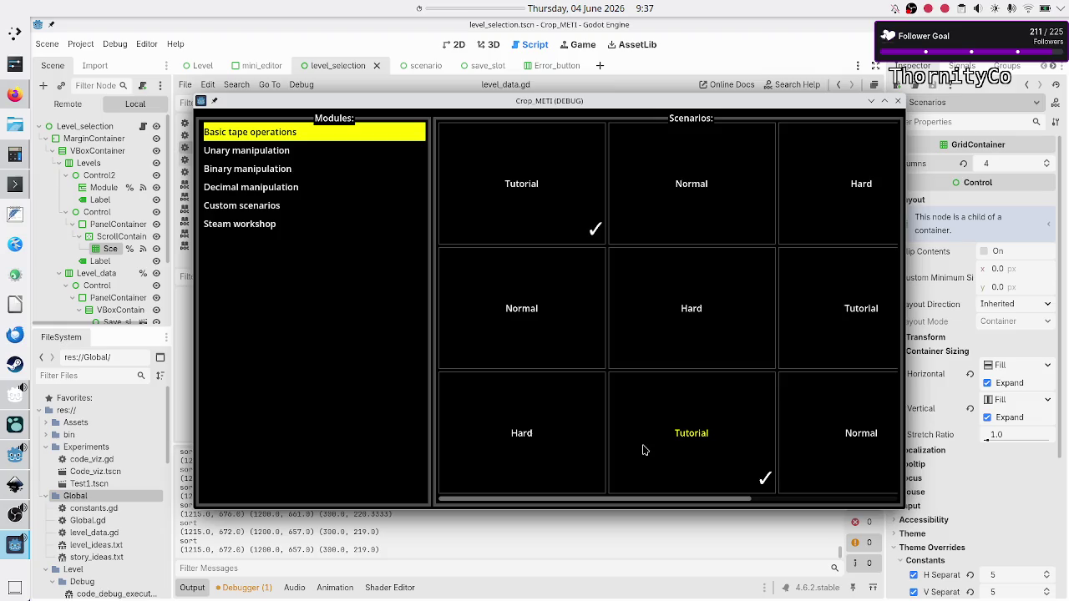
{"action": "scroll", "coordinate": [643, 450], "scroll_direction": "right", "scroll_amount": 3}
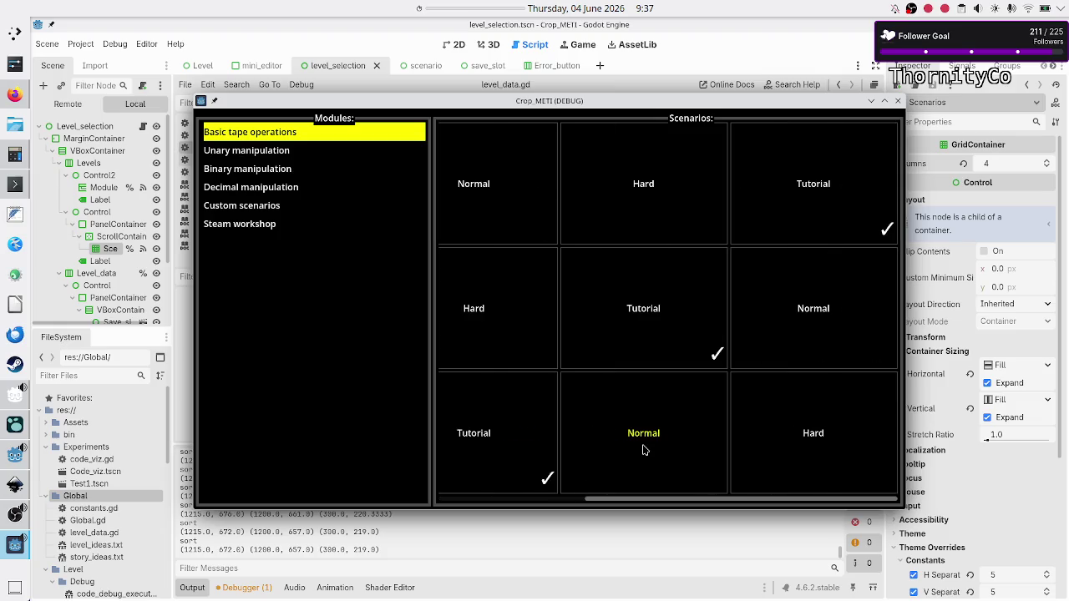
{"action": "scroll", "coordinate": [643, 450], "scroll_direction": "left", "scroll_amount": 3}
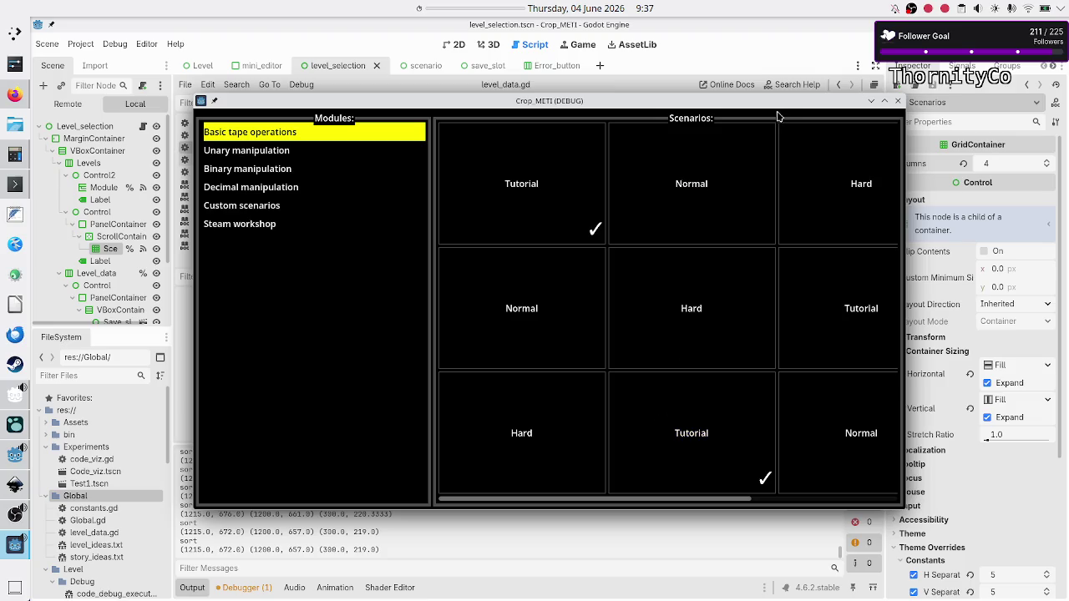
Step: Maximize and restore the game window once more, then close it
{"action": "double_click", "coordinate": [749, 104]}
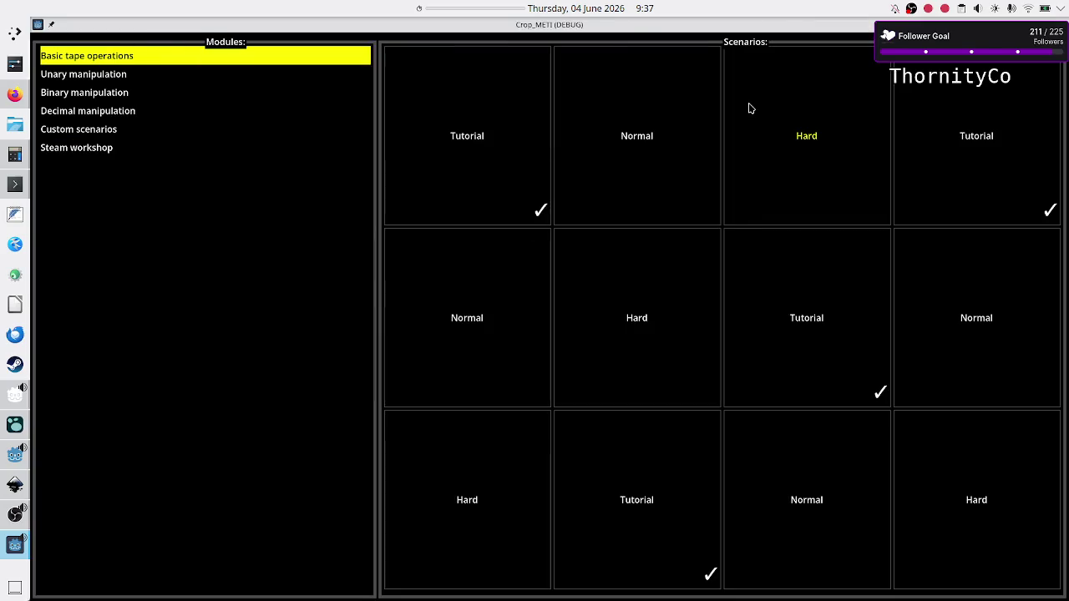
{"action": "double_click", "coordinate": [747, 28]}
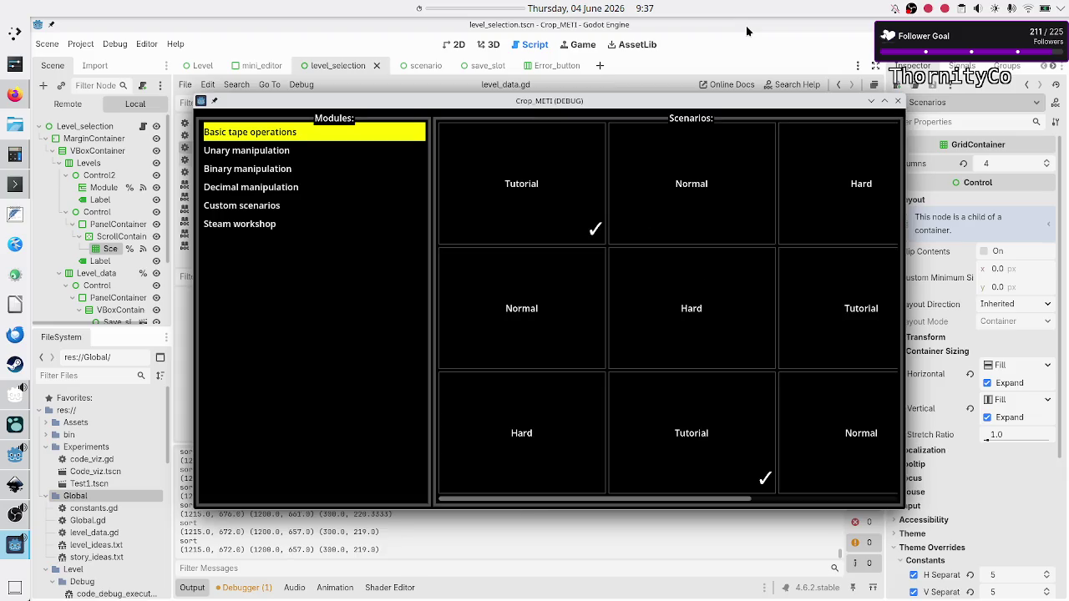
{"action": "left_click", "coordinate": [898, 100]}
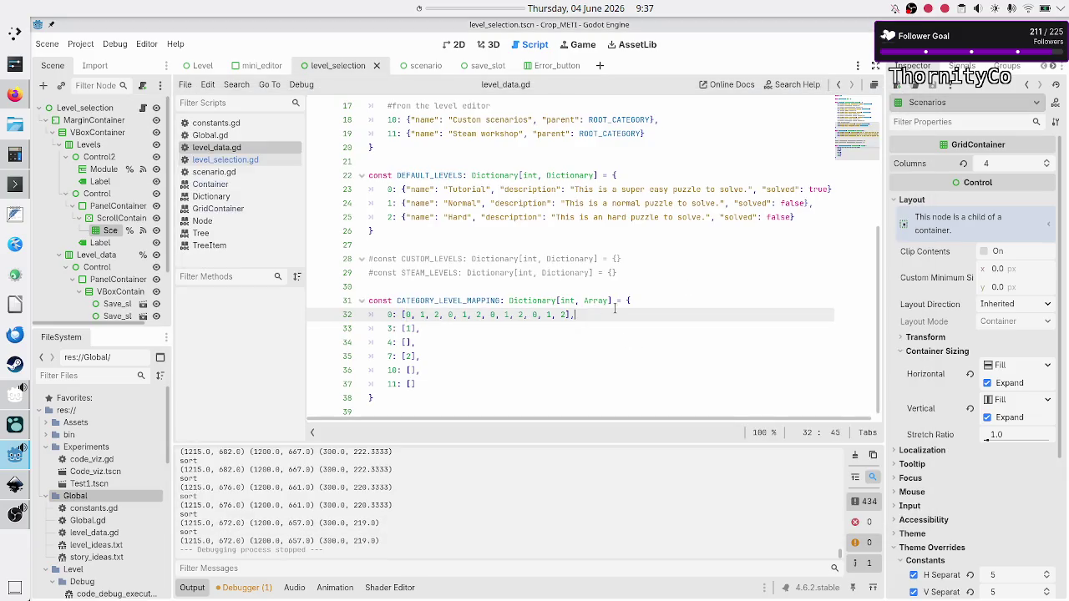
Step: Comment out the prints call on line 77 of level_selection.gd and run the game
{"action": "left_click", "coordinate": [214, 160]}
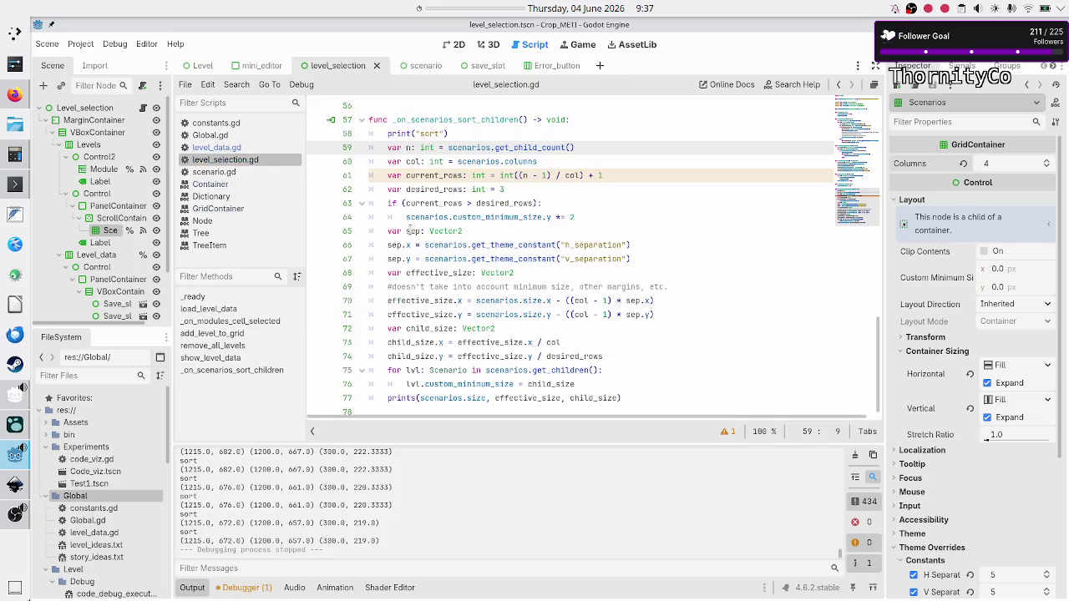
{"action": "scroll", "coordinate": [401, 297], "scroll_direction": "down", "scroll_amount": 1}
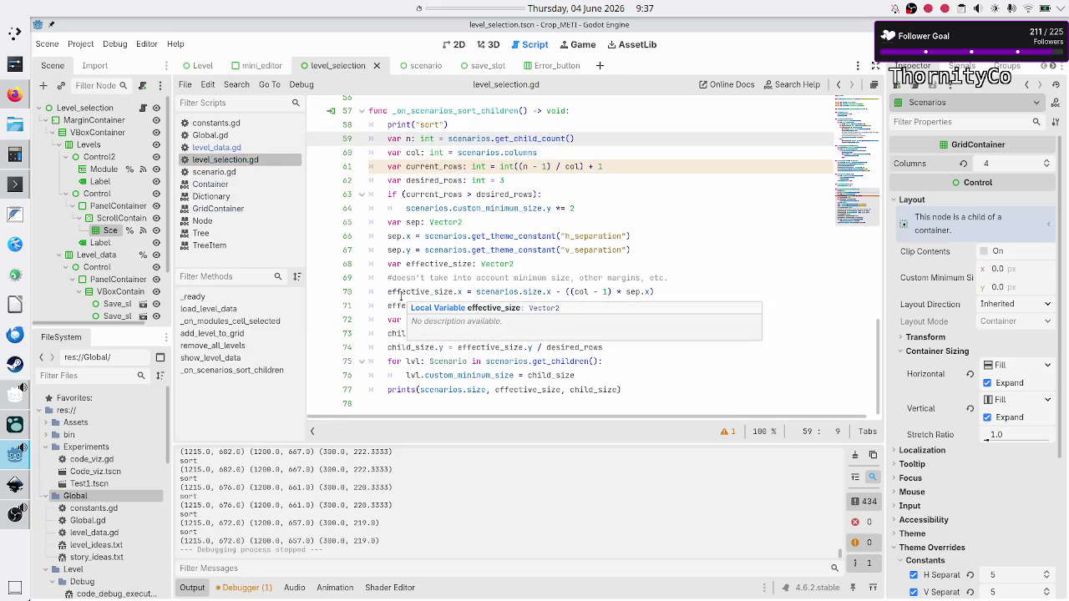
{"action": "left_click", "coordinate": [389, 390]}
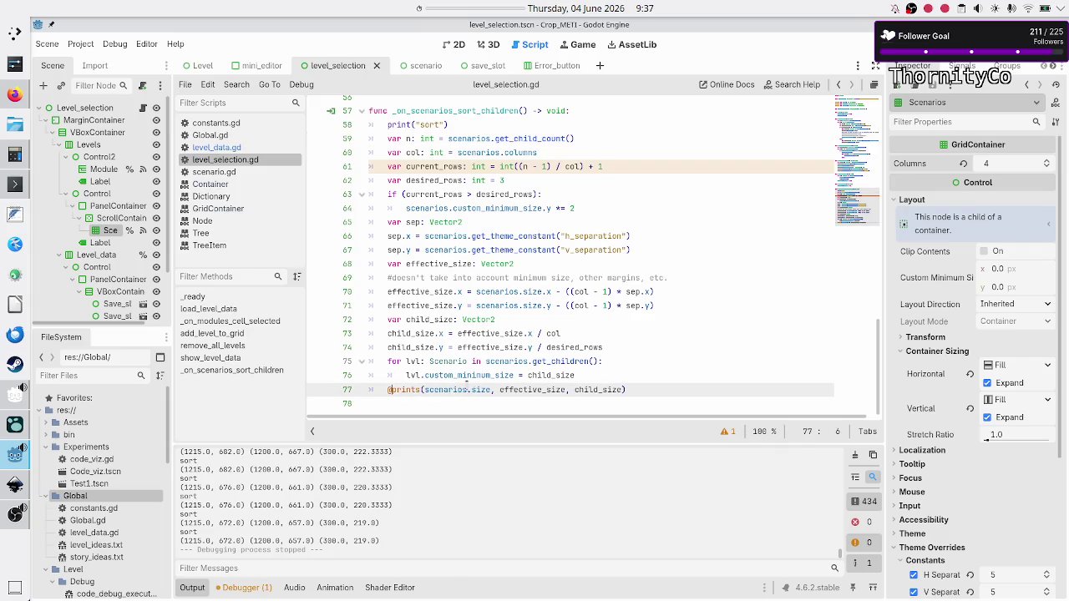
{"action": "key", "text": "ctrl+space"}
{"action": "key", "text": "Escape"}
{"action": "type", "text": "#"}
{"action": "key", "text": "Up"}
{"action": "key", "text": "Up"}
{"action": "key", "text": "Up"}
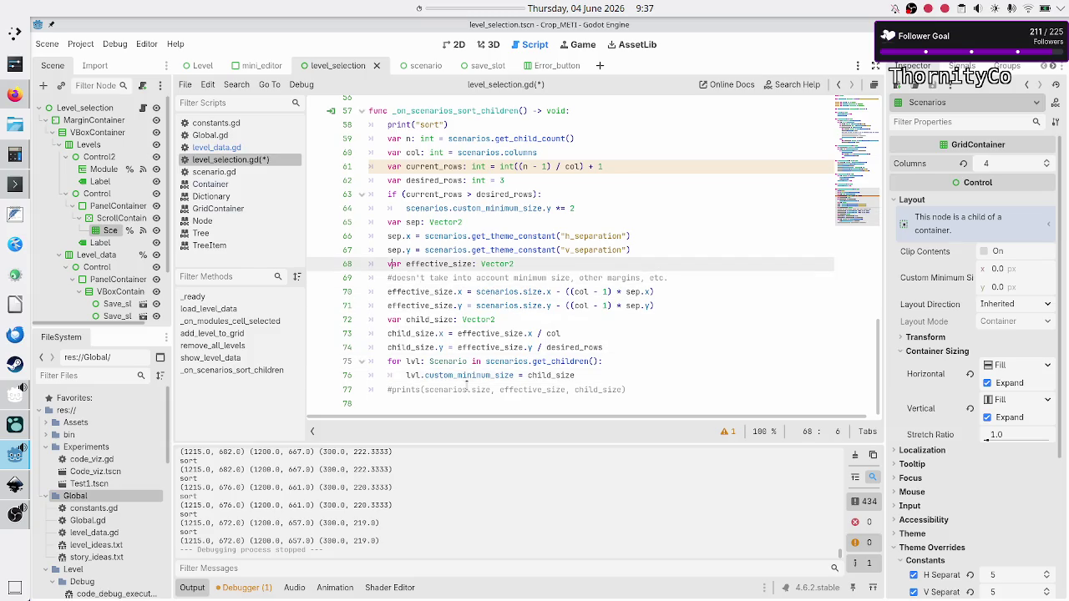
{"action": "key", "text": "Up"}
{"action": "key", "text": "Up"}
{"action": "key", "text": "Up"}
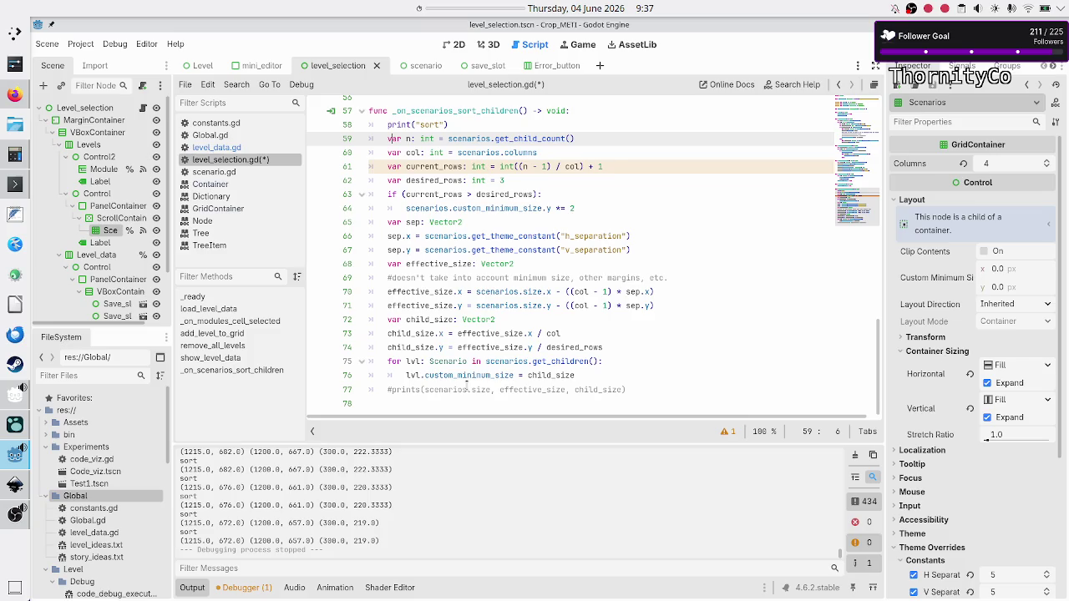
{"action": "key", "text": "F5"}
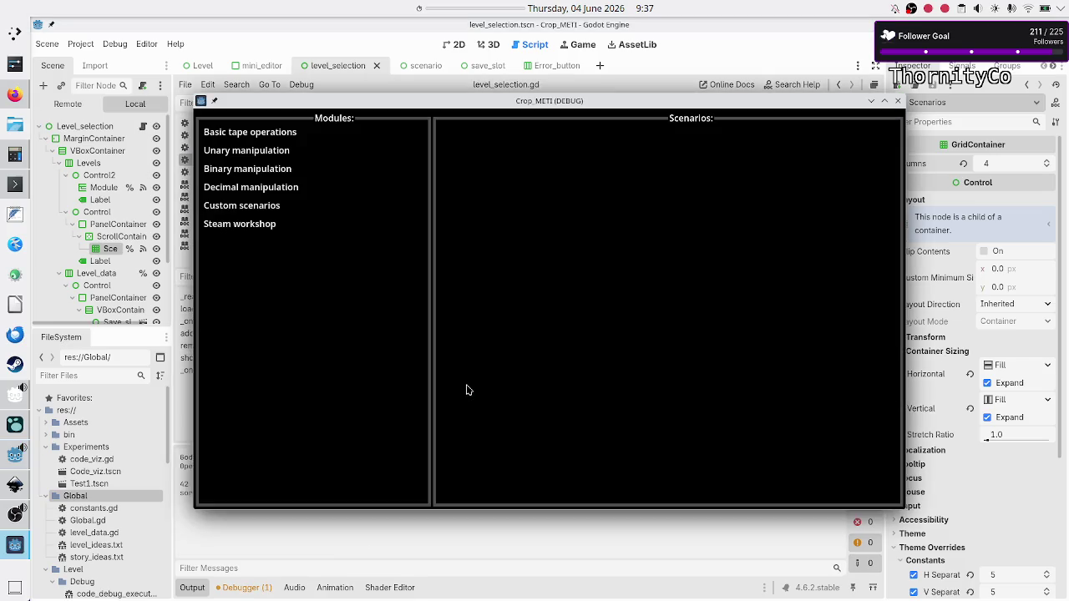
Step: Show Basic tape operations in the maximized game window, then return to the editor
{"action": "left_click", "coordinate": [286, 136]}
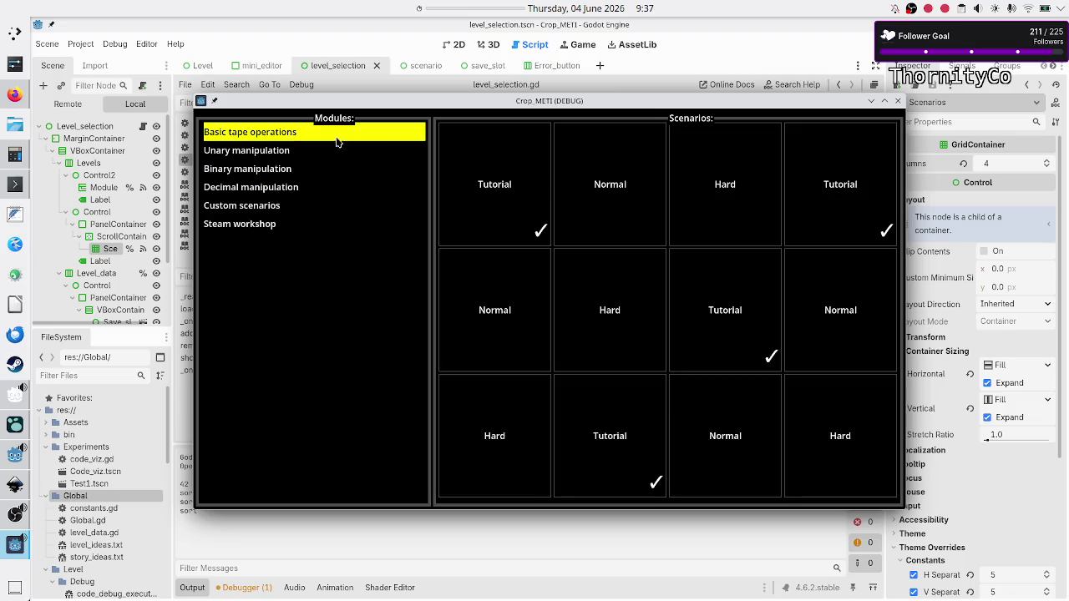
{"action": "double_click", "coordinate": [636, 106]}
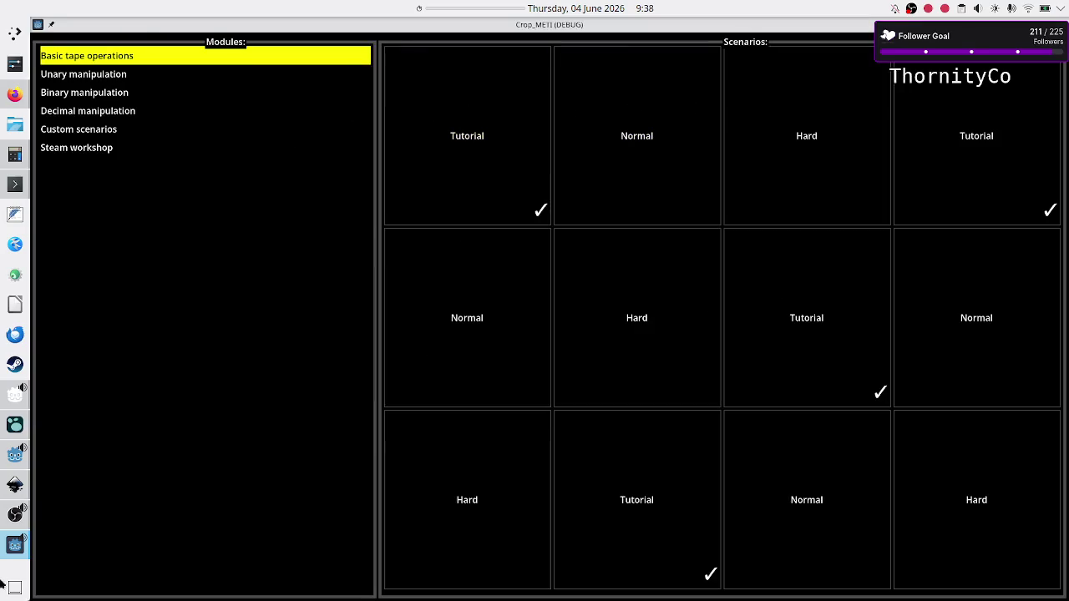
{"action": "left_click", "coordinate": [15, 455]}
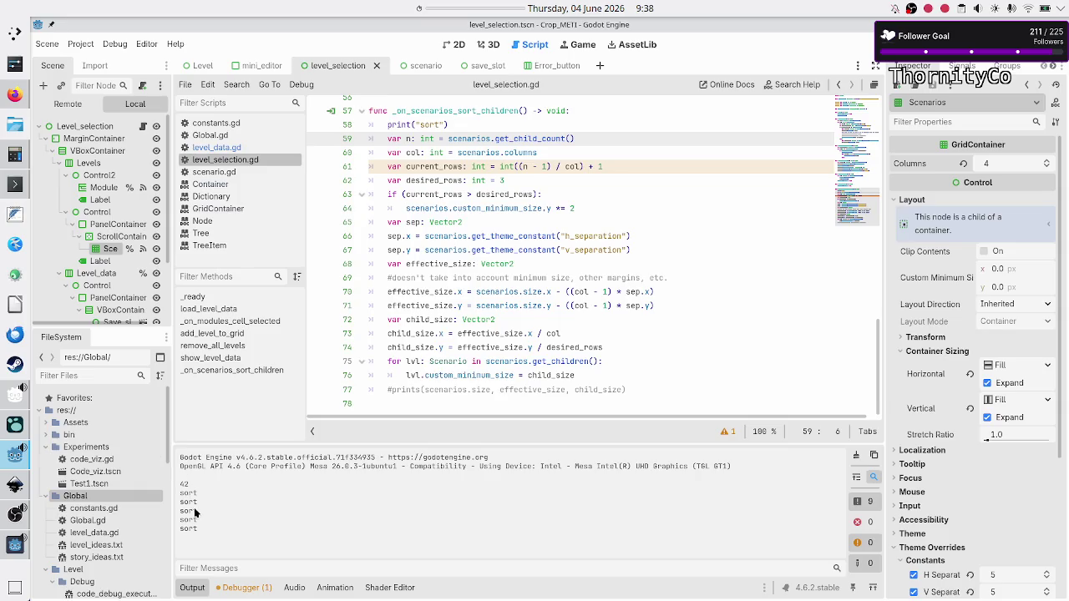
Step: Clear the Output log, restore the game window to its smaller size, and refocus the script editor
{"action": "left_click", "coordinate": [855, 456]}
{"action": "key", "text": "F5"}
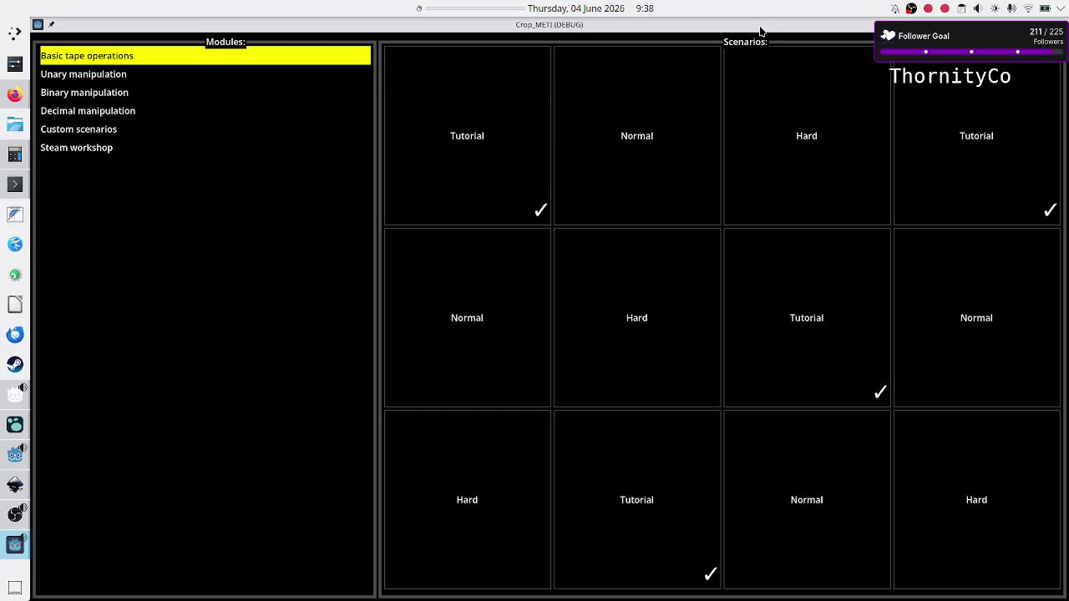
{"action": "double_click", "coordinate": [760, 28]}
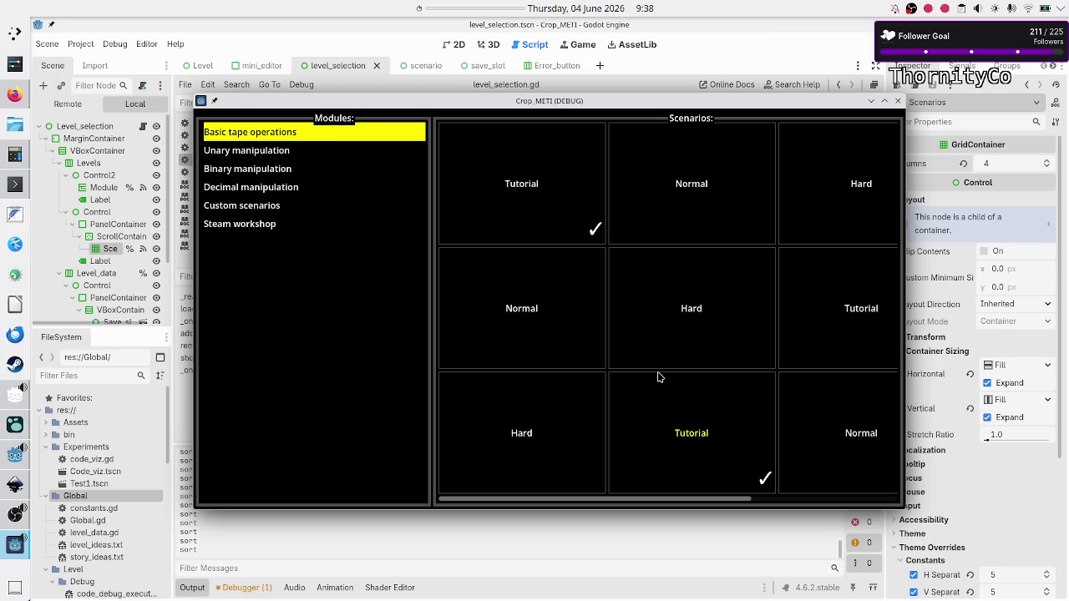
{"action": "left_click", "coordinate": [411, 547]}
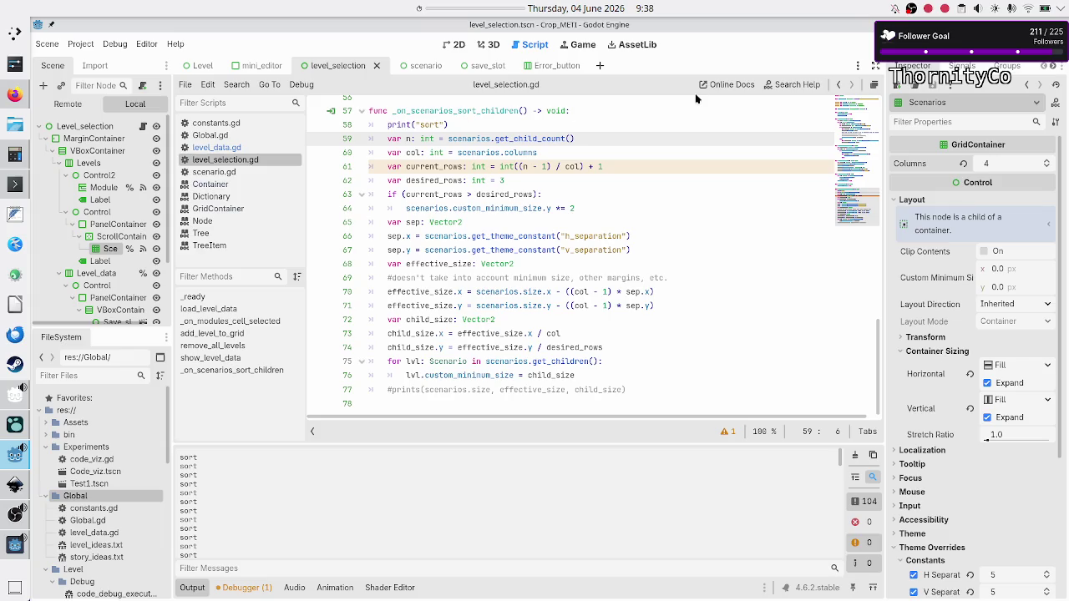
Step: Uncomment the size prints line 77 in the sort handler
{"action": "scroll", "coordinate": [92, 217], "scroll_direction": "down", "scroll_amount": 1}
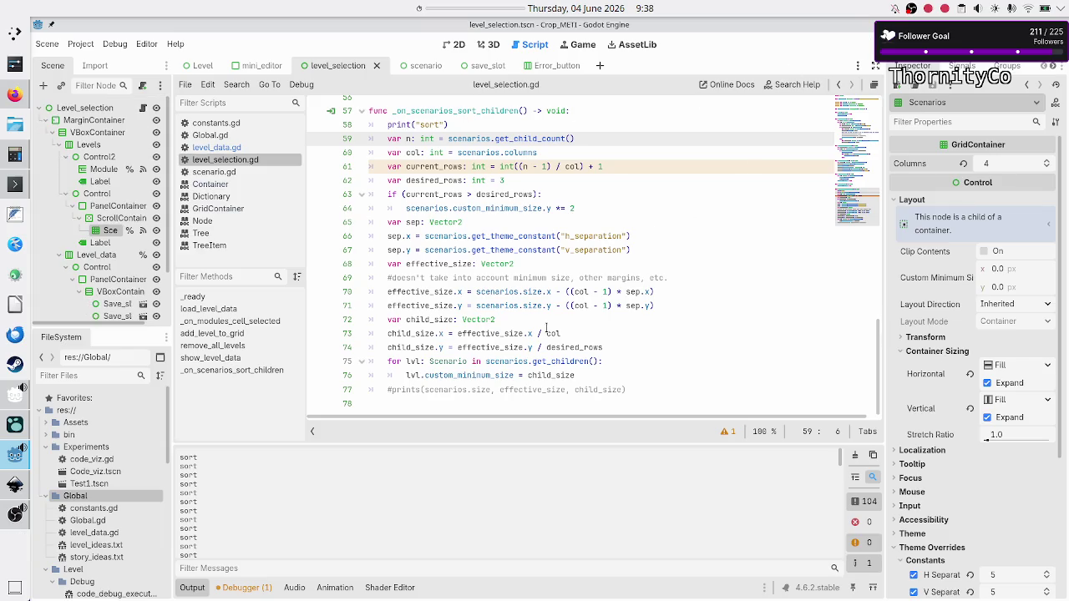
{"action": "left_click", "coordinate": [423, 390]}
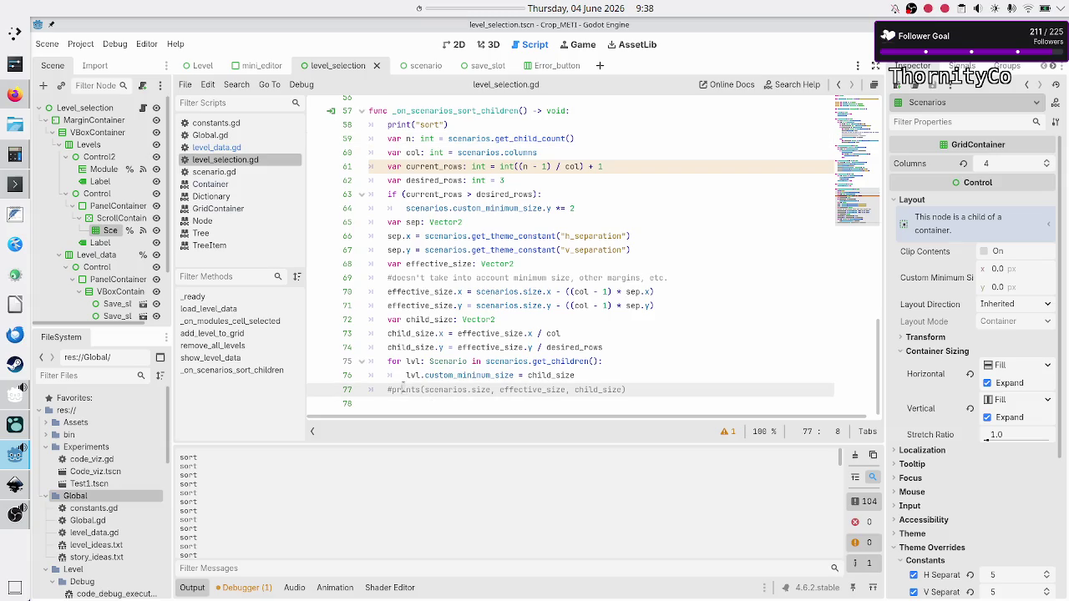
{"action": "key", "text": "BackSpace"}
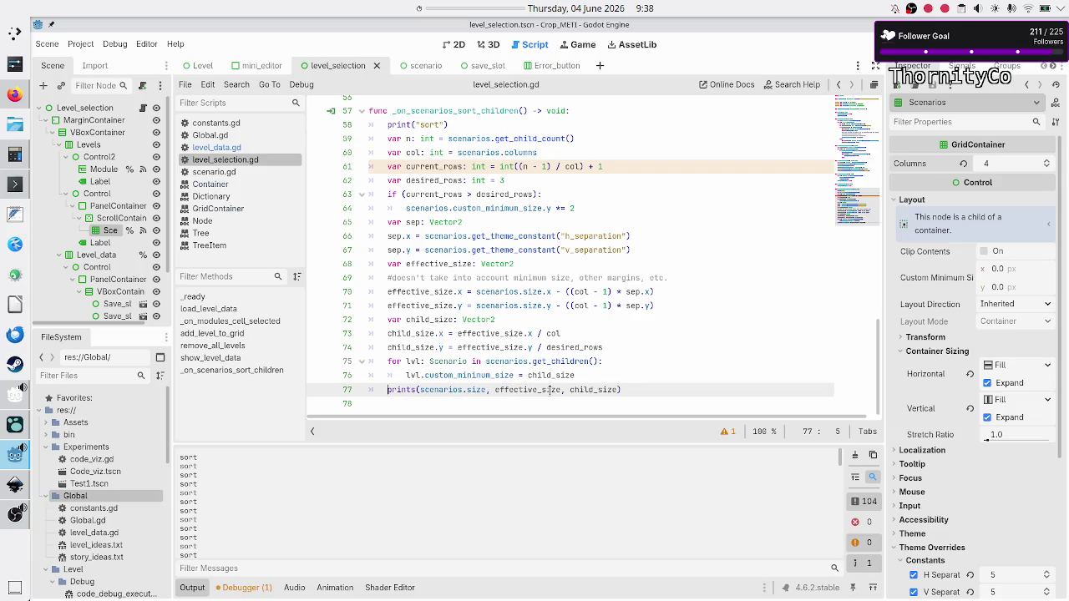
{"action": "key", "text": "Up"}
{"action": "key", "text": "Up"}
{"action": "key", "text": "Up"}
{"action": "key", "text": "Up"}
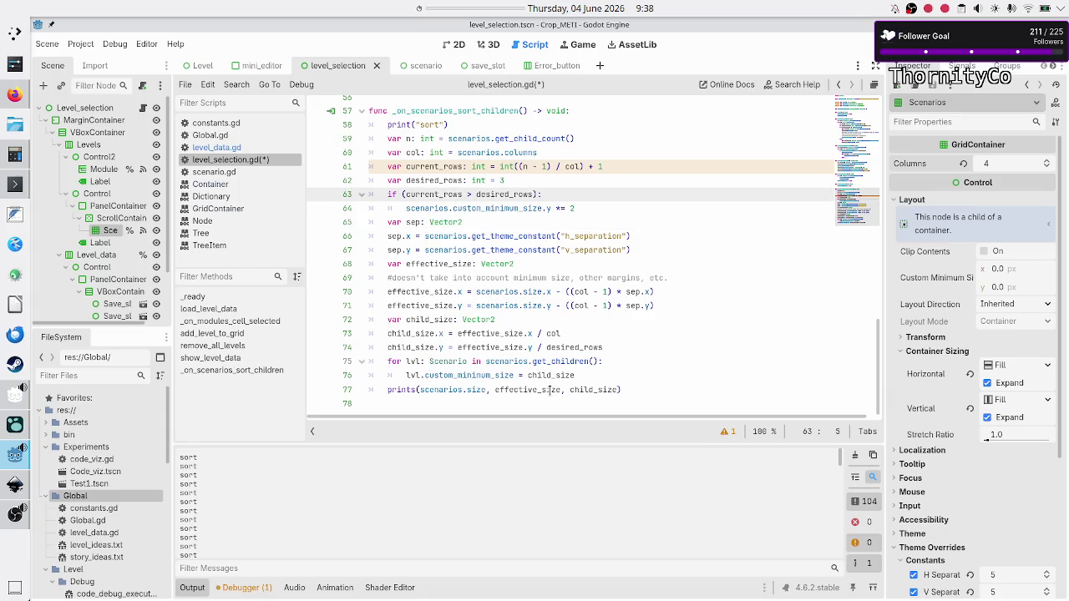
Step: Comment out print("sort") on line 58, then save and run the project
{"action": "key", "text": "Down"}
{"action": "key", "text": "Down"}
{"action": "key", "text": "Down"}
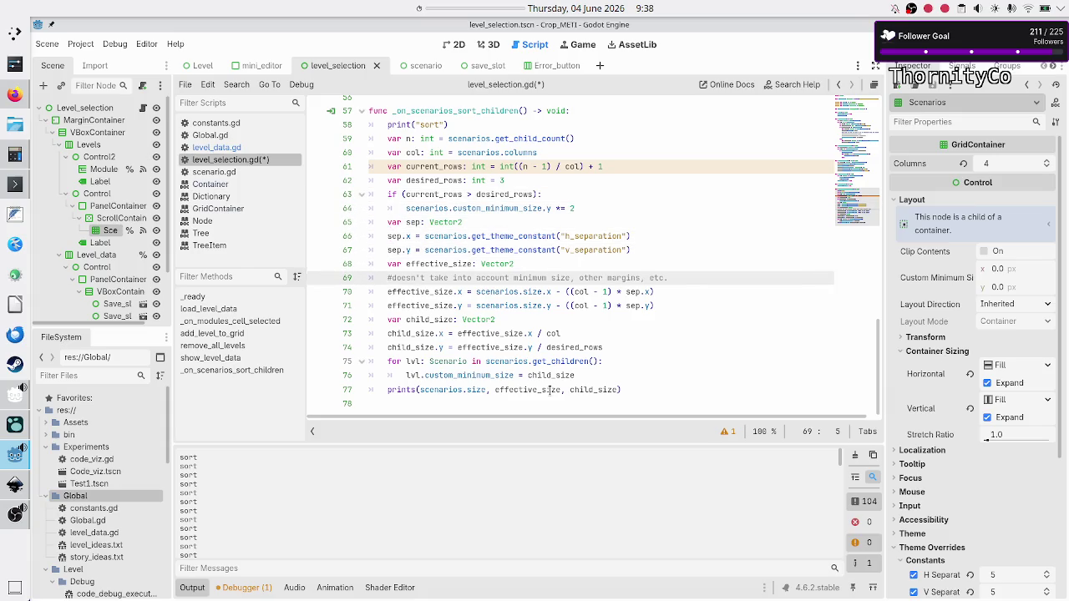
{"action": "key", "text": "Up"}
{"action": "key", "text": "Up"}
{"action": "key", "text": "Up"}
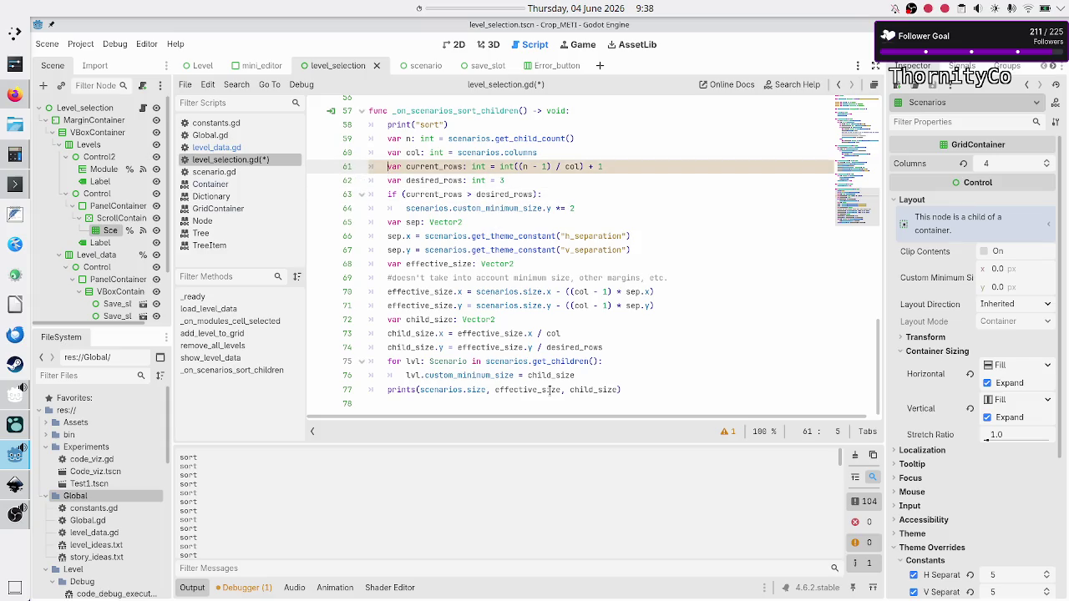
{"action": "key", "text": "Up"}
{"action": "key", "text": "Up"}
{"action": "key", "text": "Up"}
{"action": "type", "text": "#"}
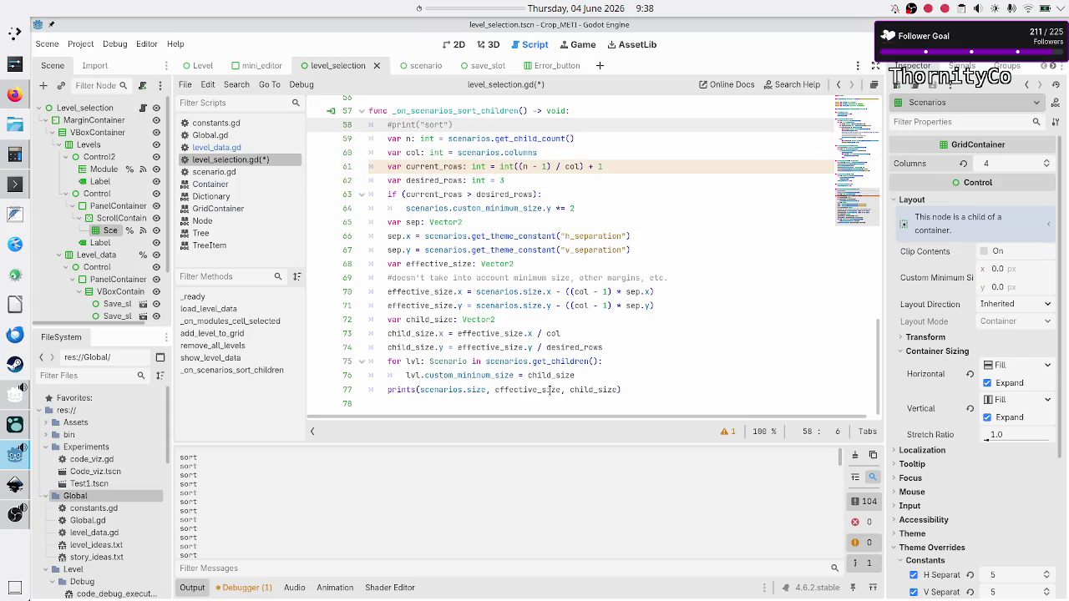
{"action": "key", "text": "F5"}
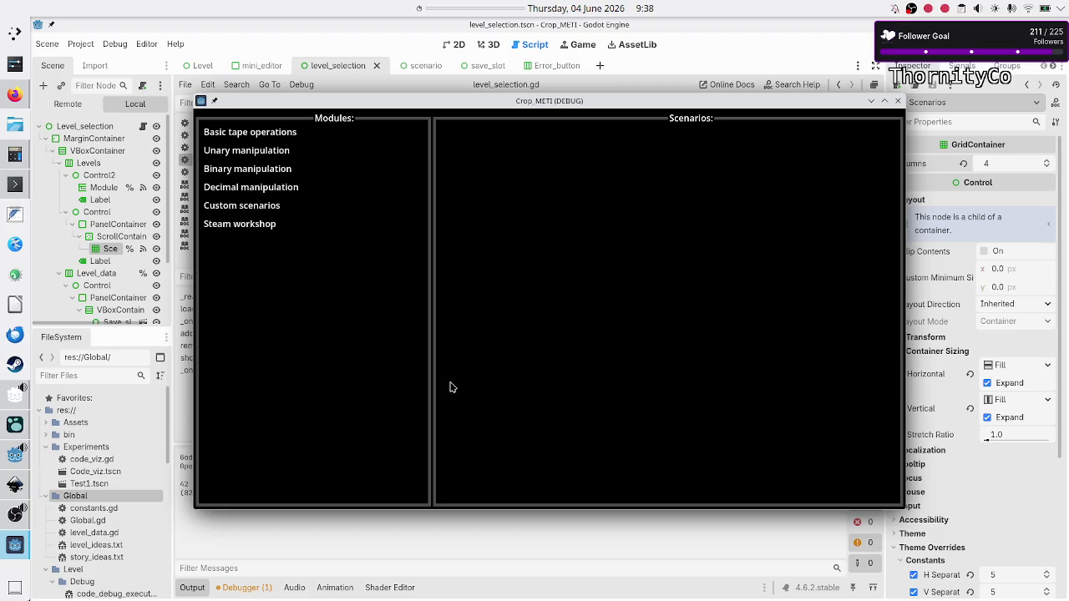
Step: Show Basic tape operations maximized and check Output for the (300.0, 322.3333) tile size
{"action": "left_click", "coordinate": [268, 135]}
{"action": "left_click", "coordinate": [268, 538]}
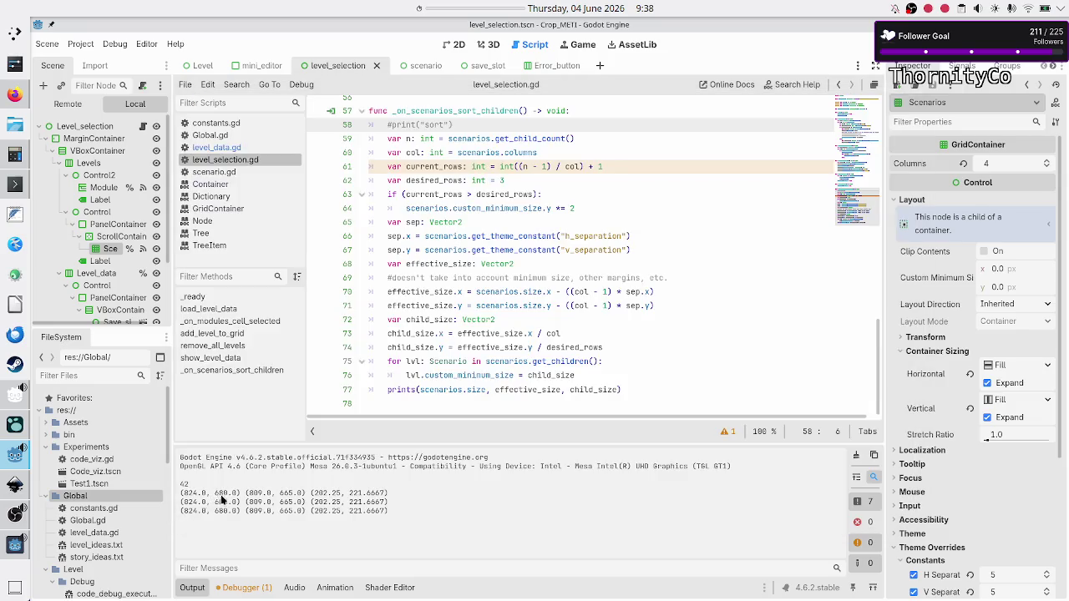
{"action": "left_click", "coordinate": [15, 547]}
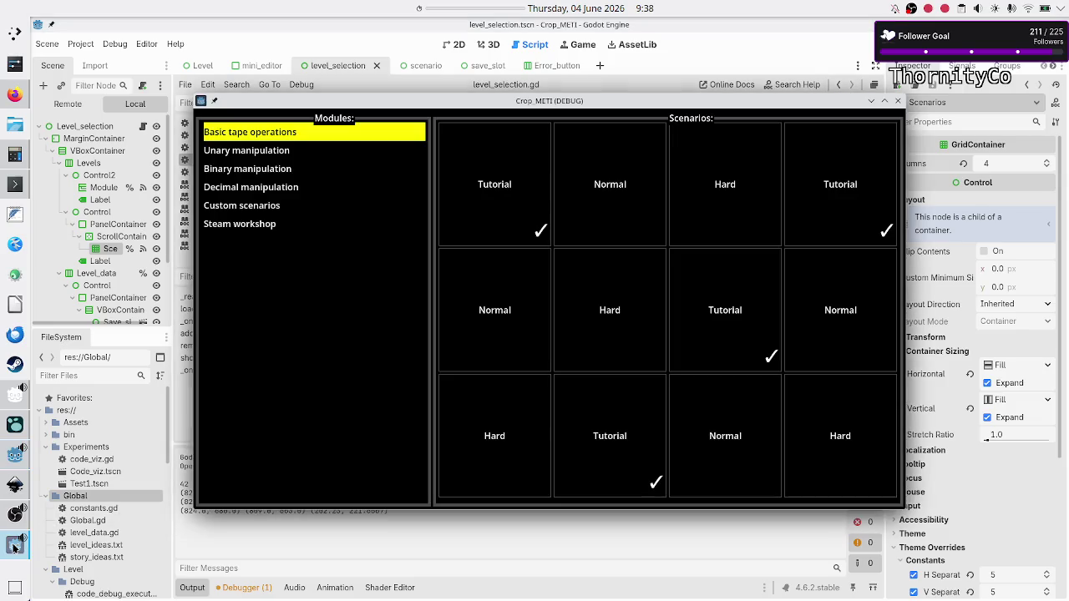
{"action": "left_click", "coordinate": [885, 101]}
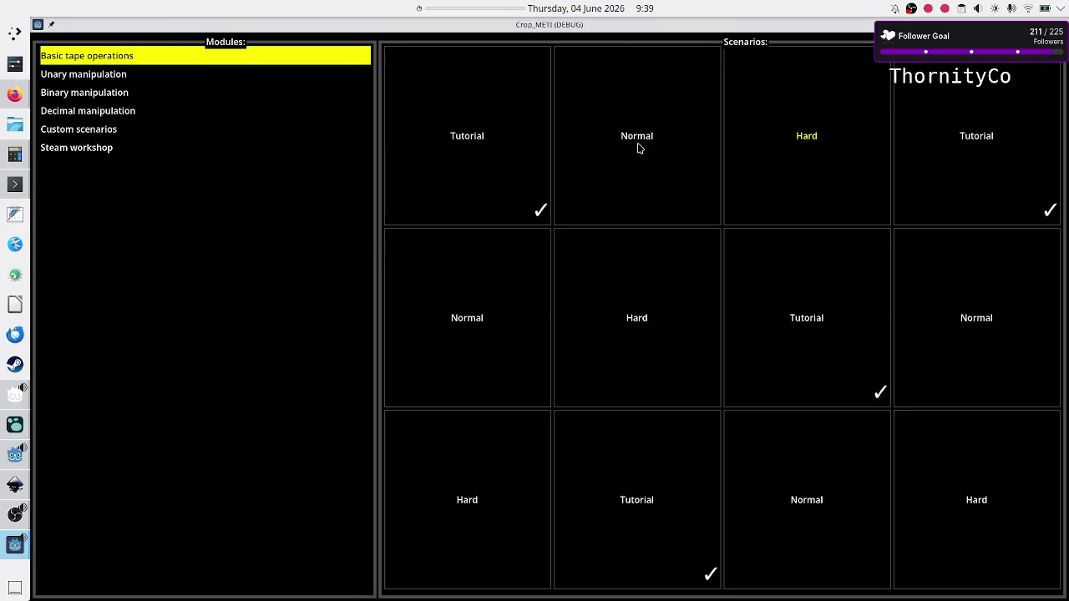
{"action": "left_click", "coordinate": [11, 556]}
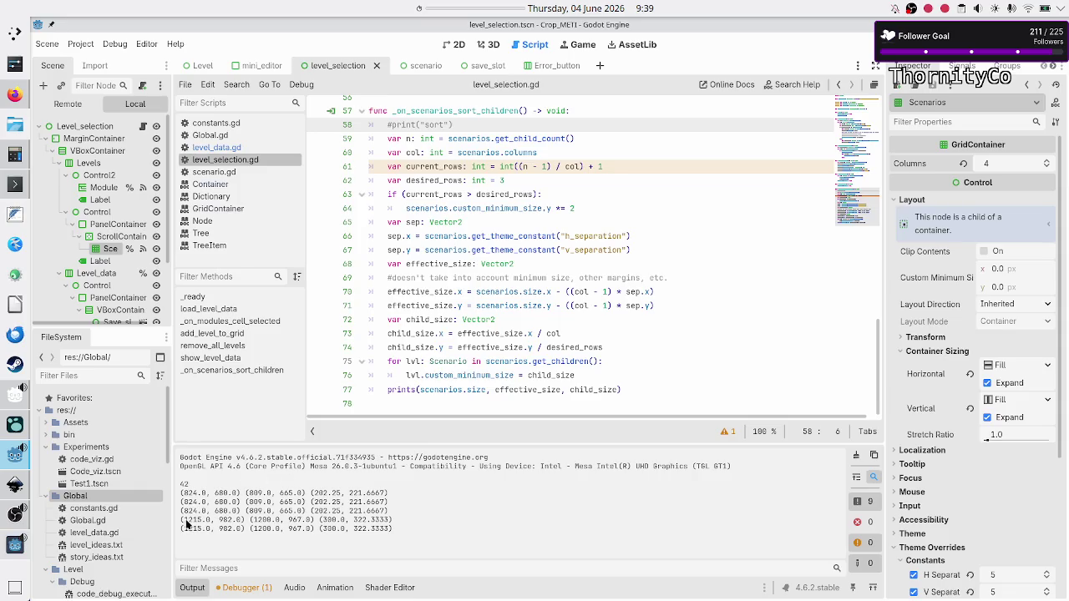
{"action": "mouse_move", "coordinate": [183, 520]}
{"action": "left_mouse_down"}
{"action": "mouse_move", "coordinate": [236, 520]}
{"action": "mouse_move", "coordinate": [240, 531]}
{"action": "left_mouse_up"}
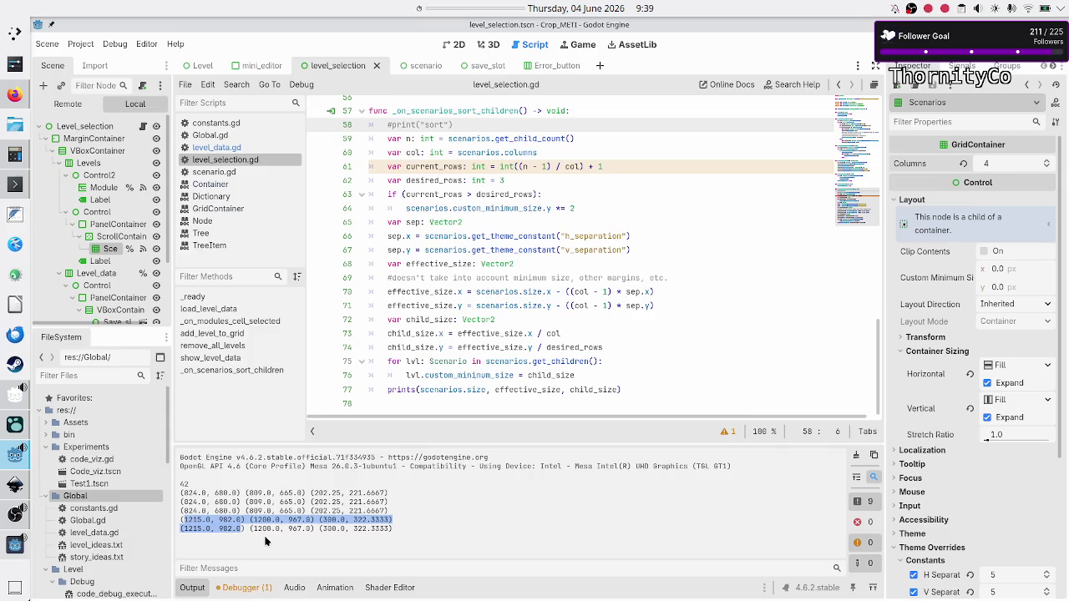
{"action": "left_click", "coordinate": [228, 528]}
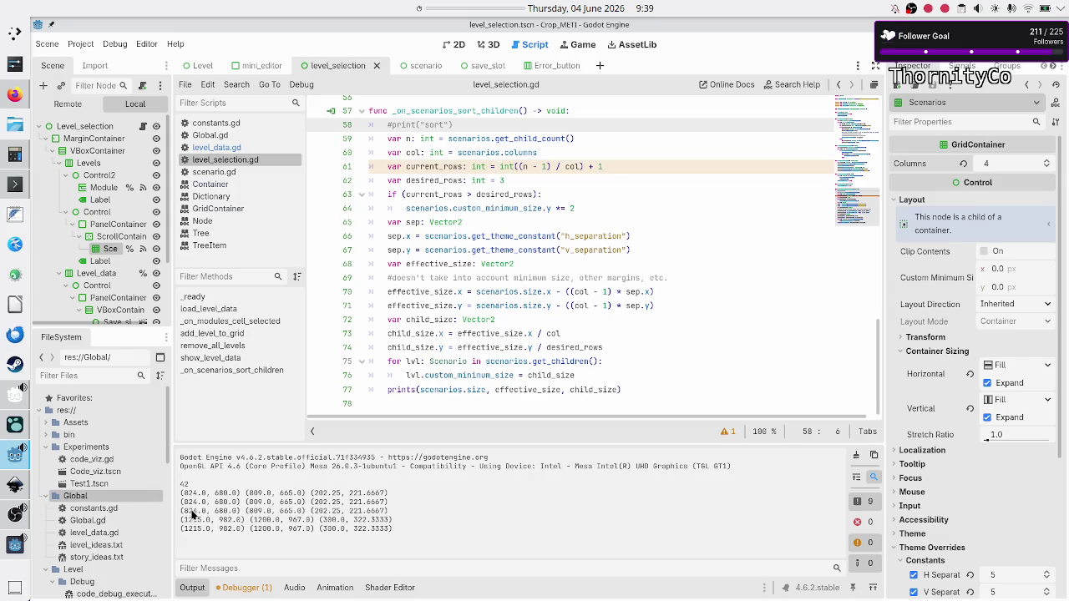
{"action": "left_click", "coordinate": [8, 547]}
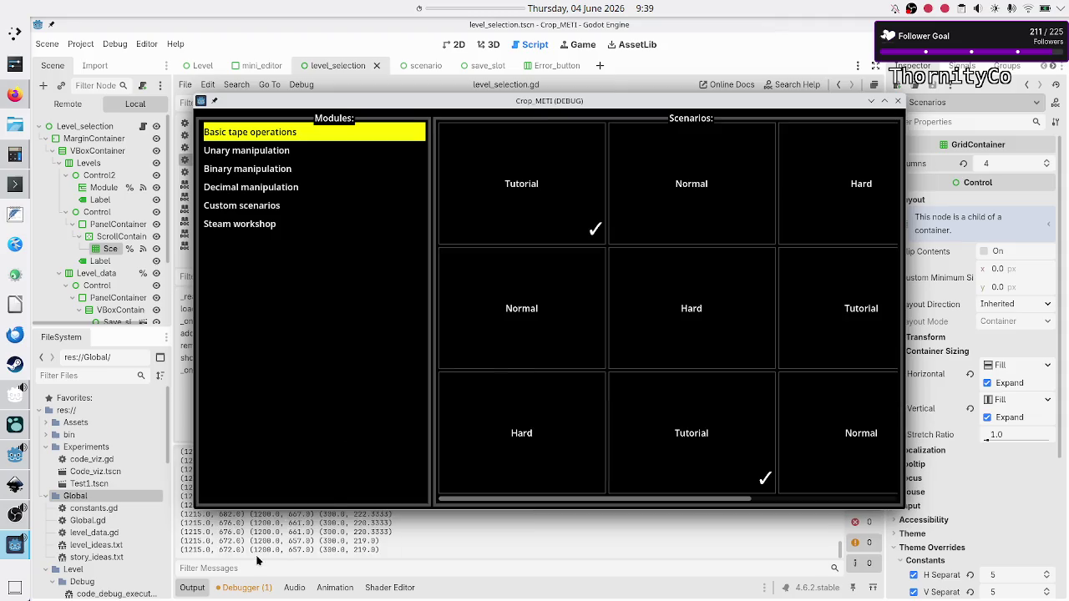
{"action": "left_click", "coordinate": [208, 537]}
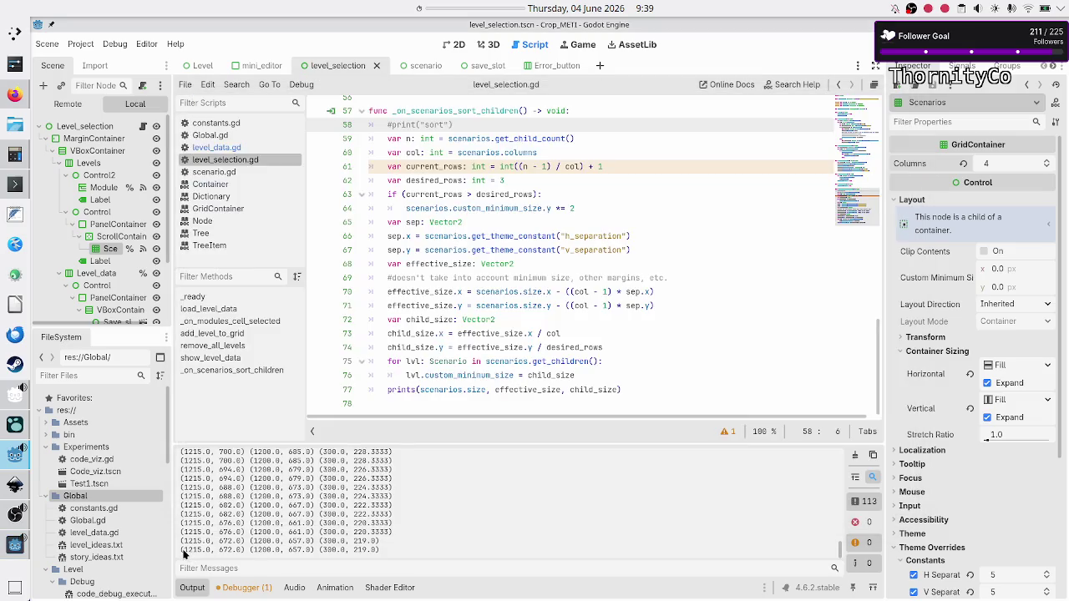
{"action": "left_click_drag", "start_coordinate": [181, 551], "coordinate": [247, 552]}
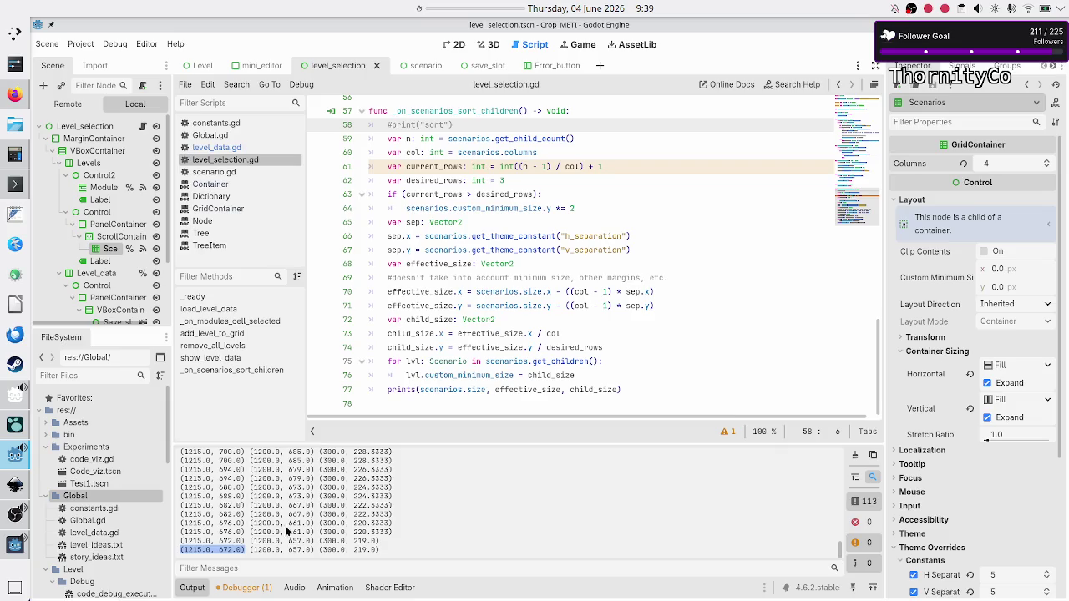
{"action": "scroll", "coordinate": [244, 544], "scroll_direction": "up", "scroll_amount": 5}
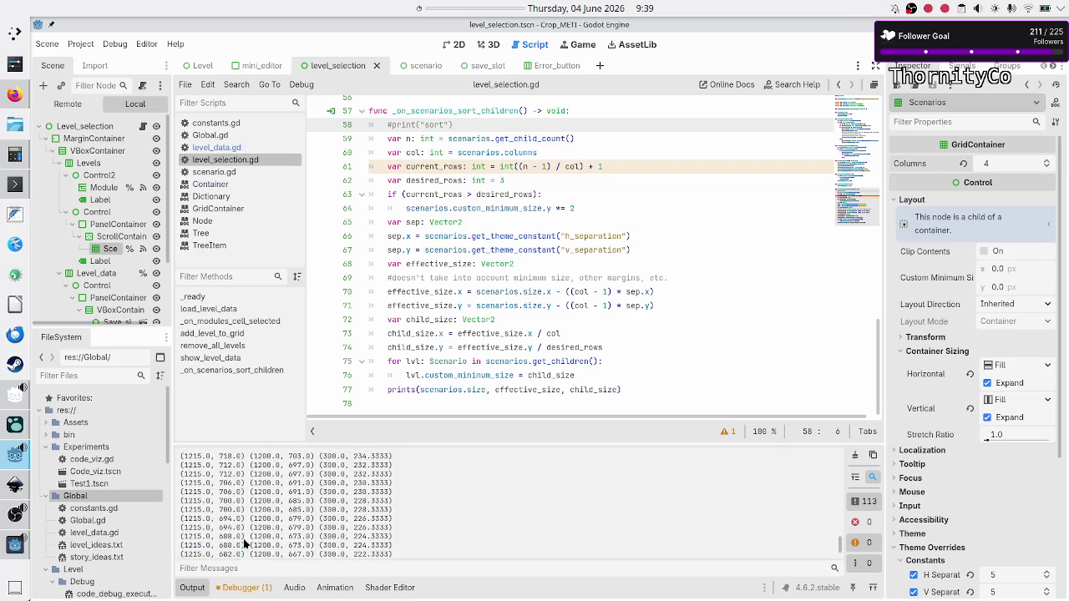
{"action": "scroll", "coordinate": [244, 545], "scroll_direction": "up", "scroll_amount": 15}
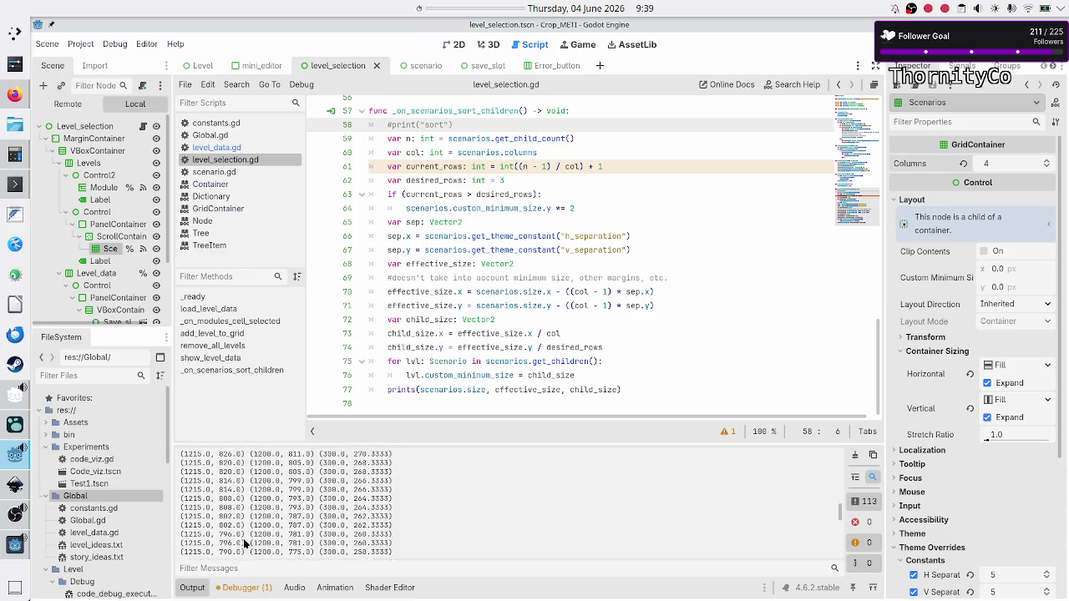
{"action": "scroll", "coordinate": [243, 545], "scroll_direction": "up", "scroll_amount": 10}
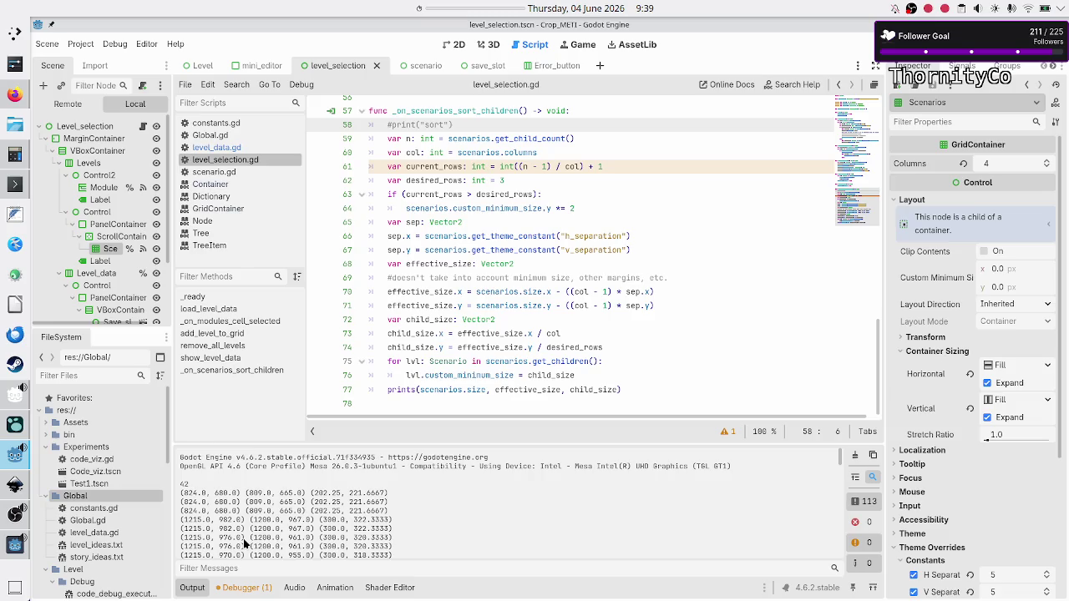
{"action": "scroll", "coordinate": [244, 544], "scroll_direction": "down", "scroll_amount": 1}
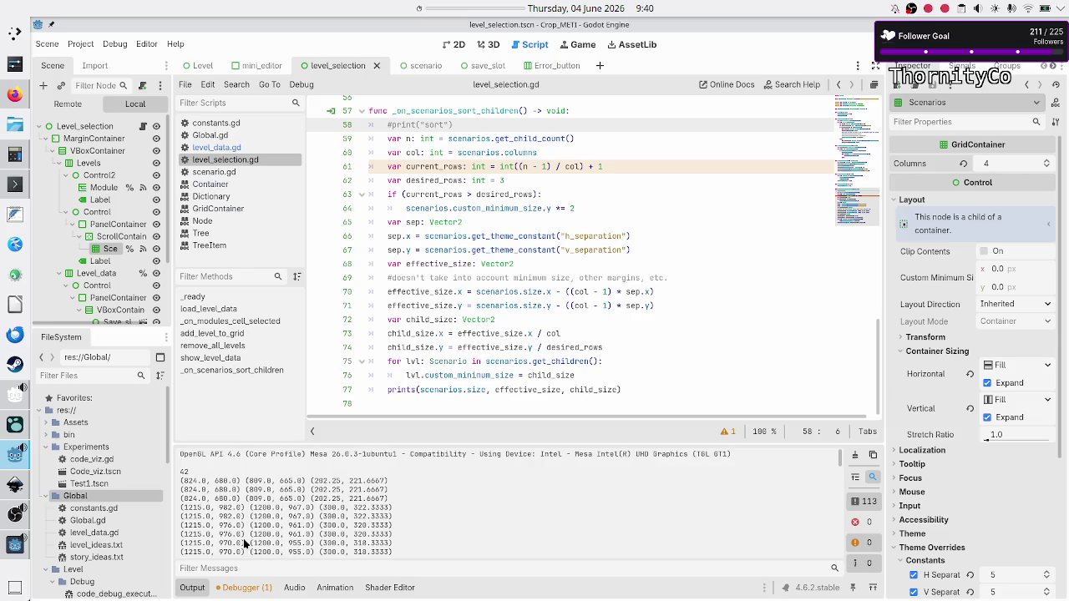
{"action": "left_click_drag", "start_coordinate": [181, 526], "coordinate": [251, 526]}
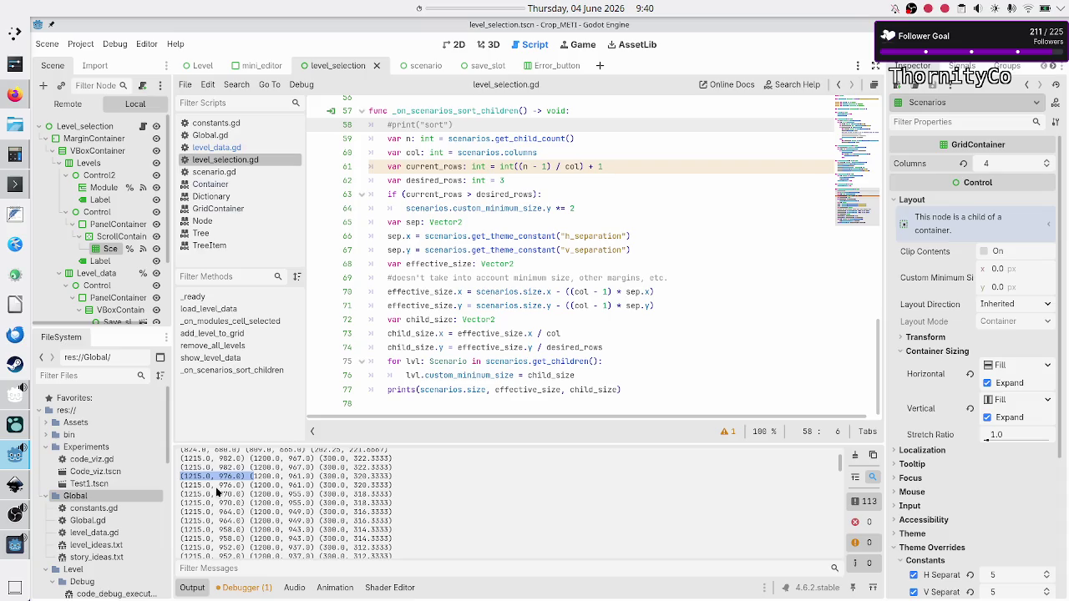
{"action": "mouse_move", "coordinate": [214, 497]}
{"action": "left_mouse_down"}
{"action": "mouse_move", "coordinate": [249, 519]}
{"action": "mouse_move", "coordinate": [248, 530]}
{"action": "left_mouse_up"}
{"action": "scroll", "coordinate": [230, 522], "scroll_direction": "down", "scroll_amount": 5}
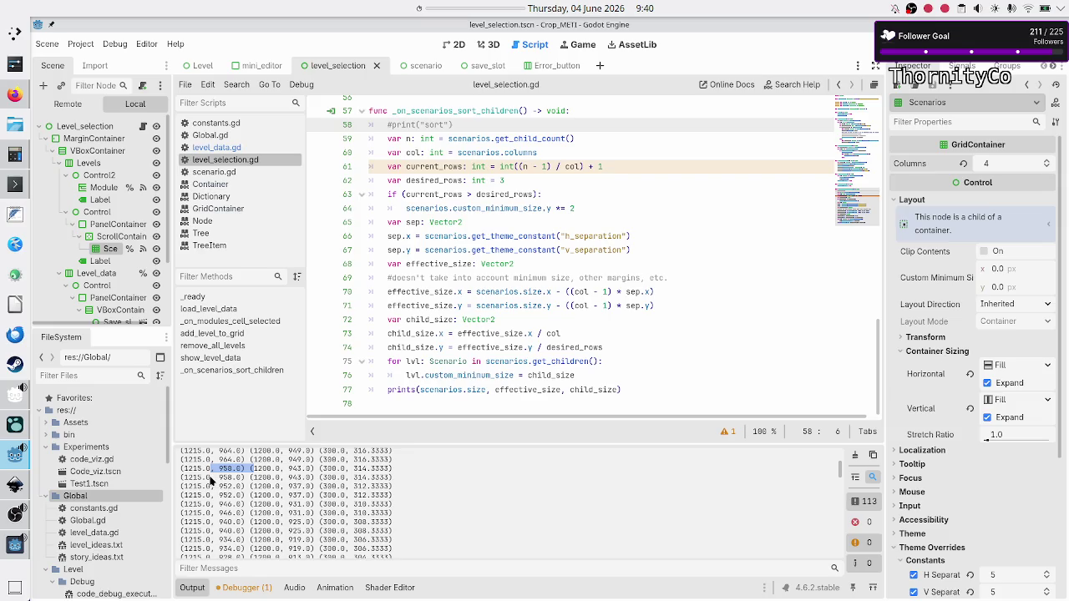
{"action": "mouse_move", "coordinate": [210, 478]}
{"action": "left_mouse_down"}
{"action": "mouse_move", "coordinate": [257, 505]}
{"action": "mouse_move", "coordinate": [250, 526]}
{"action": "mouse_move", "coordinate": [250, 497]}
{"action": "mouse_move", "coordinate": [240, 518]}
{"action": "left_mouse_up"}
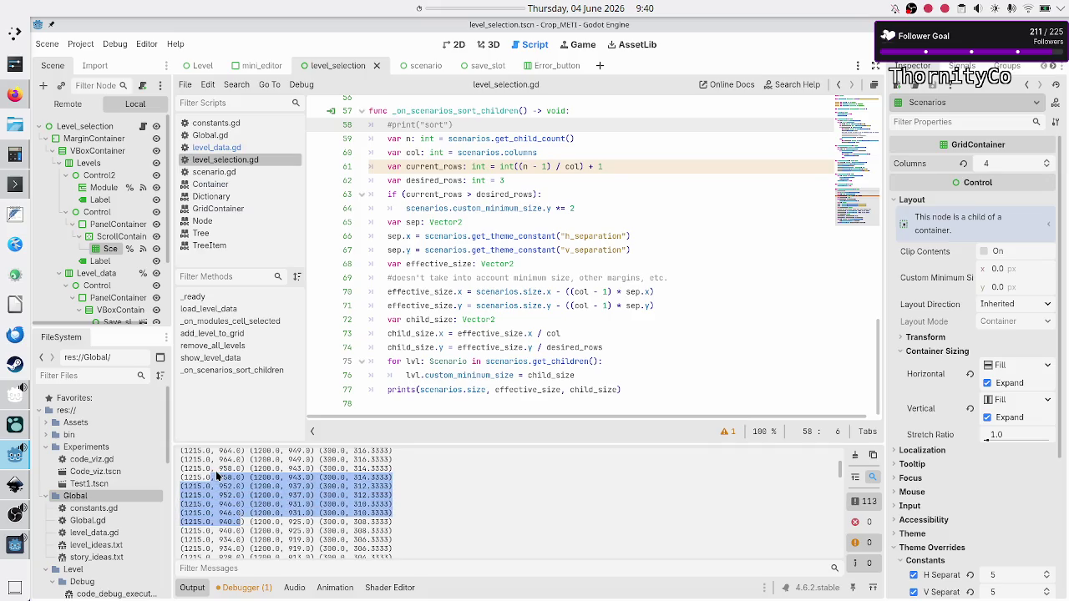
{"action": "scroll", "coordinate": [217, 474], "scroll_direction": "down", "scroll_amount": 2}
{"action": "mouse_move", "coordinate": [220, 472]}
{"action": "left_mouse_down"}
{"action": "mouse_move", "coordinate": [200, 483]}
{"action": "mouse_move", "coordinate": [251, 515]}
{"action": "left_mouse_up"}
{"action": "scroll", "coordinate": [222, 480], "scroll_direction": "down", "scroll_amount": 2}
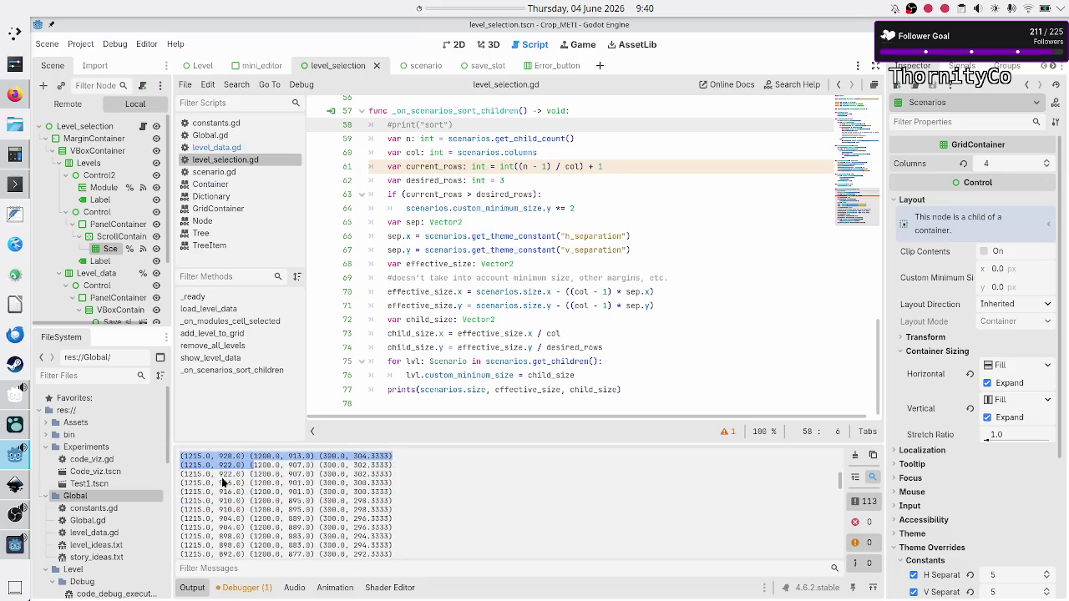
{"action": "left_click", "coordinate": [211, 464]}
{"action": "left_click_drag", "start_coordinate": [211, 464], "coordinate": [223, 507]}
{"action": "scroll", "coordinate": [218, 502], "scroll_direction": "up", "scroll_amount": 3}
{"action": "scroll", "coordinate": [217, 503], "scroll_direction": "up", "scroll_amount": 5}
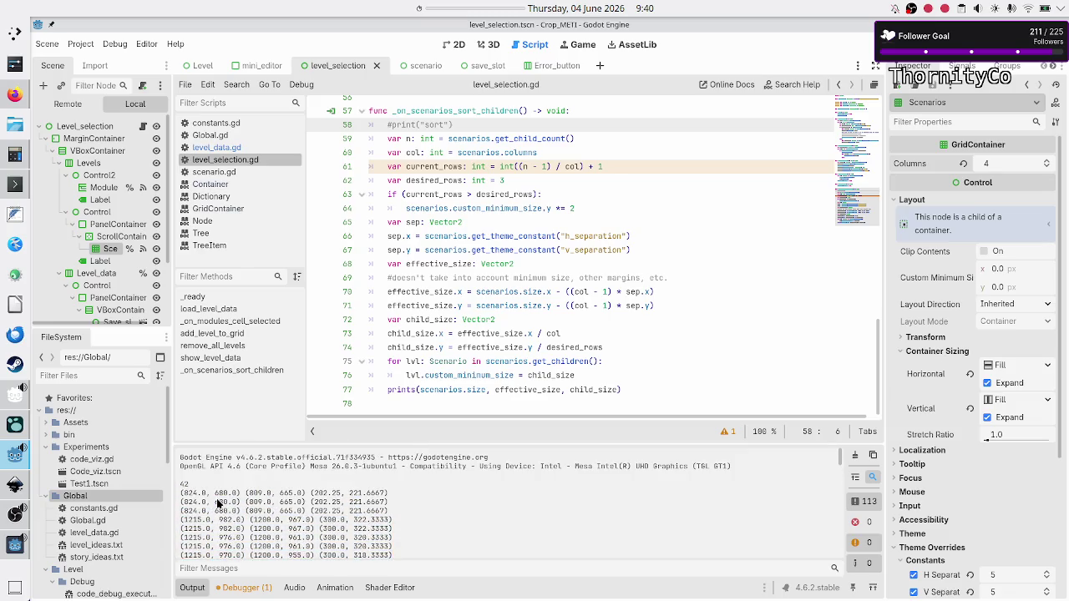
{"action": "scroll", "coordinate": [245, 528], "scroll_direction": "down", "scroll_amount": 6}
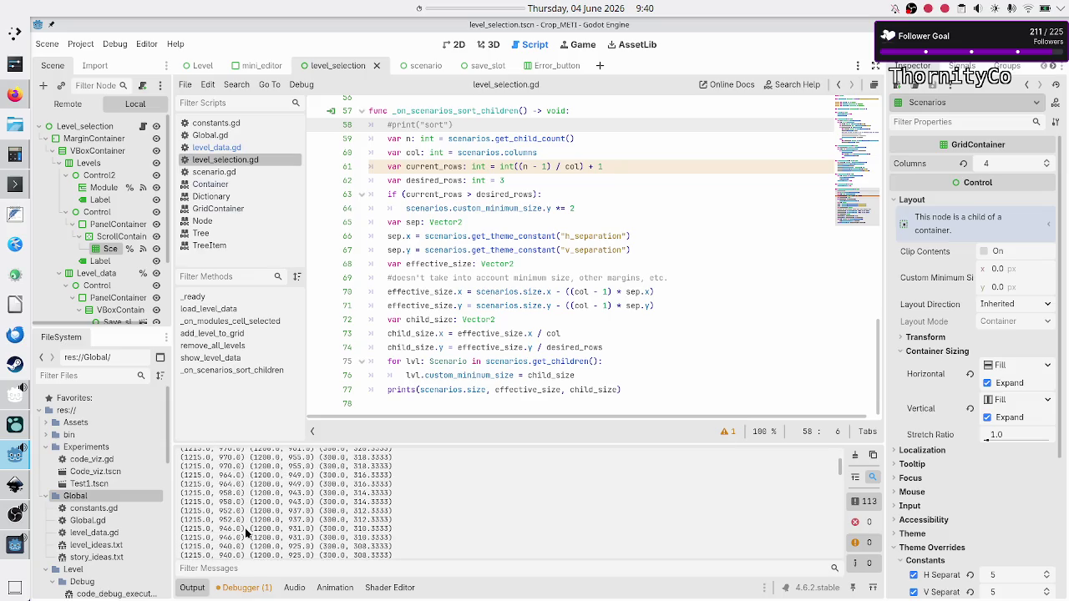
{"action": "scroll", "coordinate": [245, 528], "scroll_direction": "down", "scroll_amount": 3}
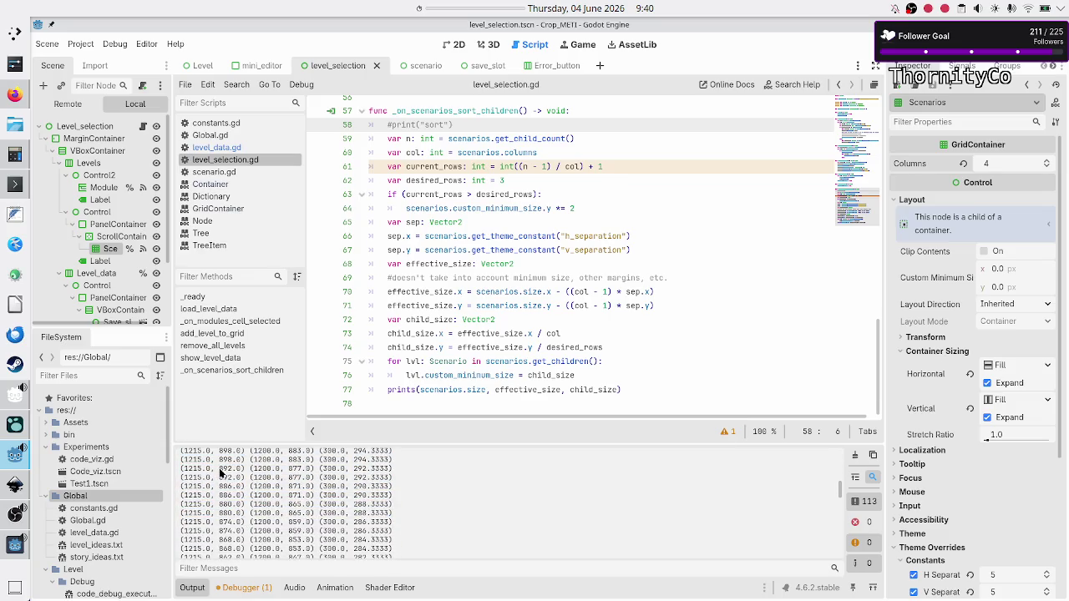
{"action": "scroll", "coordinate": [220, 473], "scroll_direction": "up", "scroll_amount": 3}
{"action": "scroll", "coordinate": [220, 472], "scroll_direction": "down", "scroll_amount": 7}
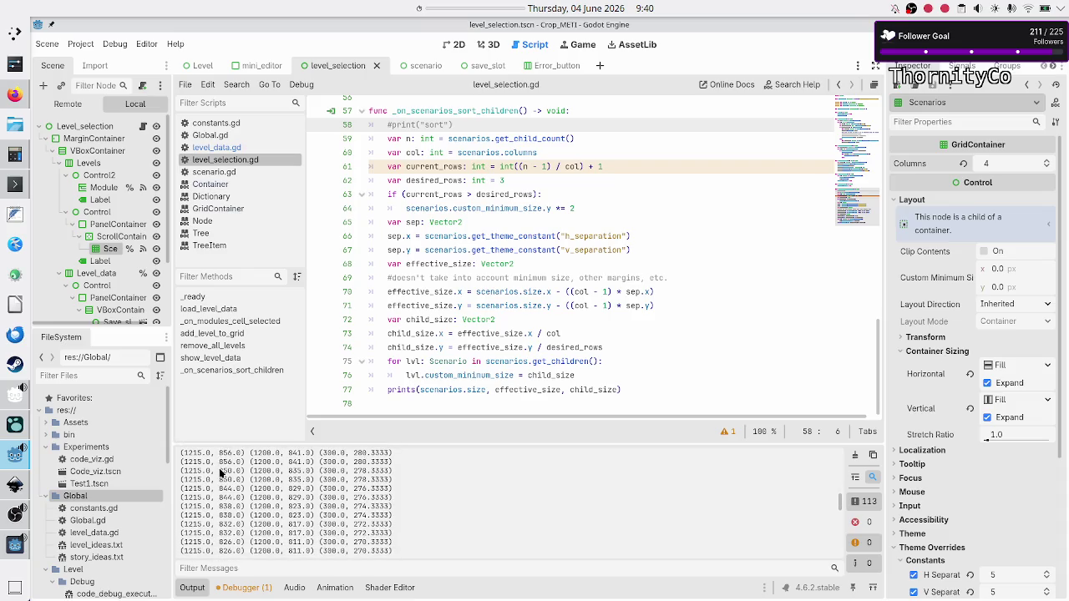
{"action": "scroll", "coordinate": [219, 472], "scroll_direction": "down", "scroll_amount": 7}
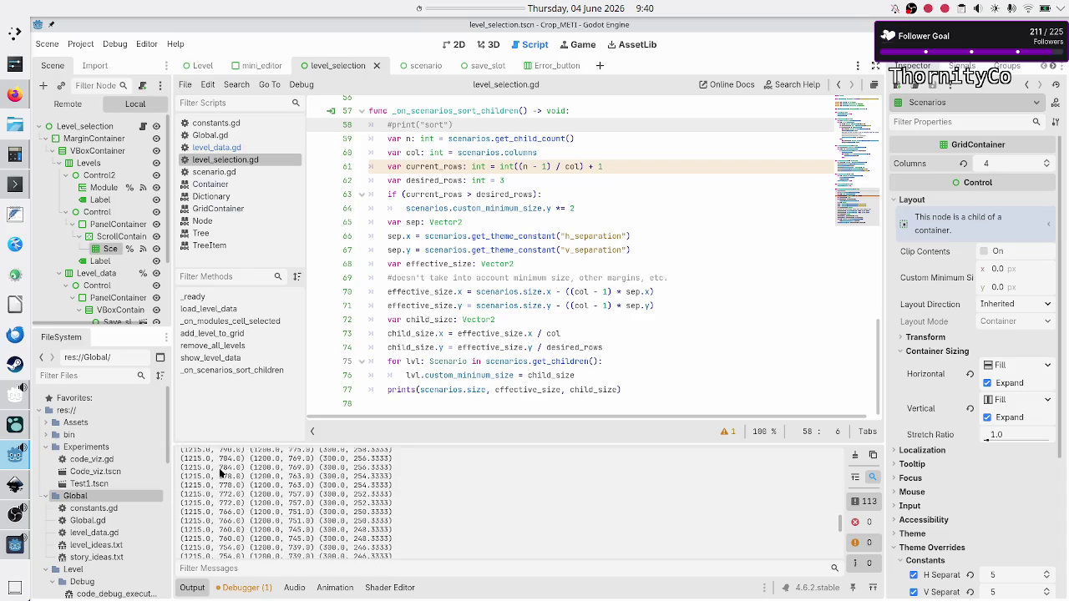
{"action": "scroll", "coordinate": [220, 473], "scroll_direction": "down", "scroll_amount": 8}
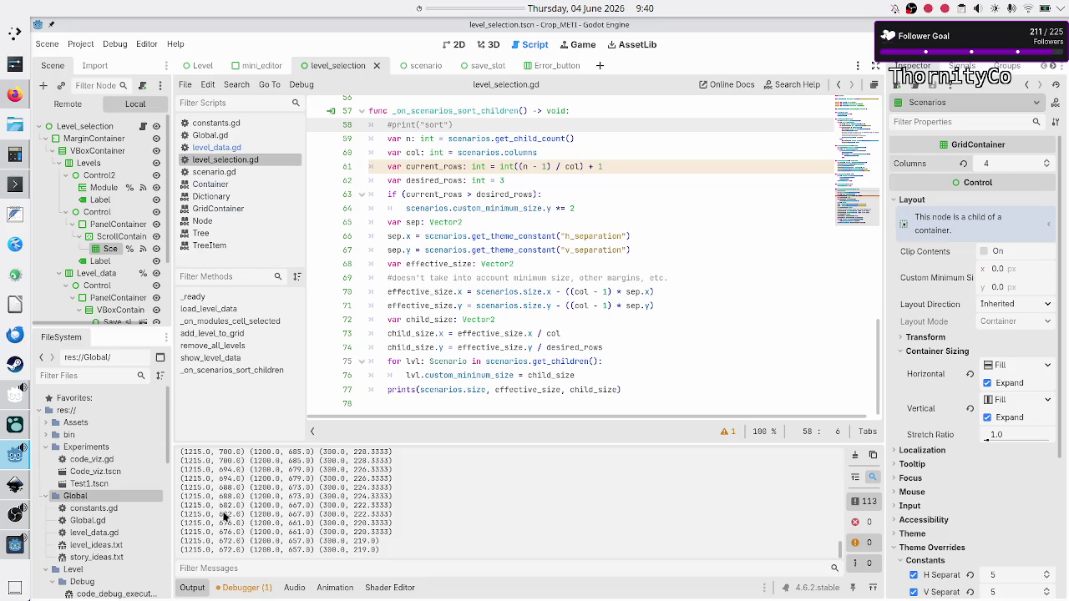
{"action": "left_click_drag", "start_coordinate": [216, 515], "coordinate": [248, 513]}
{"action": "left_click_drag", "start_coordinate": [216, 550], "coordinate": [244, 550]}
{"action": "left_click", "coordinate": [213, 551]}
{"action": "double_click", "coordinate": [193, 552]}
{"action": "scroll", "coordinate": [211, 510], "scroll_direction": "up", "scroll_amount": 20}
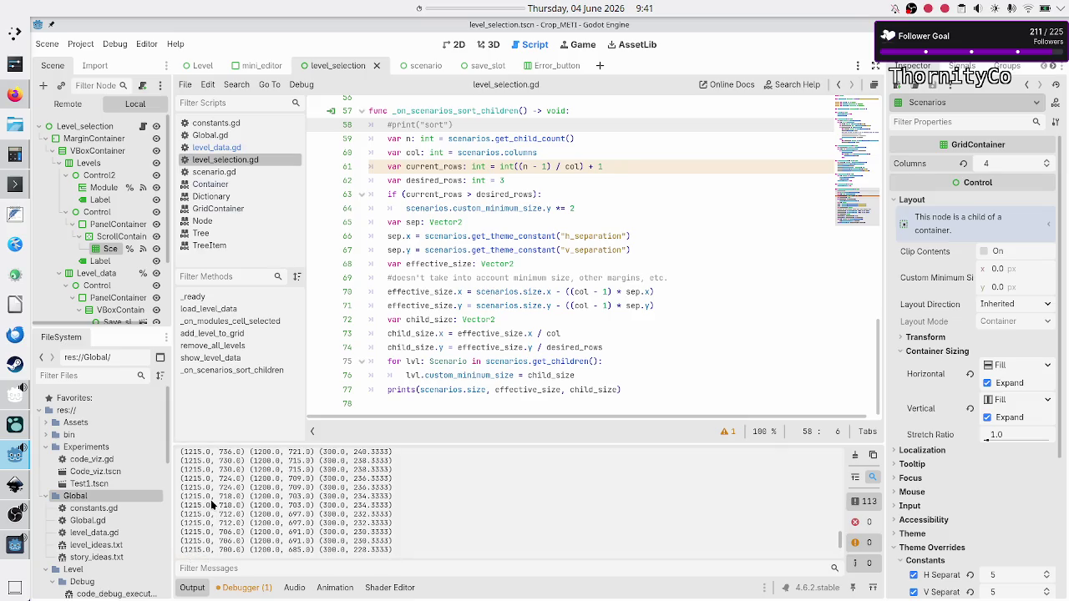
{"action": "scroll", "coordinate": [211, 499], "scroll_direction": "up", "scroll_amount": 5}
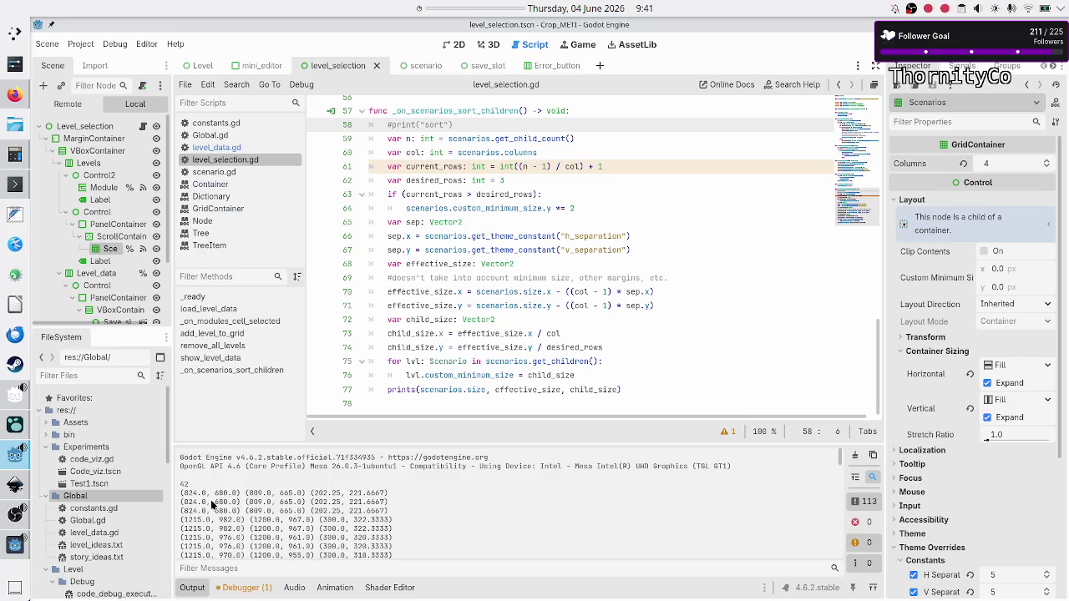
{"action": "left_click", "coordinate": [12, 540]}
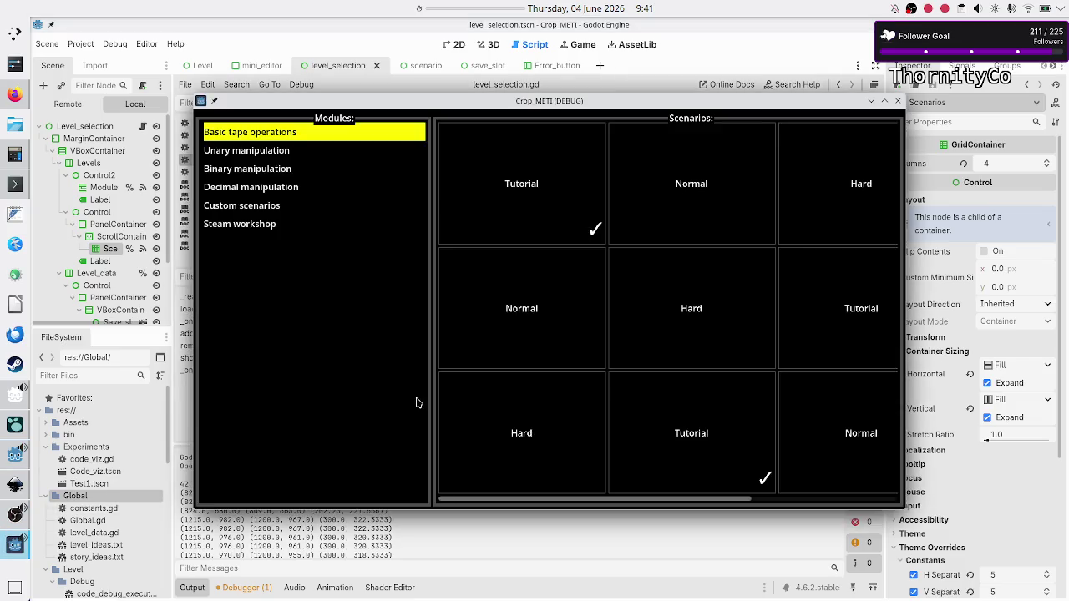
{"action": "double_click", "coordinate": [687, 104]}
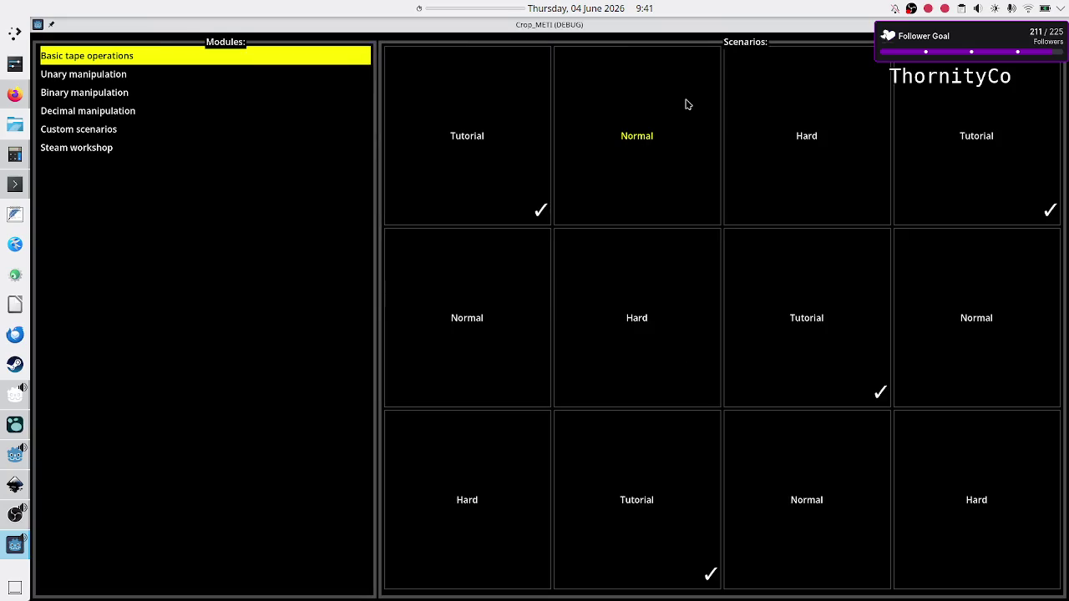
{"action": "left_click", "coordinate": [13, 549]}
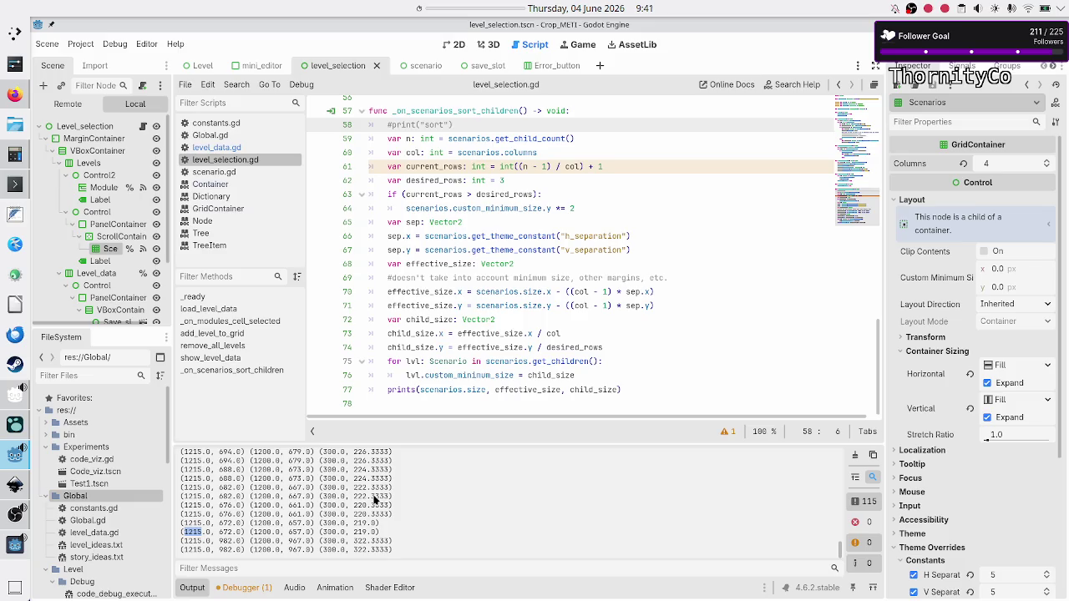
{"action": "double_click", "coordinate": [187, 541]}
{"action": "double_click", "coordinate": [192, 515]}
{"action": "key", "text": "F6"}
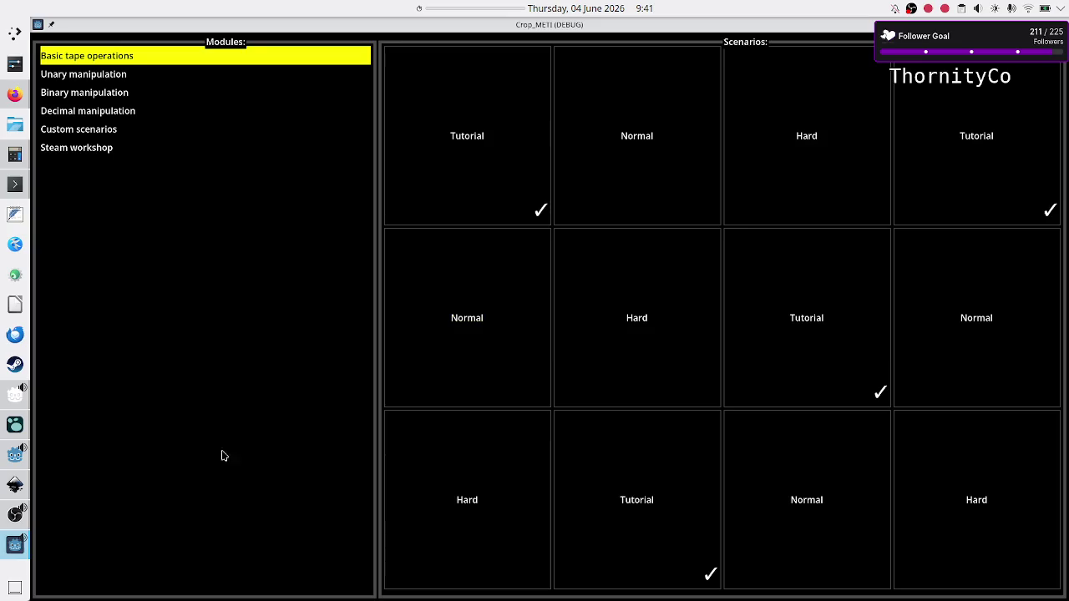
{"action": "double_click", "coordinate": [643, 23]}
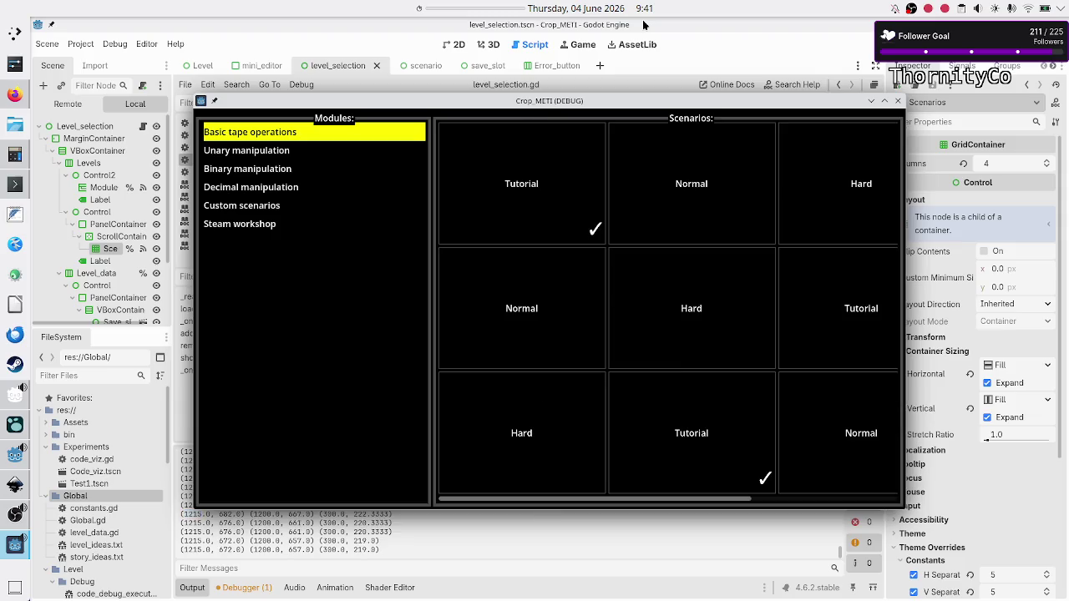
{"action": "left_click", "coordinate": [313, 545]}
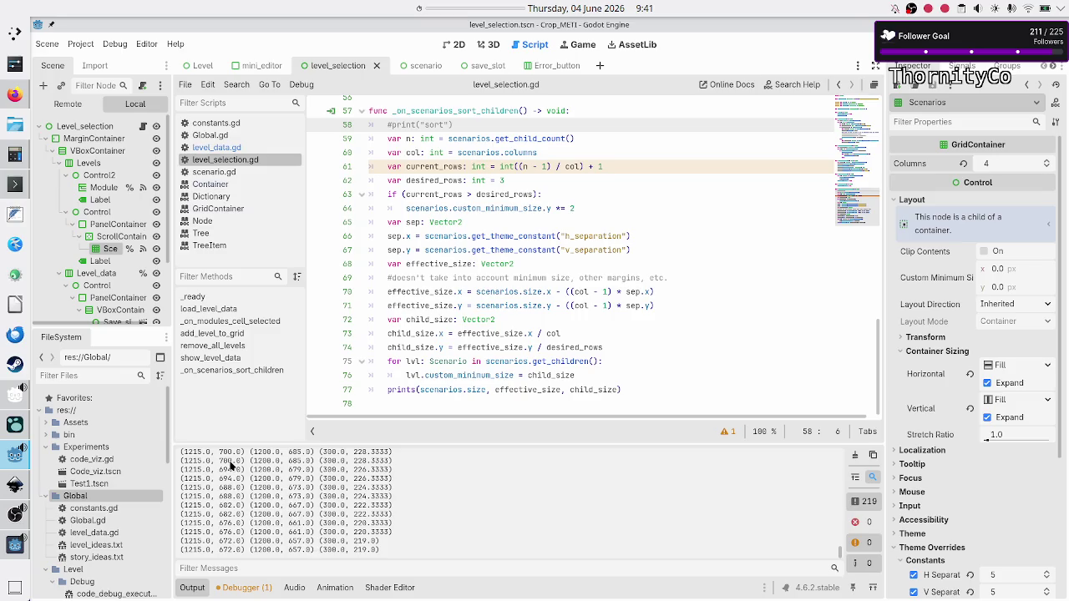
{"action": "left_click_drag", "start_coordinate": [233, 461], "coordinate": [248, 560]}
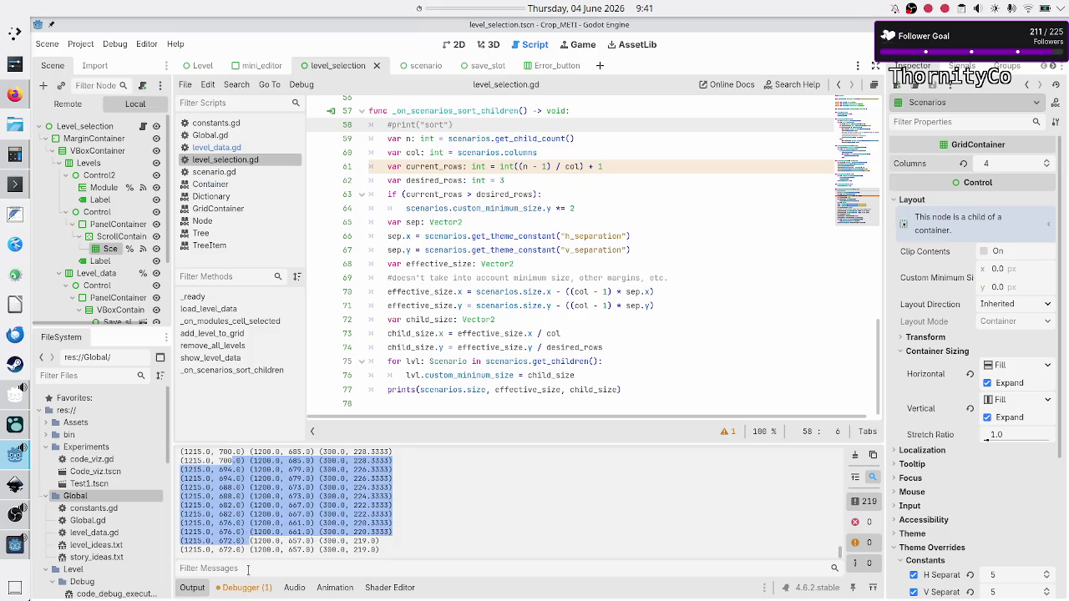
{"action": "scroll", "coordinate": [232, 502], "scroll_direction": "up", "scroll_amount": 6}
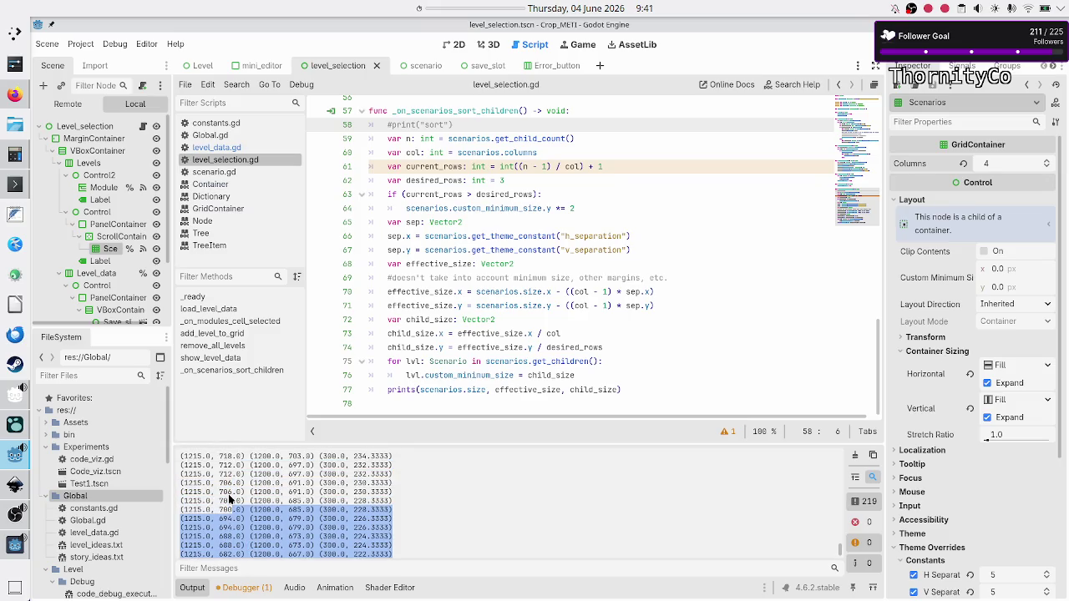
{"action": "scroll", "coordinate": [230, 498], "scroll_direction": "up", "scroll_amount": 15}
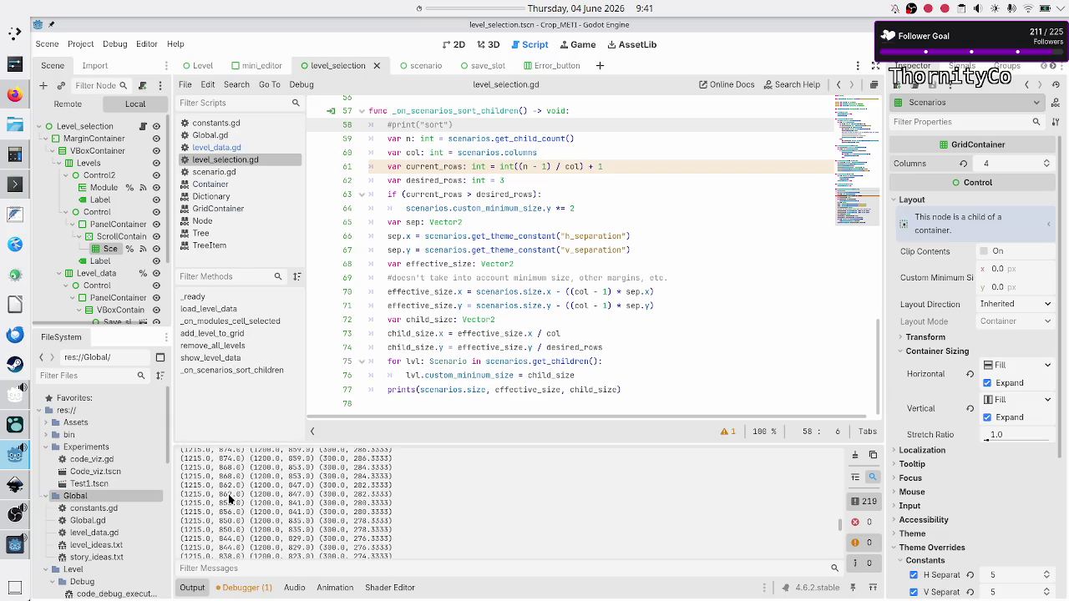
{"action": "scroll", "coordinate": [229, 498], "scroll_direction": "down", "scroll_amount": 20}
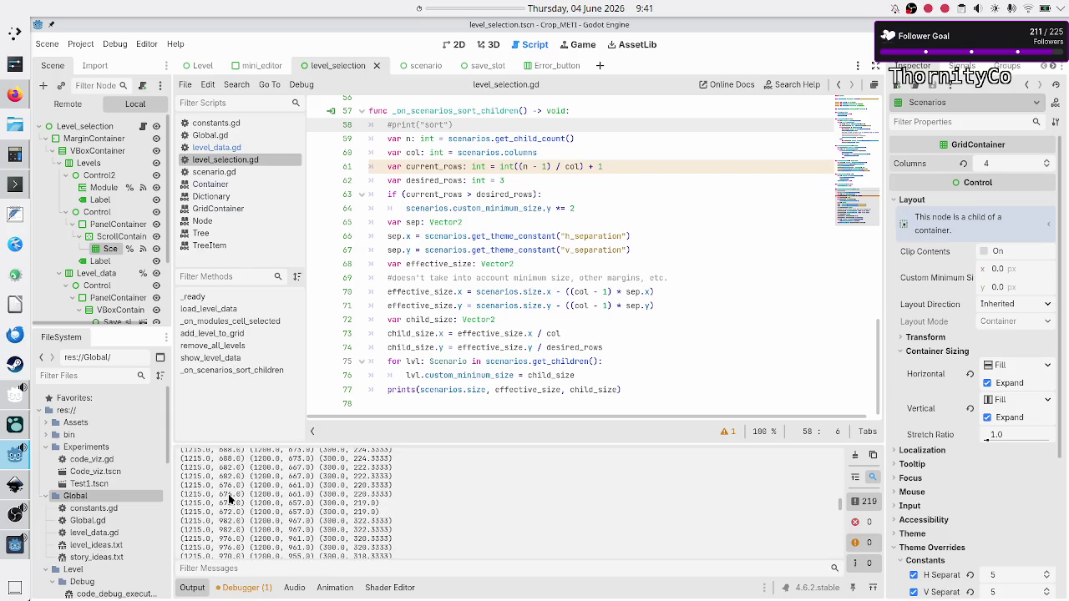
{"action": "scroll", "coordinate": [228, 493], "scroll_direction": "down", "scroll_amount": 2}
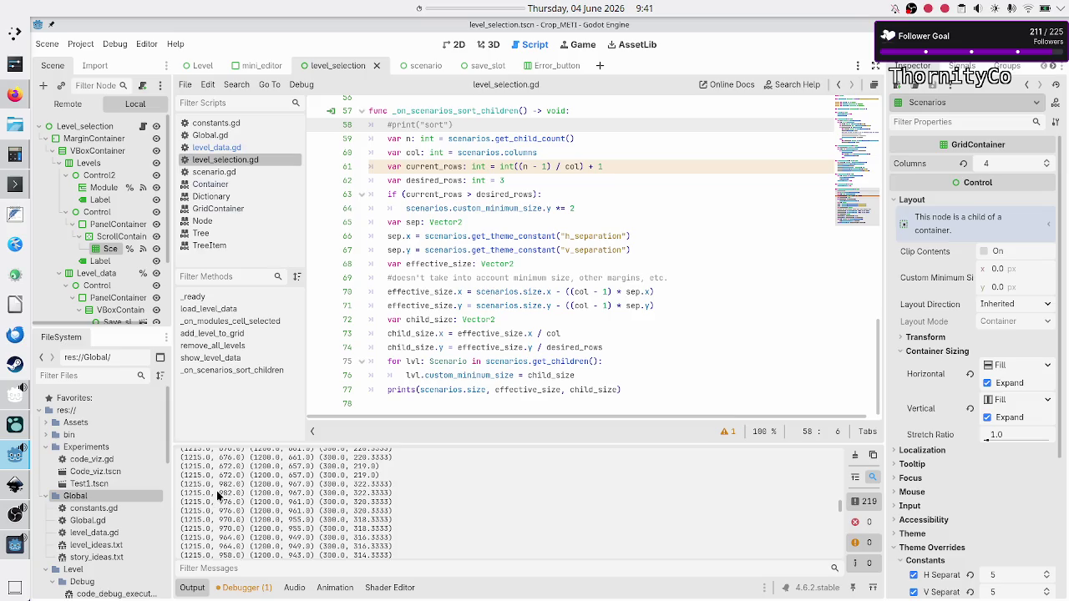
{"action": "scroll", "coordinate": [216, 505], "scroll_direction": "down", "scroll_amount": 20}
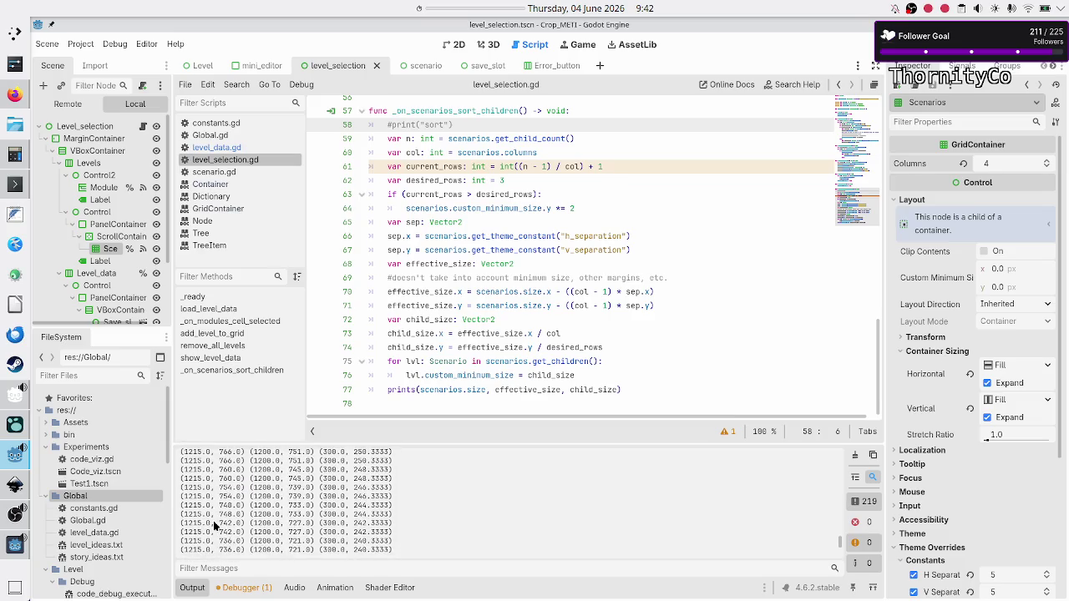
{"action": "scroll", "coordinate": [215, 525], "scroll_direction": "down", "scroll_amount": 5}
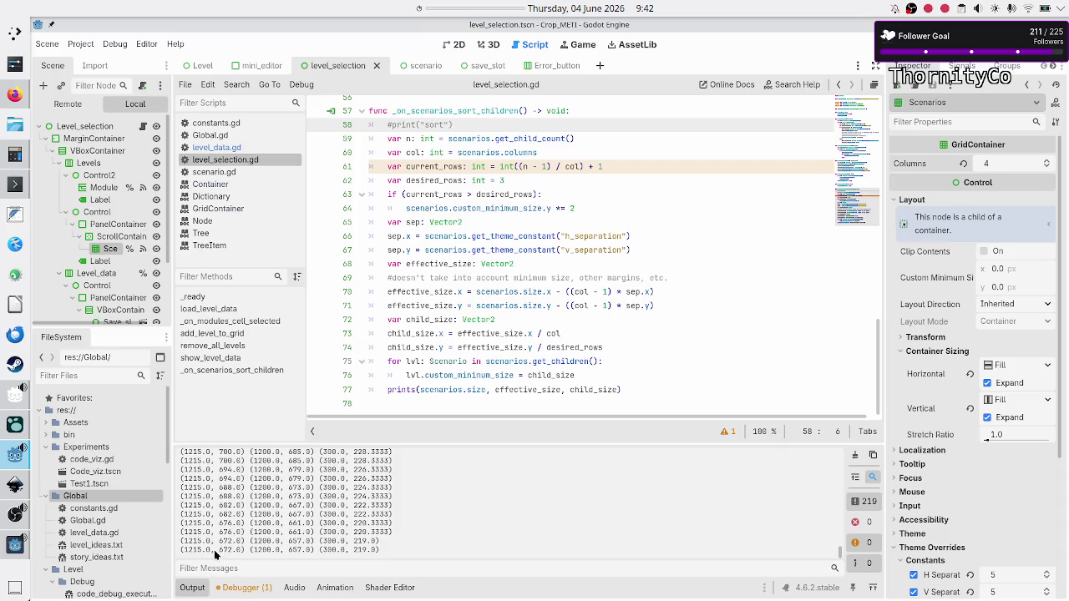
{"action": "double_click", "coordinate": [219, 551]}
{"action": "scroll", "coordinate": [198, 556], "scroll_direction": "up", "scroll_amount": 7}
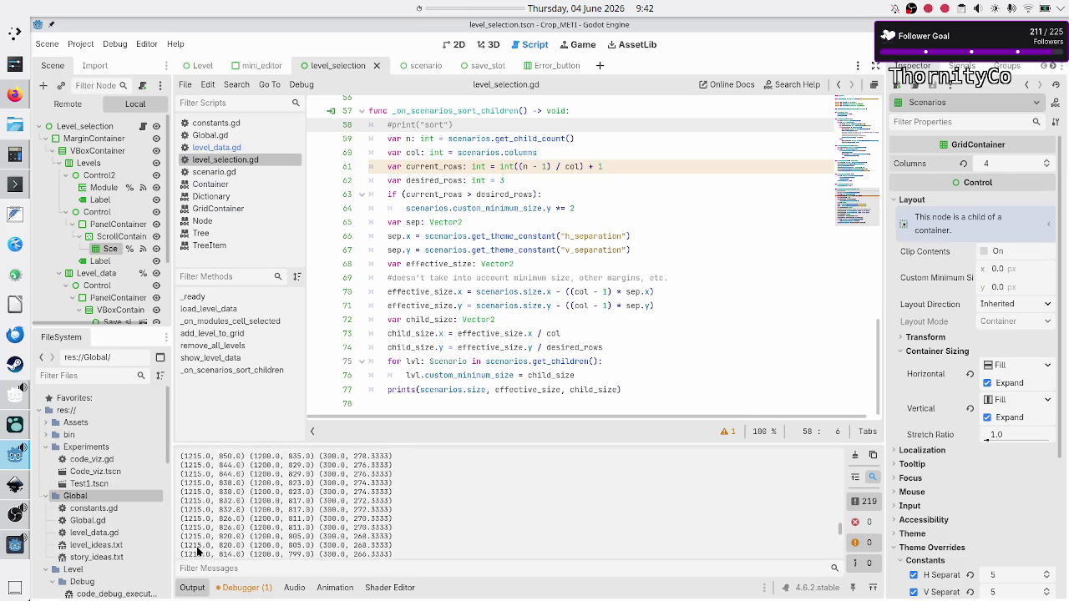
Step: In a new Firefox tab, search 'godot leaving fullscreen shows container size as if it was still fullscreen'
{"action": "left_click", "coordinate": [15, 94]}
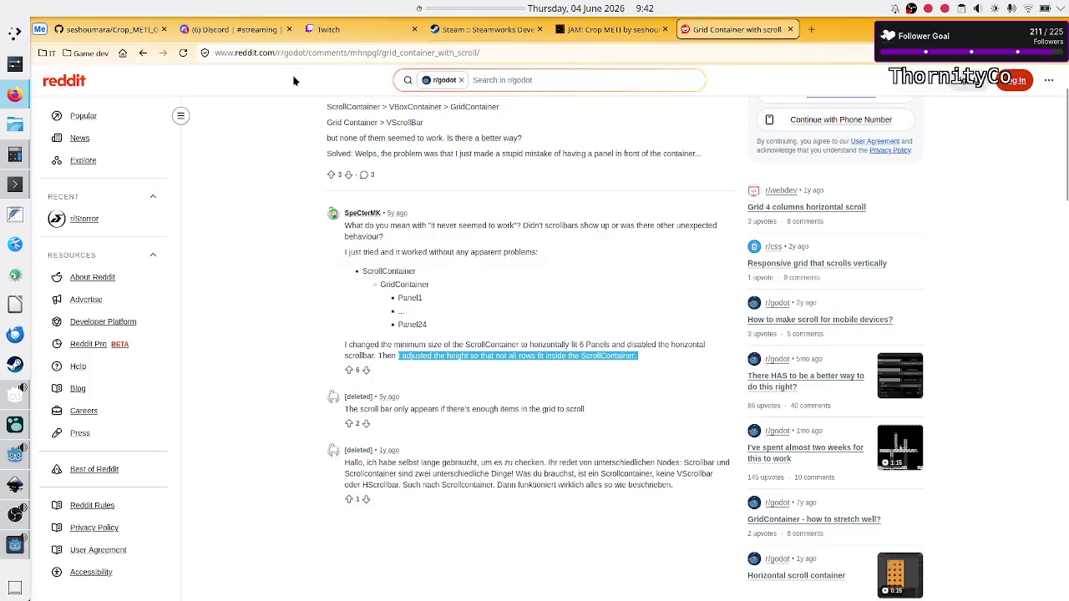
{"action": "left_click", "coordinate": [123, 54]}
{"action": "left_click", "coordinate": [367, 239]}
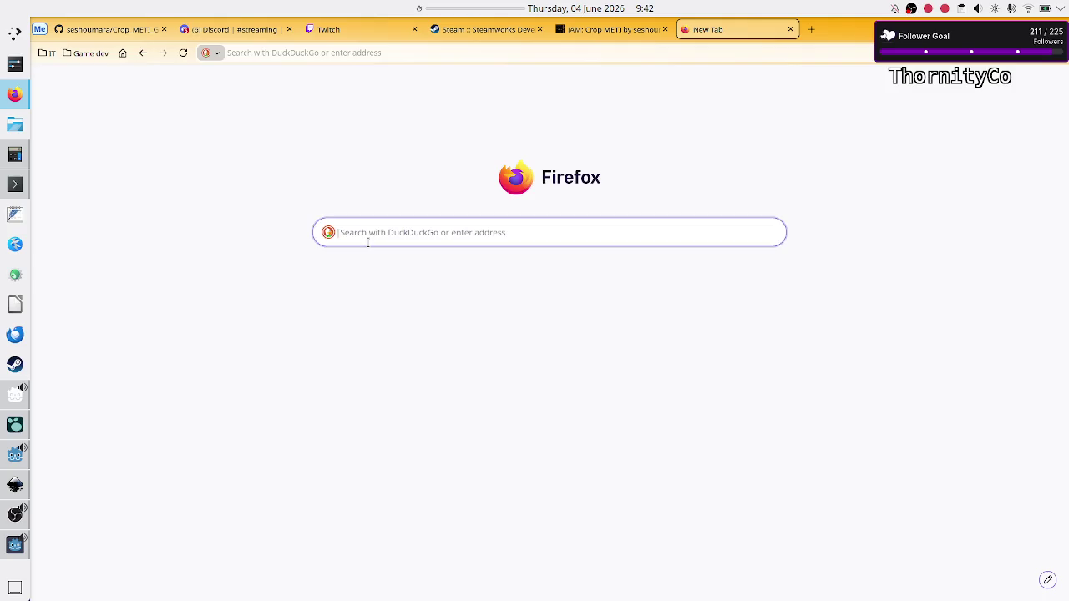
{"action": "type", "text": "godot "}
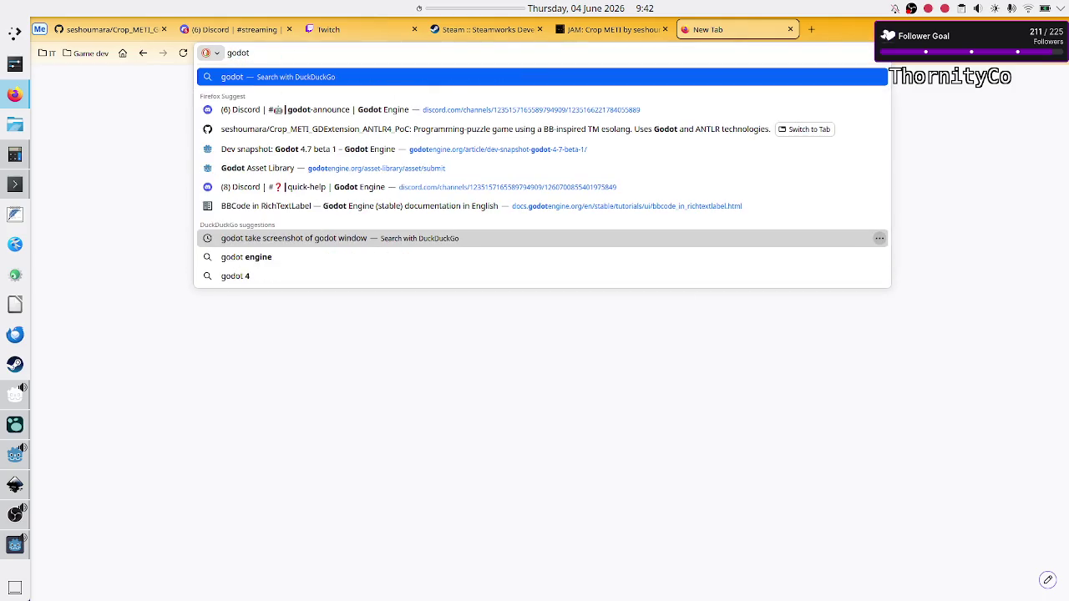
{"action": "type", "text": "leavin"}
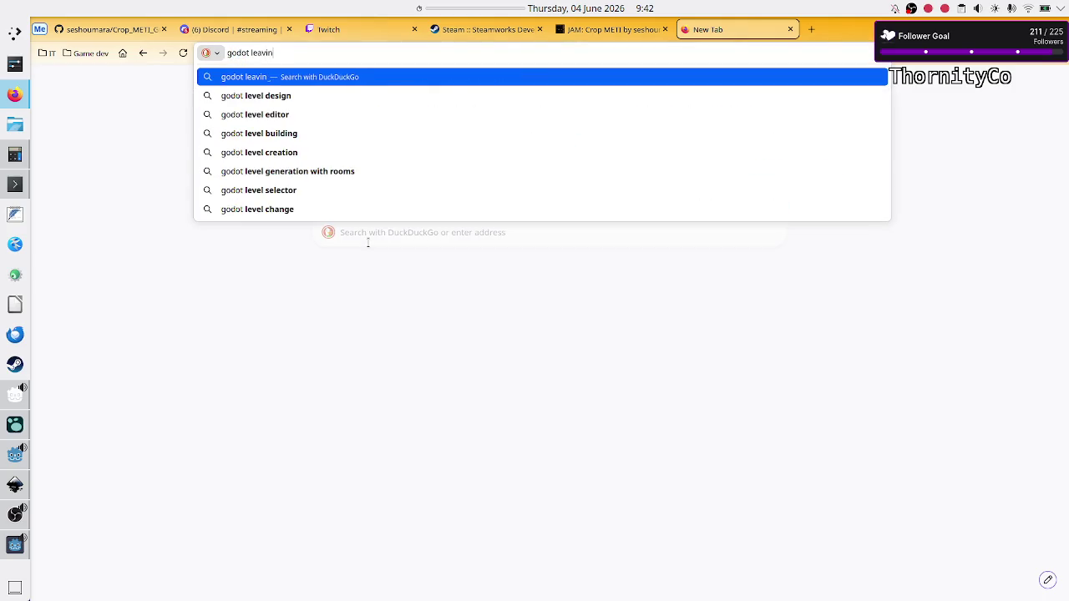
{"action": "type", "text": "g fullscreen "}
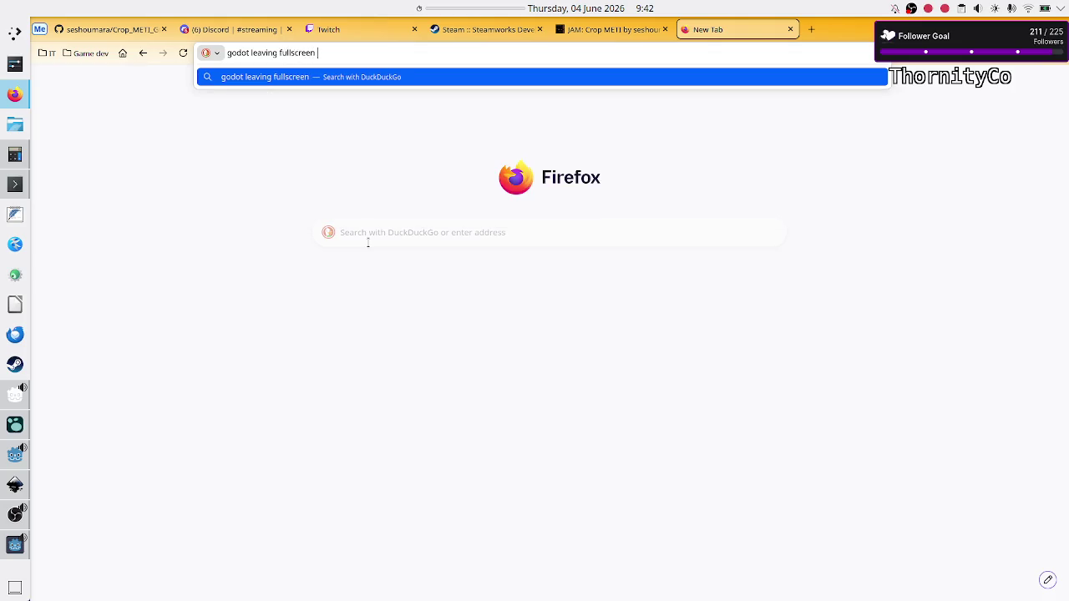
{"action": "type", "text": "shows"}
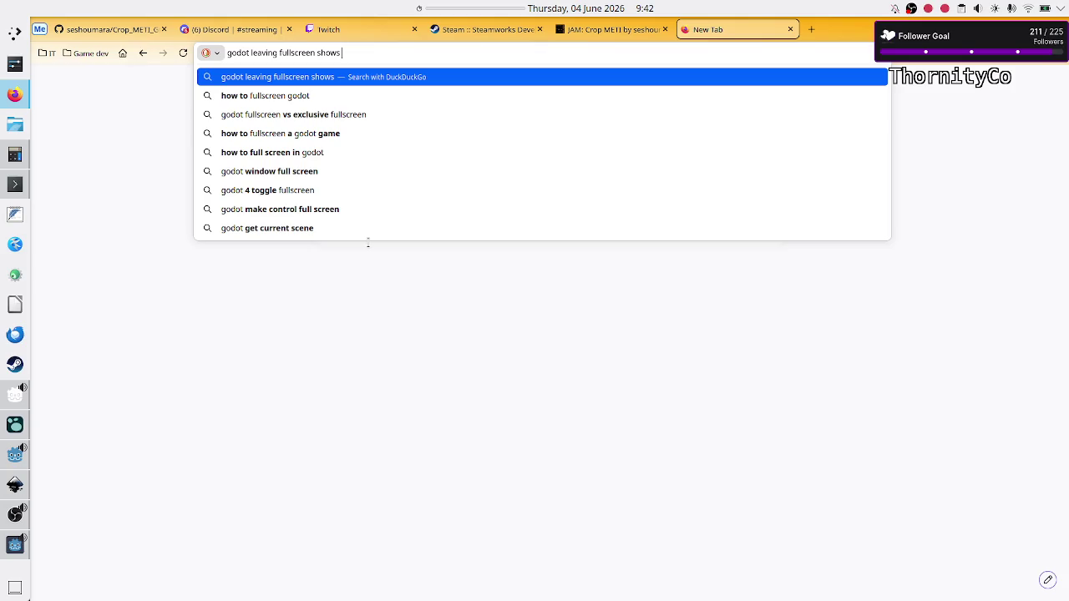
{"action": "type", "text": " wind"}
{"action": "key", "text": "BackSpace"}
{"action": "key", "text": "BackSpace"}
{"action": "key", "text": "BackSpace"}
{"action": "type", "text": "container siz"}
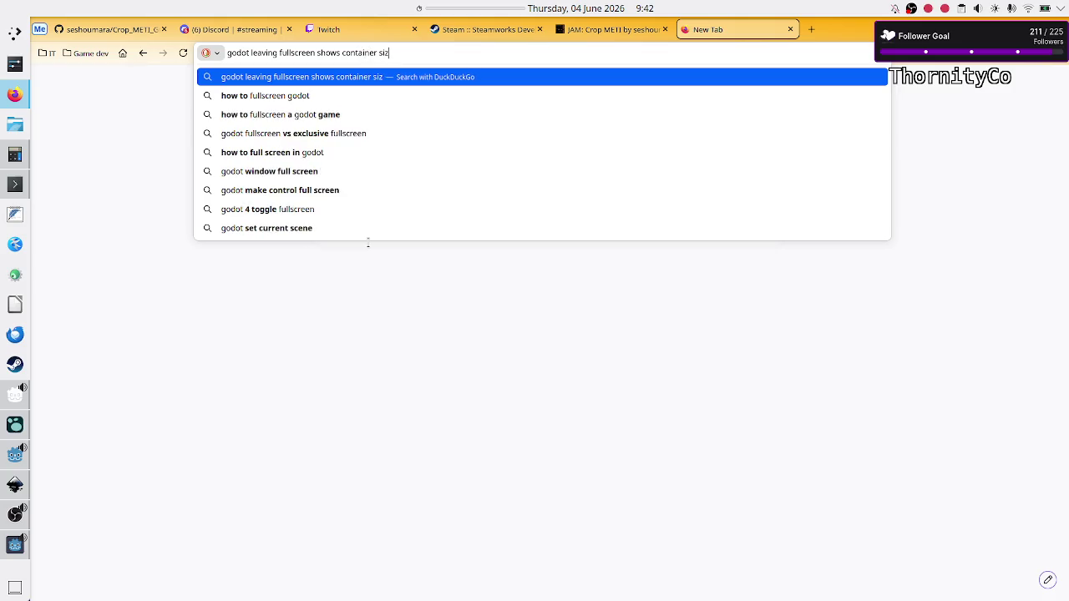
{"action": "type", "text": "e as if i"}
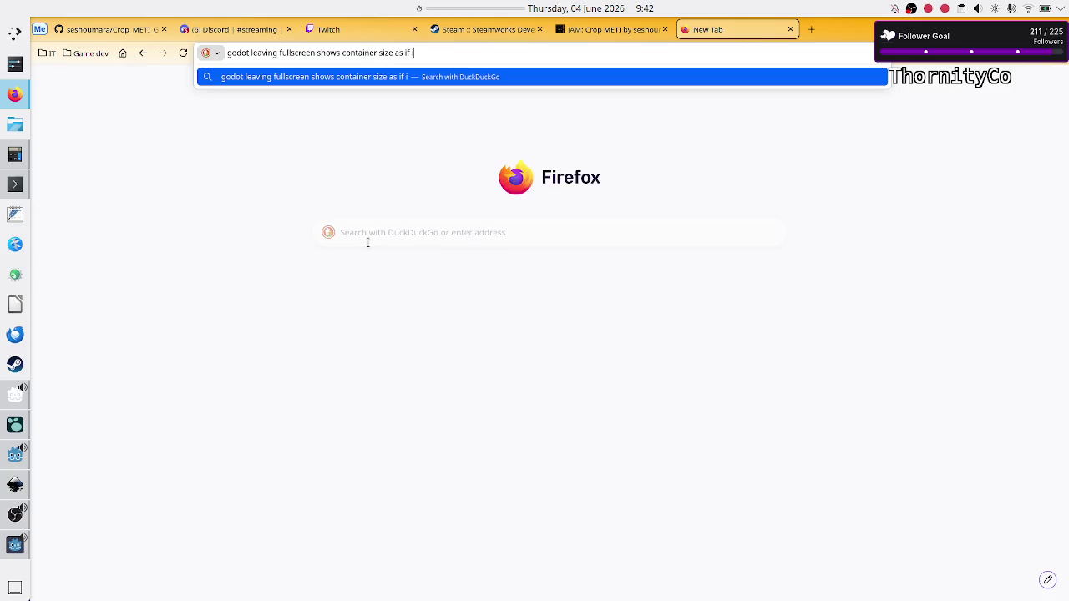
{"action": "type", "text": "t was still"}
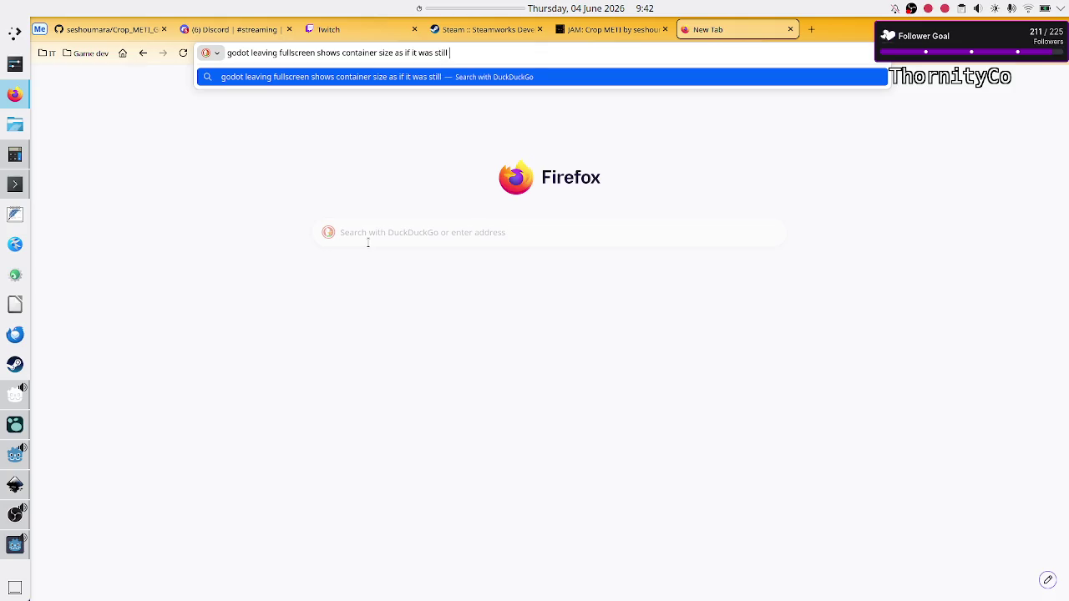
{"action": "type", "text": " fullscreen"}
{"action": "key", "text": "Return"}
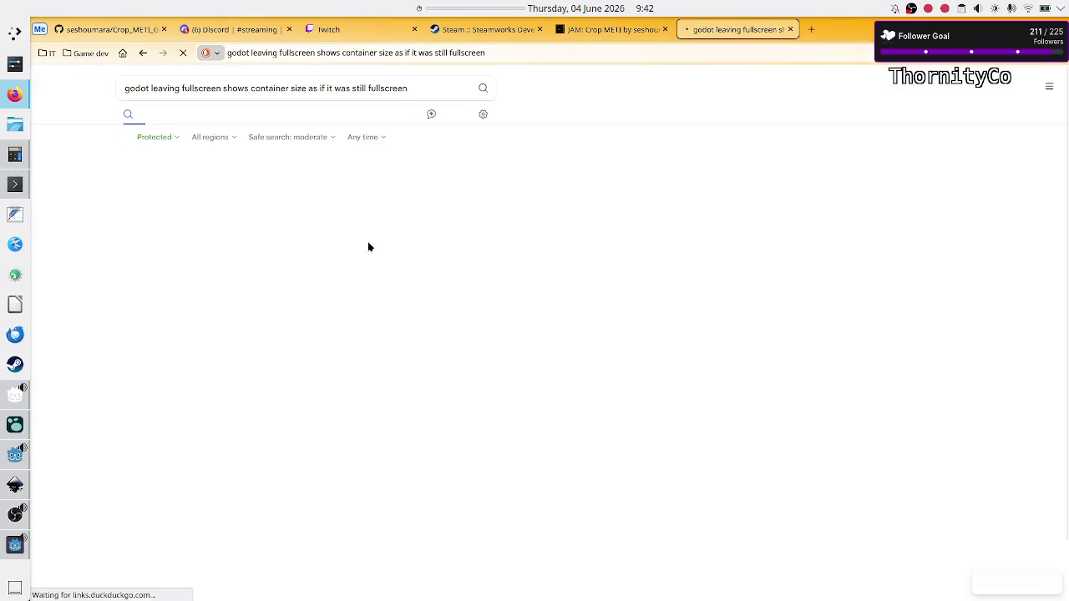
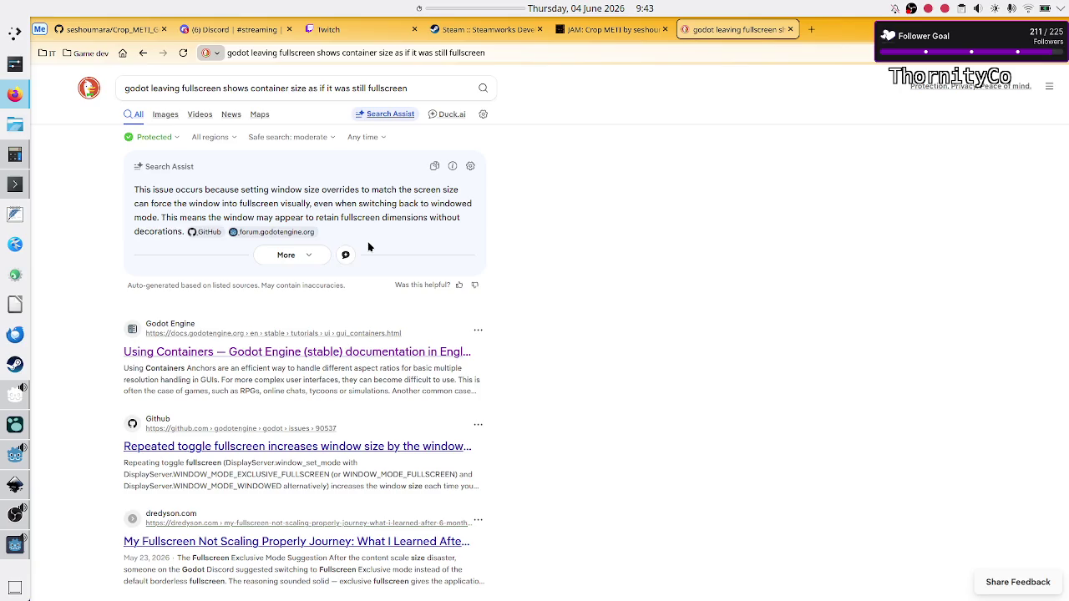
Step: Review the Search Assist summary and scroll through the fullscreen-sizing search results
{"action": "triple_click", "coordinate": [372, 285]}
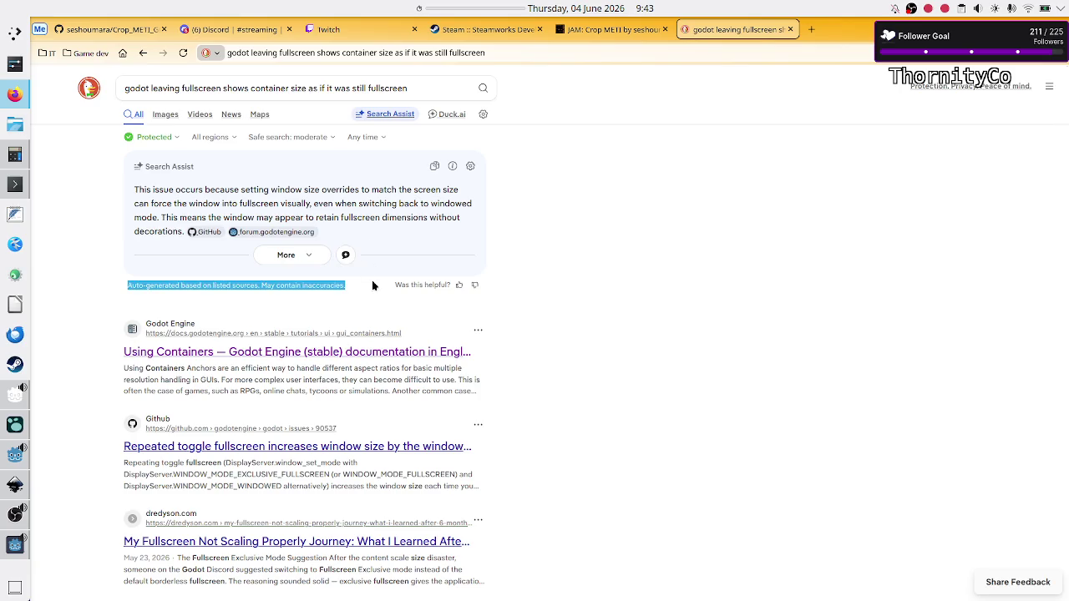
{"action": "left_click", "coordinate": [524, 454]}
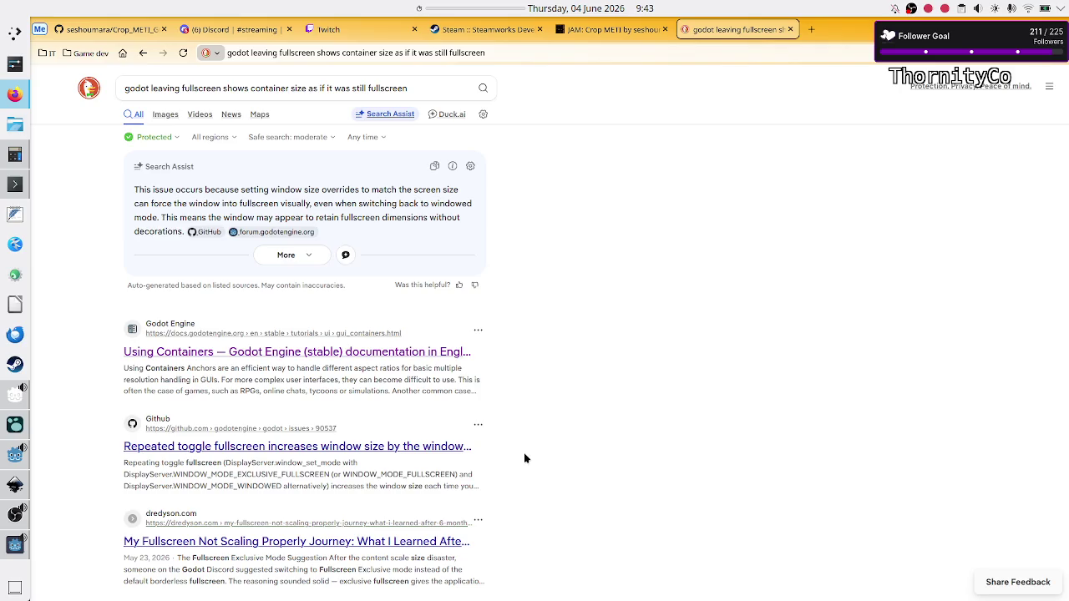
{"action": "scroll", "coordinate": [525, 455], "scroll_direction": "down", "scroll_amount": 4}
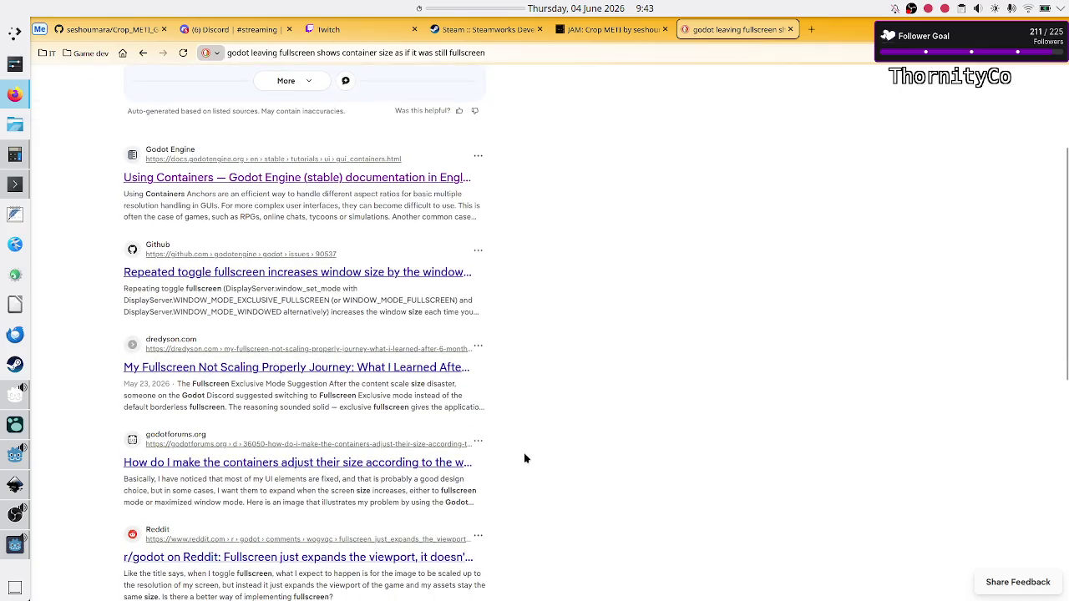
{"action": "scroll", "coordinate": [524, 458], "scroll_direction": "down", "scroll_amount": 1}
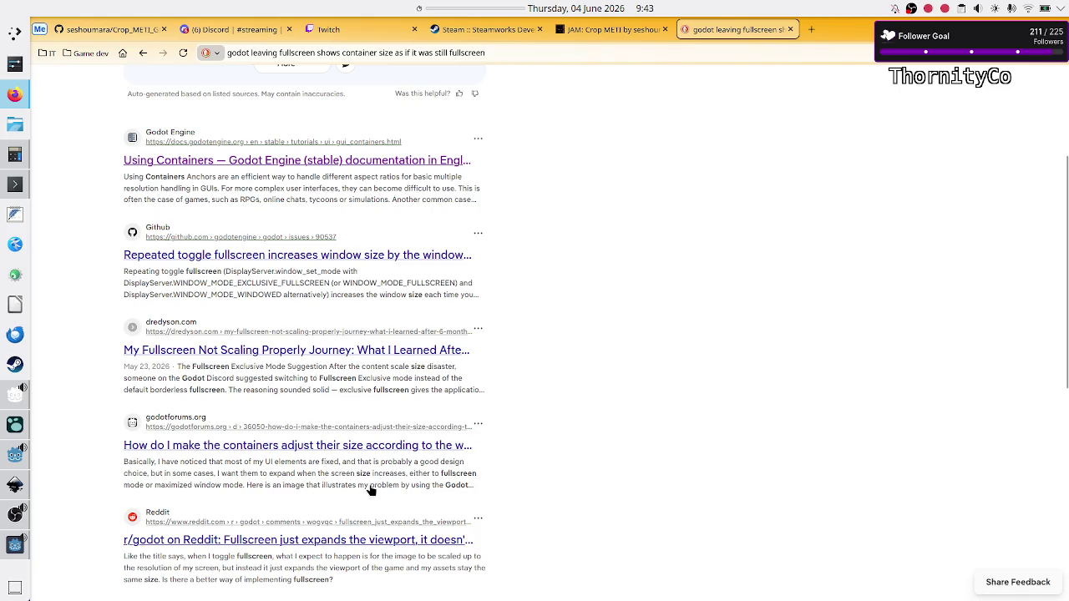
{"action": "scroll", "coordinate": [473, 478], "scroll_direction": "down", "scroll_amount": 1}
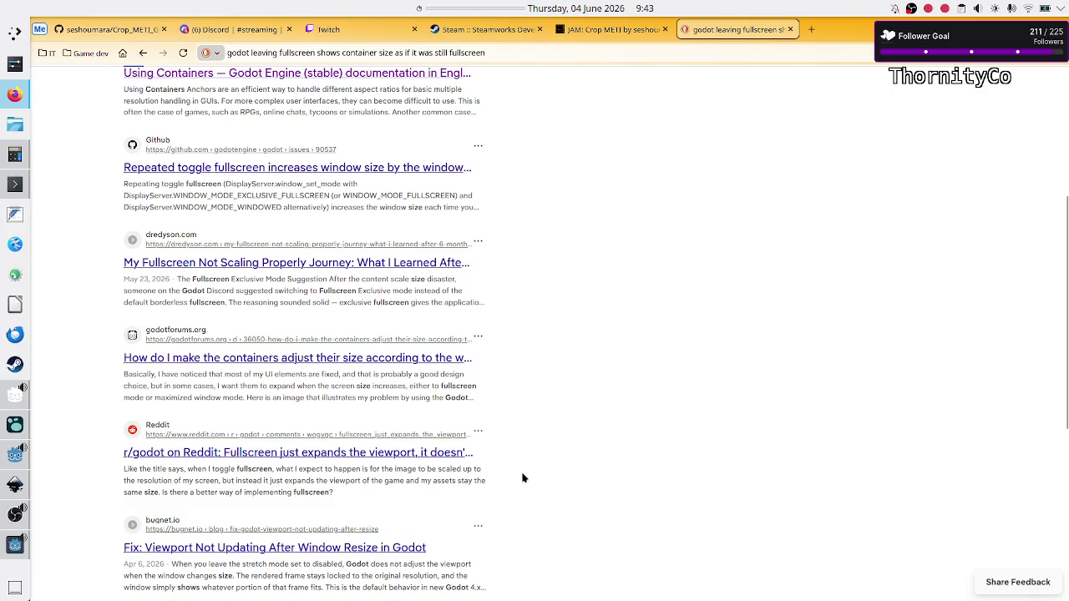
{"action": "scroll", "coordinate": [522, 478], "scroll_direction": "down", "scroll_amount": 2}
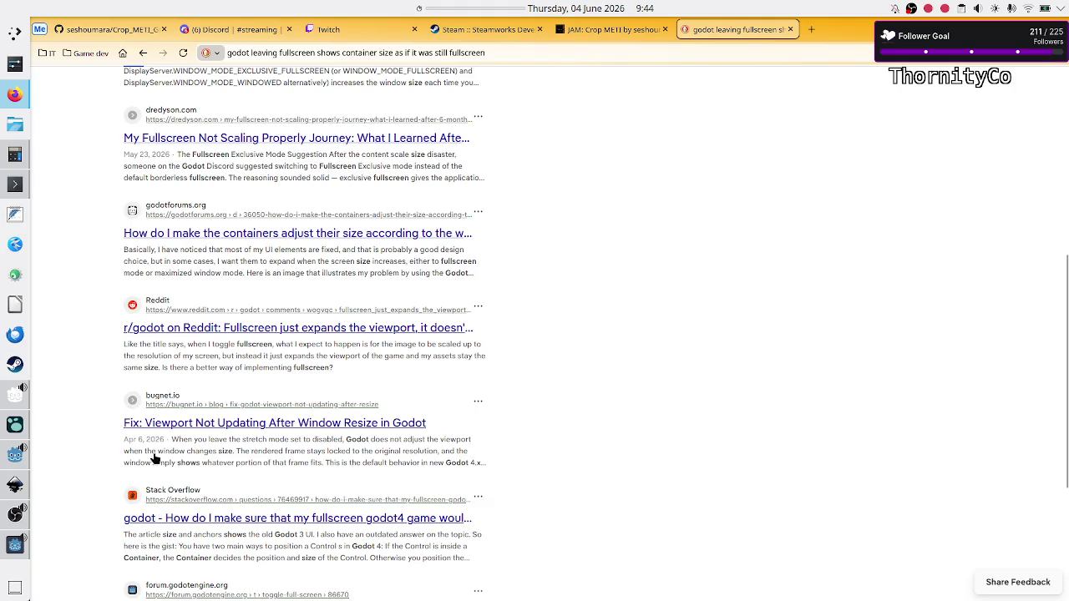
Step: Open the bugnet article on viewport resizing, then return to the search results
{"action": "left_click_drag", "start_coordinate": [169, 451], "coordinate": [234, 453]}
{"action": "left_click_drag", "start_coordinate": [156, 462], "coordinate": [409, 463]}
{"action": "left_click", "coordinate": [405, 465]}
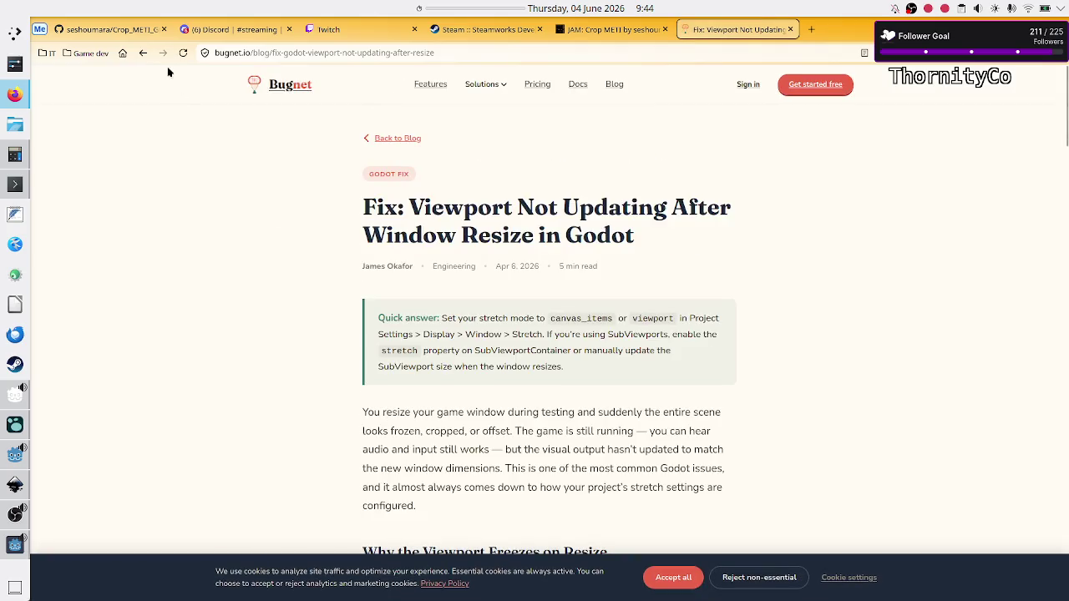
{"action": "left_click", "coordinate": [143, 53]}
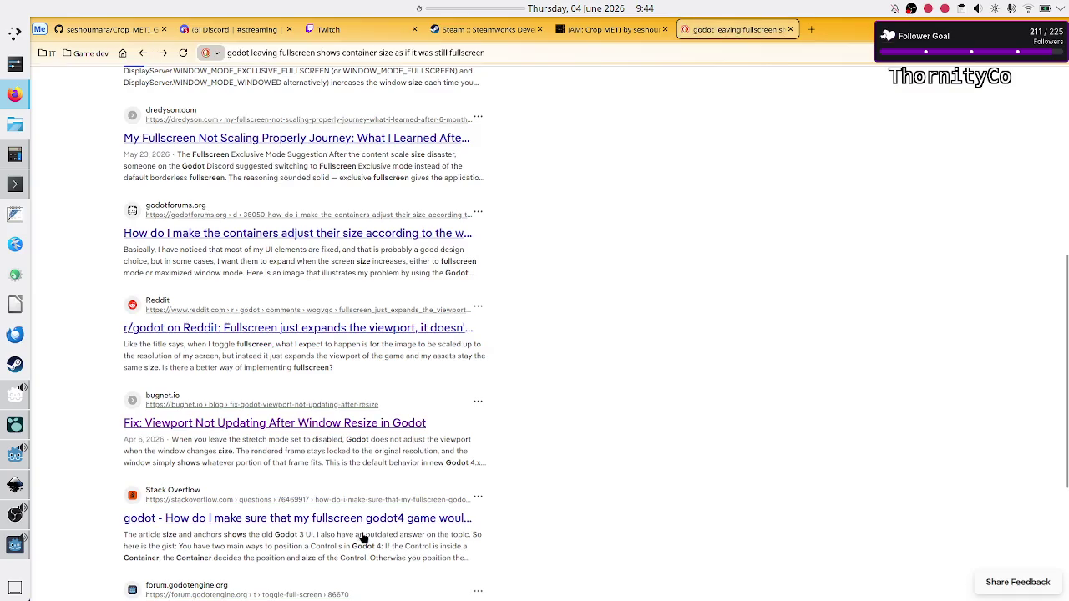
{"action": "scroll", "coordinate": [351, 518], "scroll_direction": "down", "scroll_amount": 1}
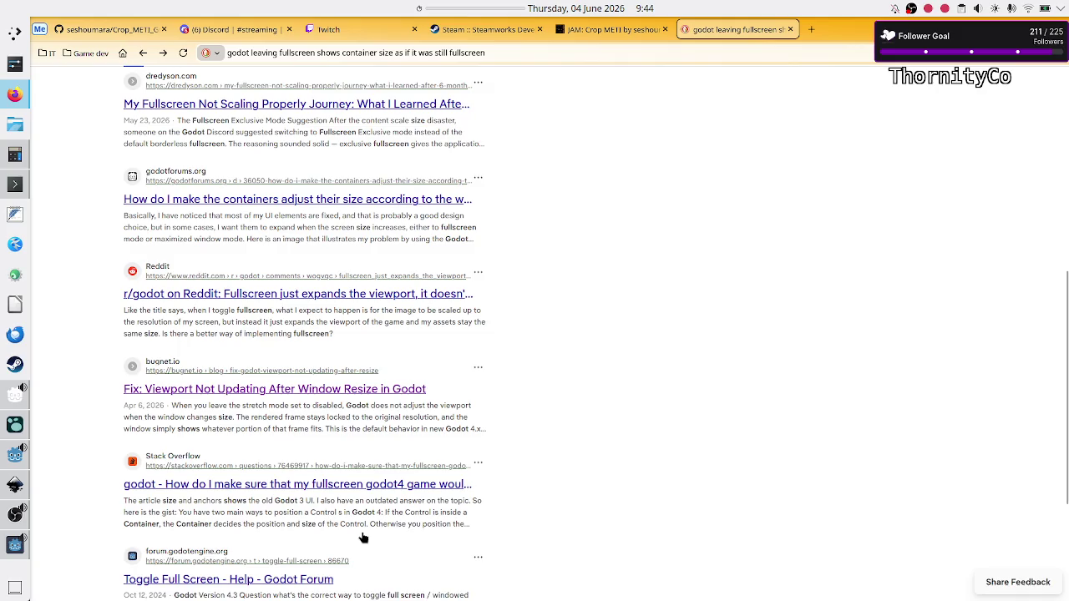
{"action": "scroll", "coordinate": [364, 538], "scroll_direction": "down", "scroll_amount": 3}
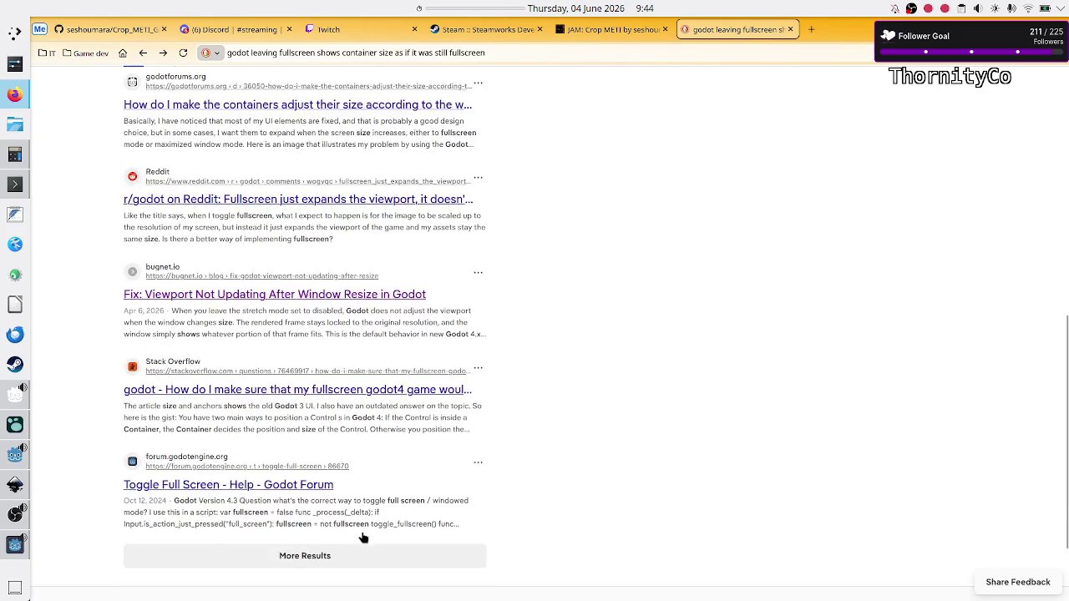
{"action": "scroll", "coordinate": [361, 538], "scroll_direction": "up", "scroll_amount": 10}
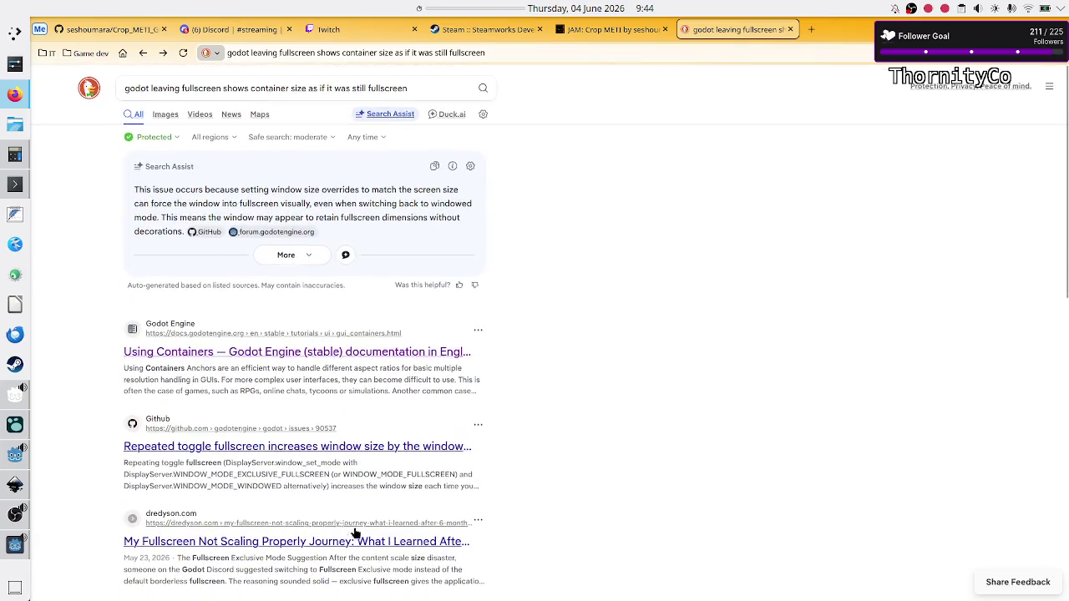
Step: Switch to the Godot editor and close the running game window
{"action": "mouse_move", "coordinate": [14, 545]}
{"action": "mouse_move", "coordinate": [15, 484]}
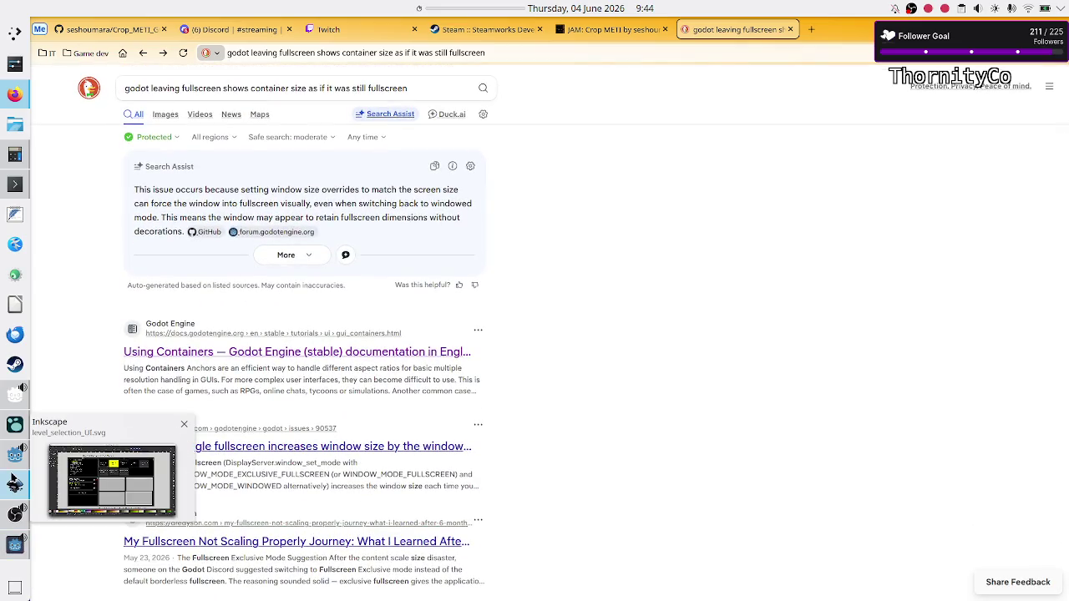
{"action": "left_click", "coordinate": [12, 468]}
{"action": "left_click", "coordinate": [15, 545]}
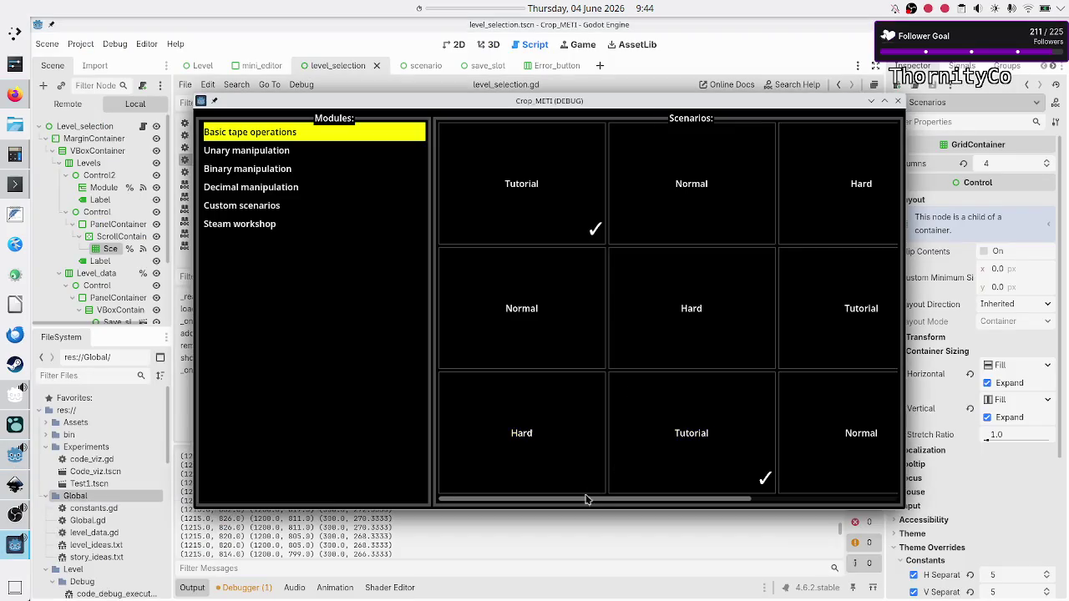
{"action": "left_click_drag", "start_coordinate": [587, 498], "coordinate": [772, 473]}
{"action": "scroll", "coordinate": [772, 473], "scroll_direction": "left", "scroll_amount": 3}
{"action": "left_click", "coordinate": [898, 101]}
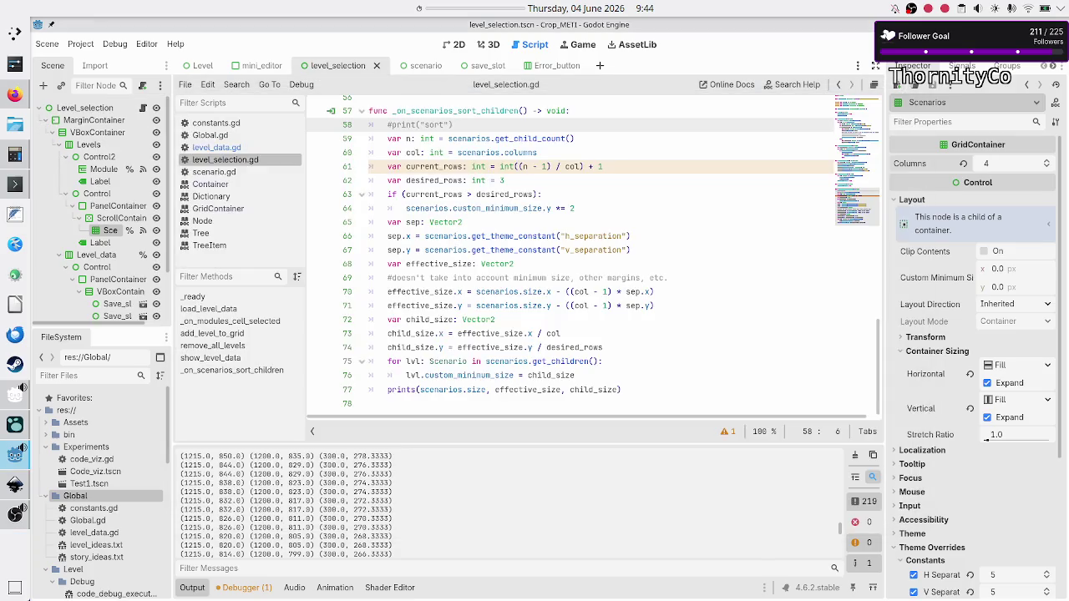
Step: Relaunch the game, show Basic tape operations scenarios, then maximize and restore the window
{"action": "left_click", "coordinate": [873, 44]}
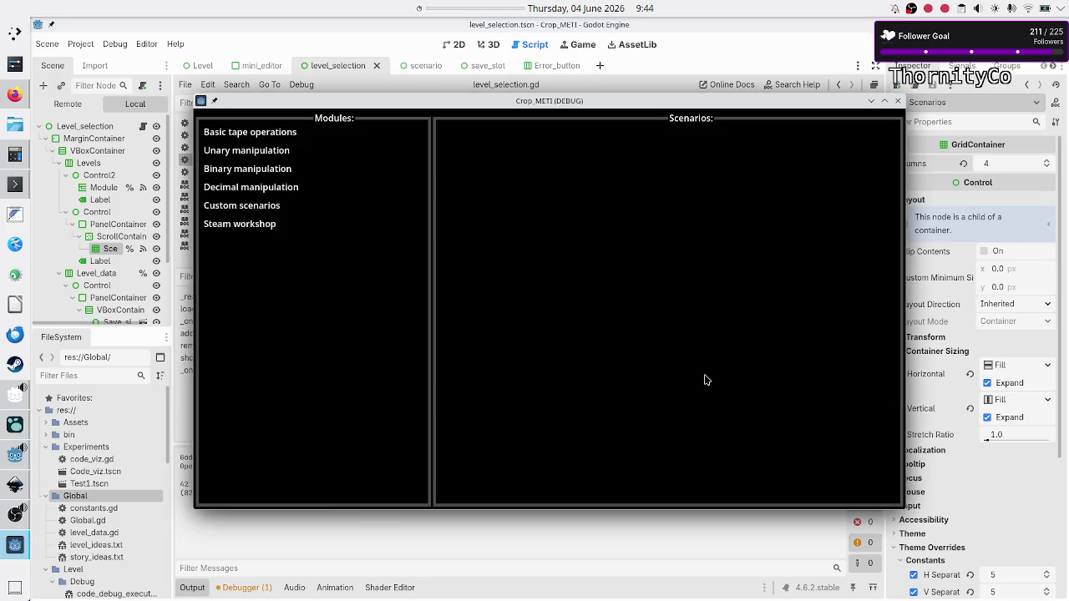
{"action": "left_click", "coordinate": [293, 134]}
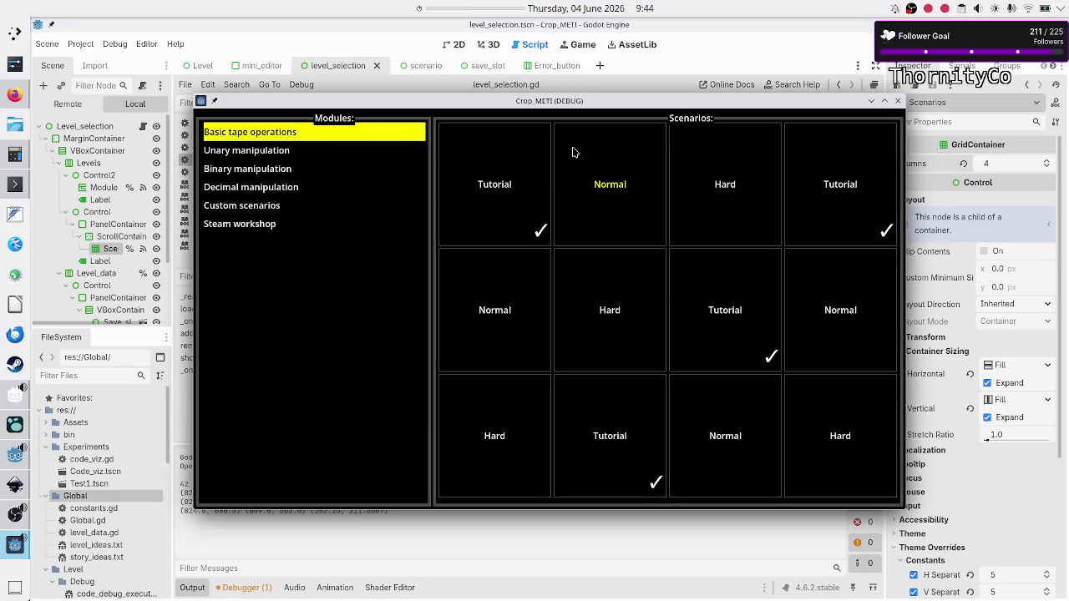
{"action": "double_click", "coordinate": [674, 104]}
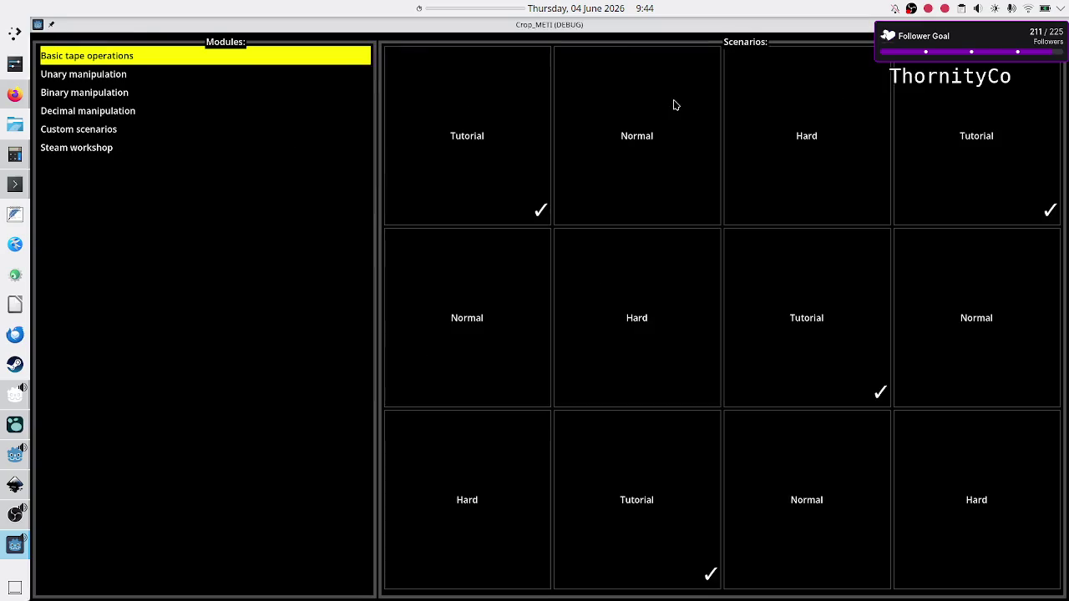
{"action": "double_click", "coordinate": [659, 30]}
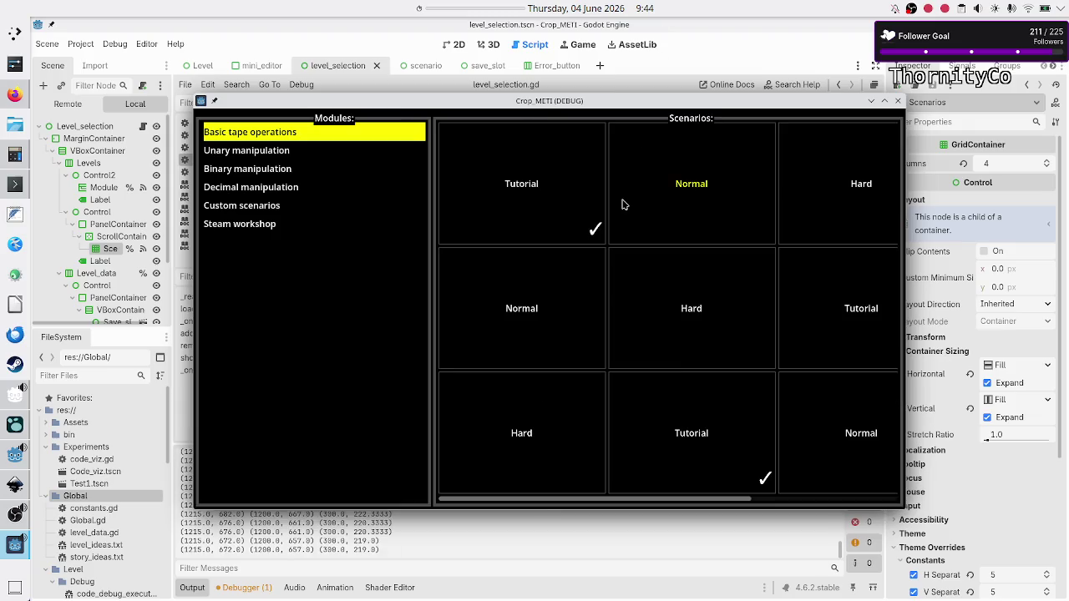
Step: Scroll the restored scenario grid sideways, then close the game and return to the browser
{"action": "scroll", "coordinate": [621, 205], "scroll_direction": "right", "scroll_amount": 2}
{"action": "scroll", "coordinate": [622, 205], "scroll_direction": "left", "scroll_amount": 2}
{"action": "scroll", "coordinate": [621, 205], "scroll_direction": "right", "scroll_amount": 2}
{"action": "scroll", "coordinate": [622, 205], "scroll_direction": "left", "scroll_amount": 2}
{"action": "scroll", "coordinate": [622, 204], "scroll_direction": "right", "scroll_amount": 2}
{"action": "scroll", "coordinate": [622, 205], "scroll_direction": "left", "scroll_amount": 2}
{"action": "scroll", "coordinate": [621, 205], "scroll_direction": "right", "scroll_amount": 2}
{"action": "scroll", "coordinate": [621, 205], "scroll_direction": "left", "scroll_amount": 2}
{"action": "scroll", "coordinate": [621, 204], "scroll_direction": "right", "scroll_amount": 2}
{"action": "scroll", "coordinate": [621, 204], "scroll_direction": "left", "scroll_amount": 2}
{"action": "scroll", "coordinate": [621, 204], "scroll_direction": "right", "scroll_amount": 2}
{"action": "scroll", "coordinate": [621, 205], "scroll_direction": "left", "scroll_amount": 2}
{"action": "scroll", "coordinate": [622, 204], "scroll_direction": "right", "scroll_amount": 2}
{"action": "scroll", "coordinate": [621, 205], "scroll_direction": "left", "scroll_amount": 2}
{"action": "left_click", "coordinate": [898, 100]}
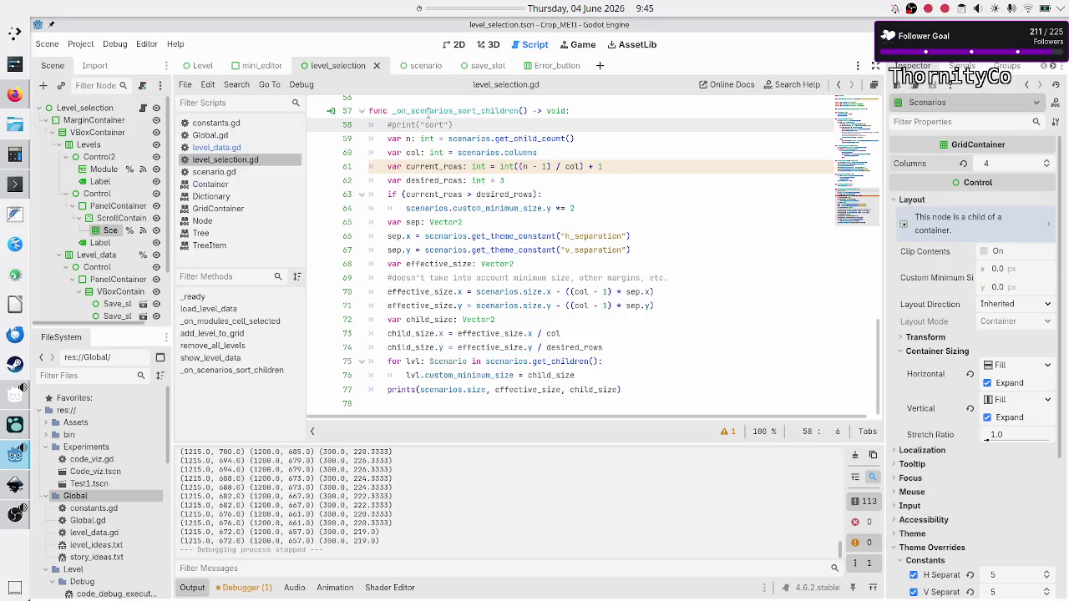
{"action": "left_click", "coordinate": [15, 95]}
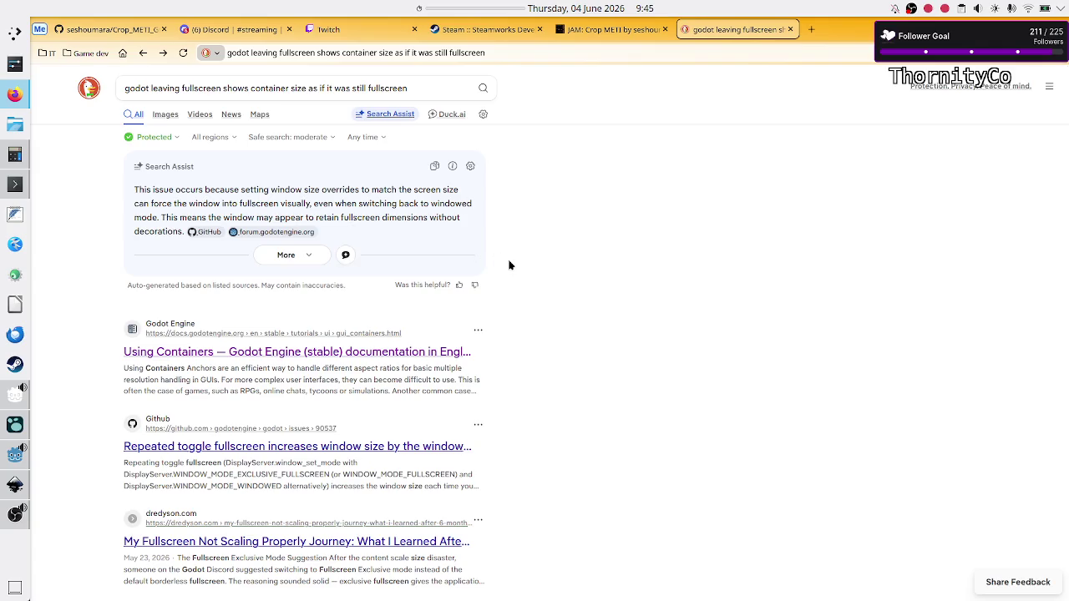
Step: Switch from Firefox back to the Godot editor with Alt+Tab
{"action": "key", "text": "alt+Tab"}
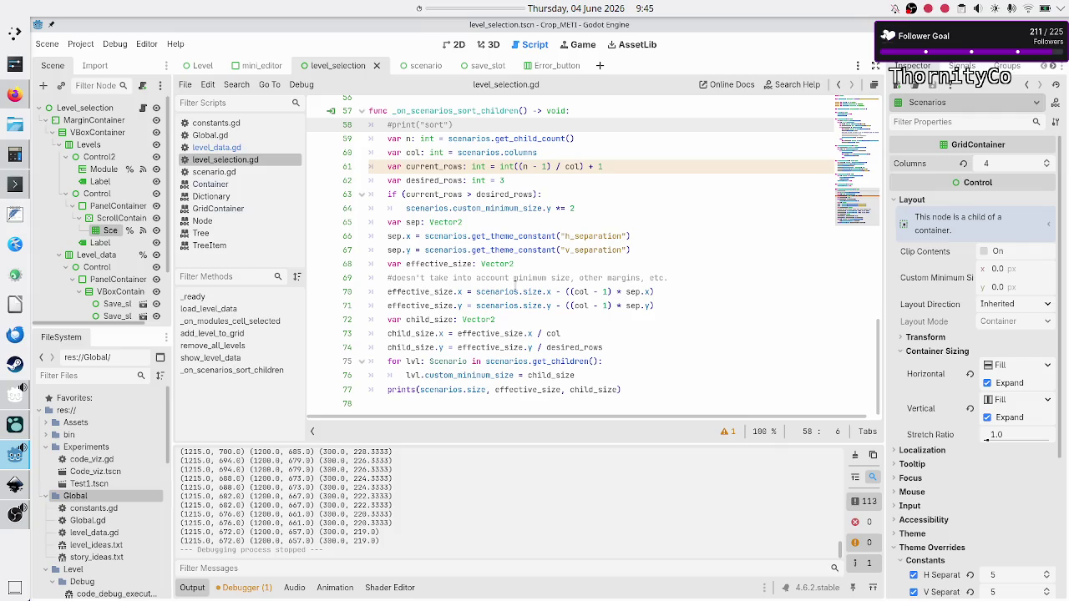
Step: Inspect the ScrollContainer, PanelContainer and Scenarios nodes, then open level_selection.gd
{"action": "left_click", "coordinate": [459, 45]}
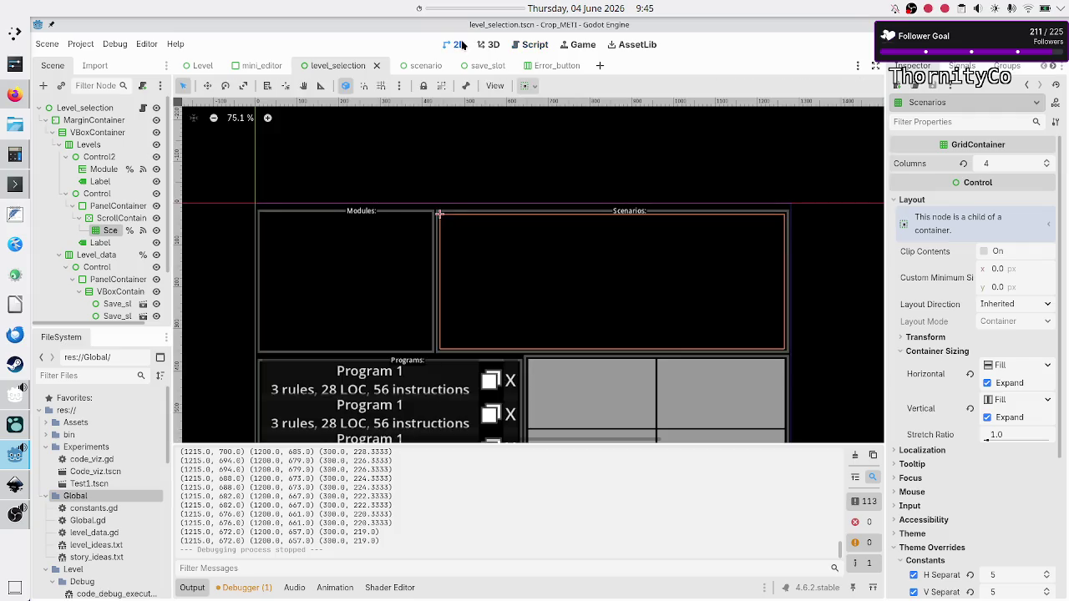
{"action": "left_click", "coordinate": [103, 220]}
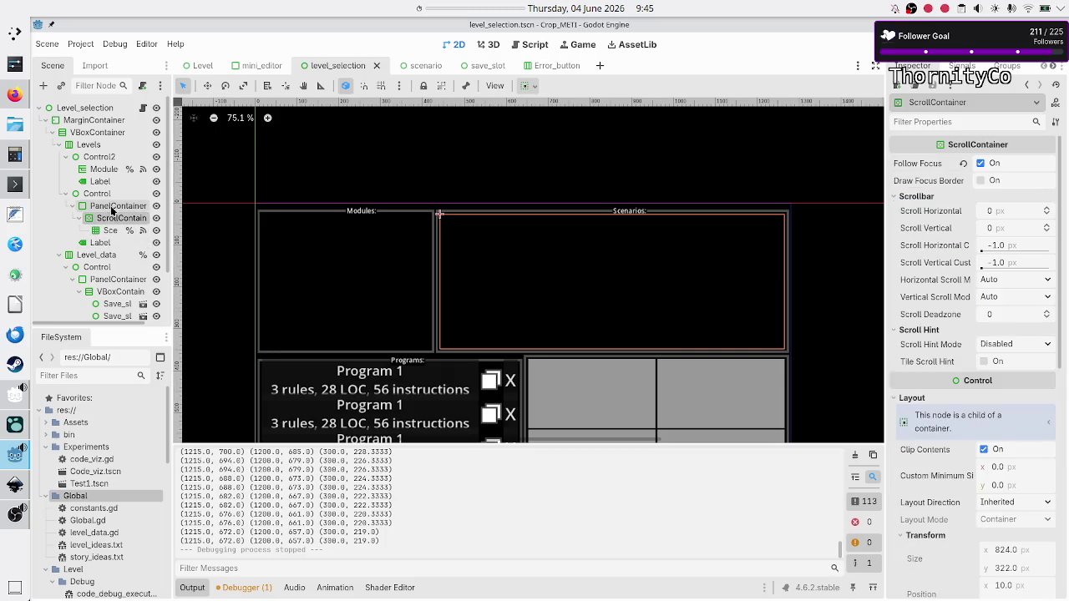
{"action": "left_click", "coordinate": [114, 209]}
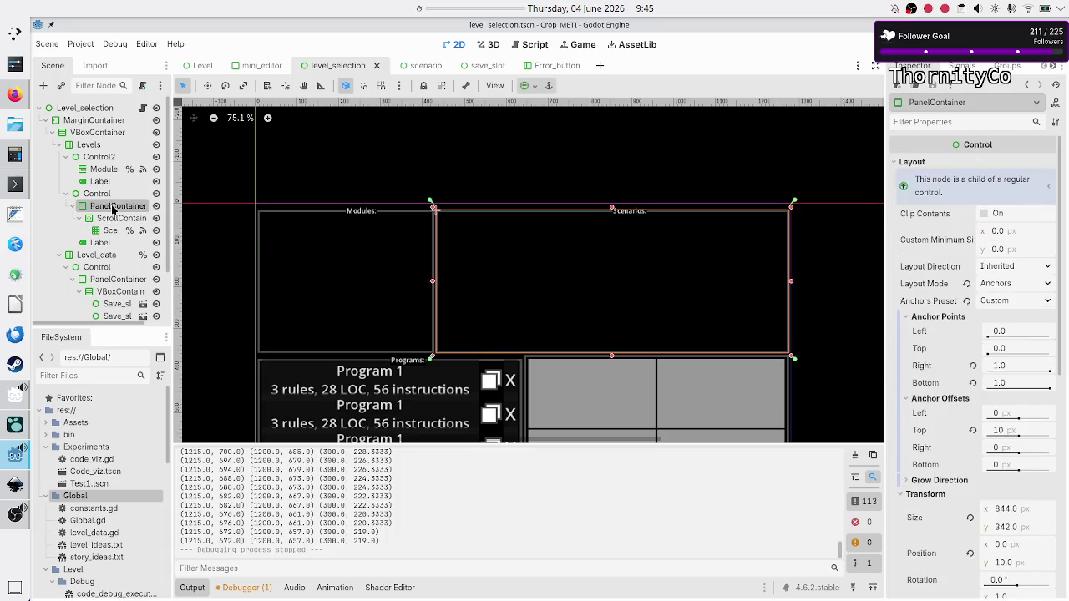
{"action": "left_click", "coordinate": [109, 219]}
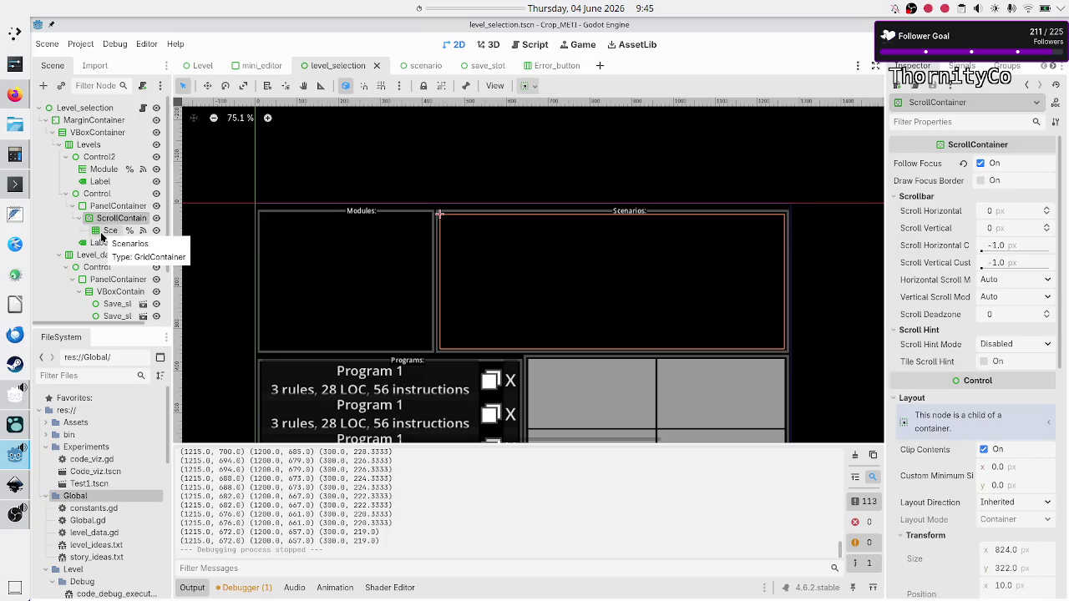
{"action": "left_click", "coordinate": [104, 232]}
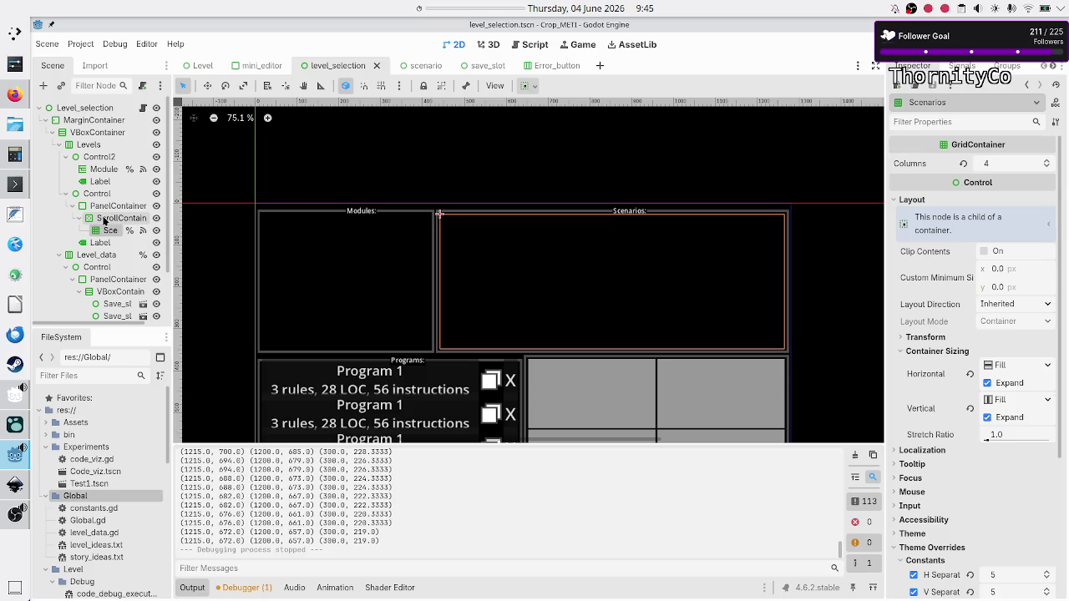
{"action": "left_click", "coordinate": [108, 219]}
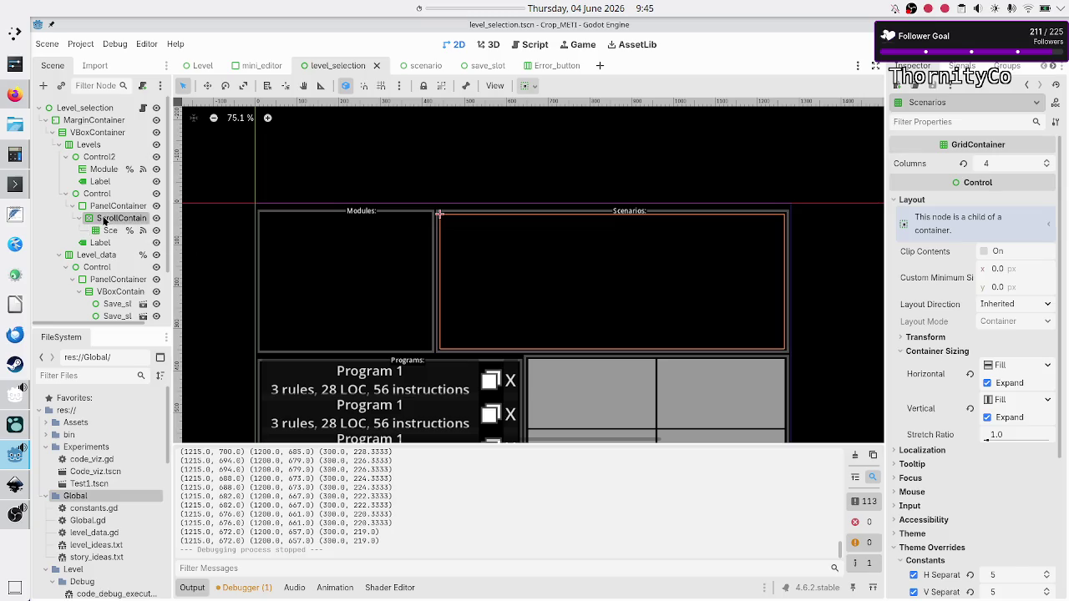
{"action": "left_click", "coordinate": [143, 107]}
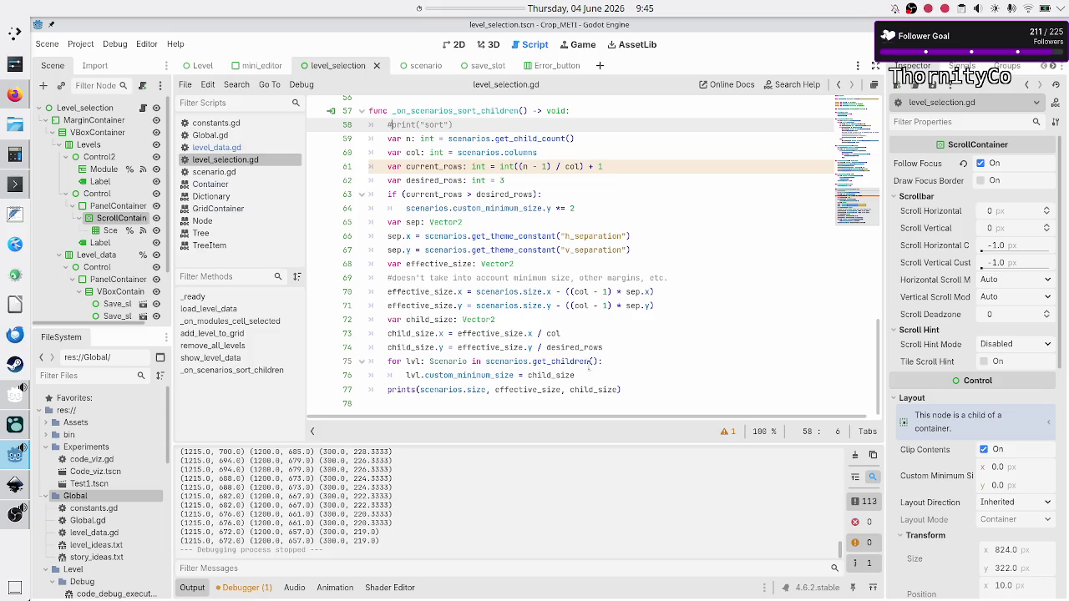
Step: Append scenarios.get_parent().size to the prints() call on line 77
{"action": "left_click", "coordinate": [645, 396]}
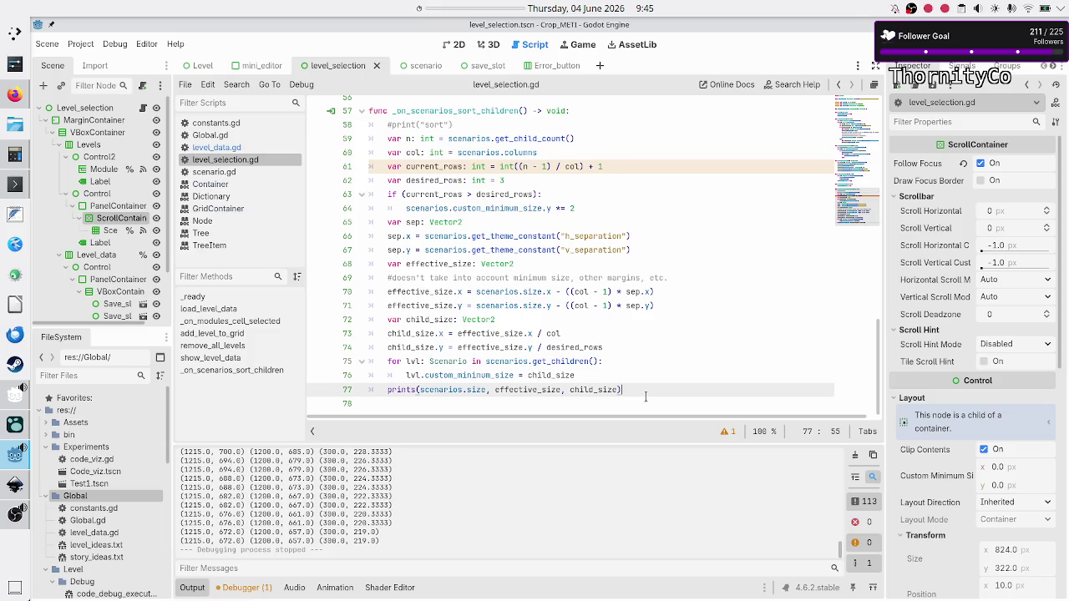
{"action": "type", "text": ", sc"}
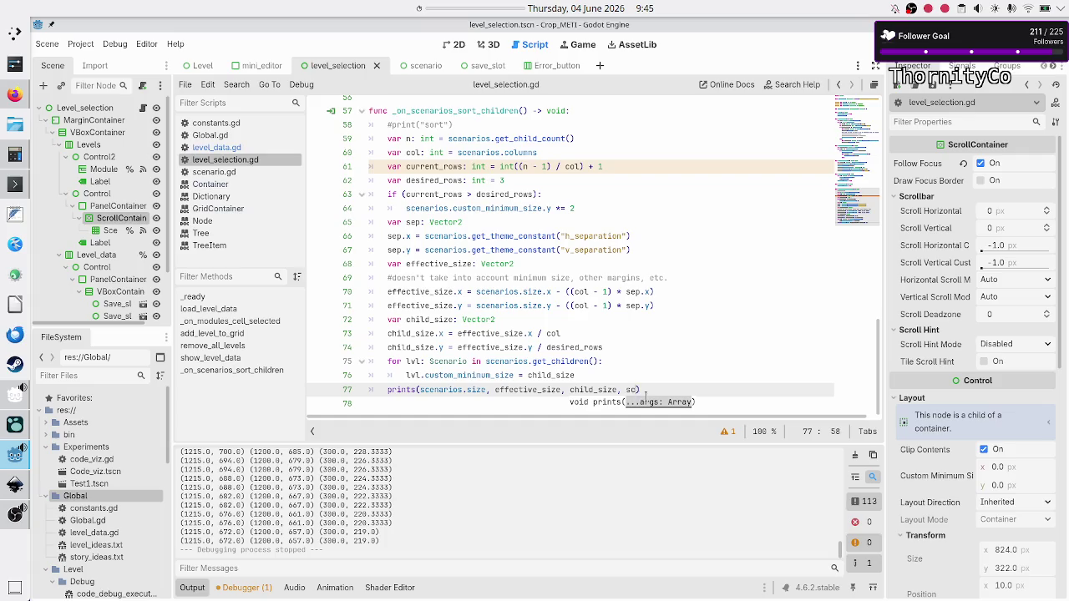
{"action": "type", "text": "o"}
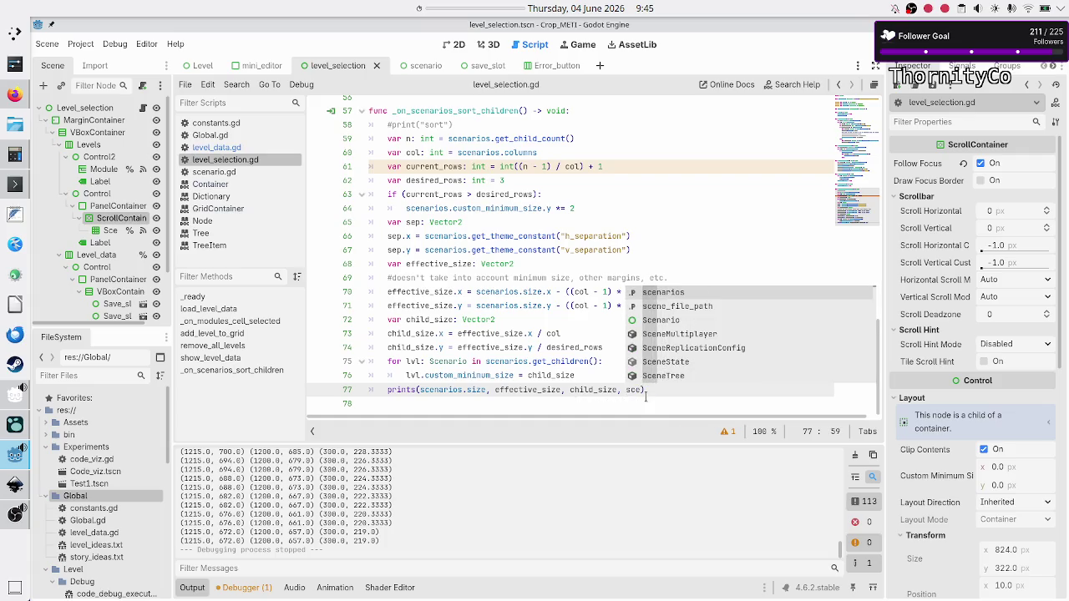
{"action": "key", "text": "Return"}
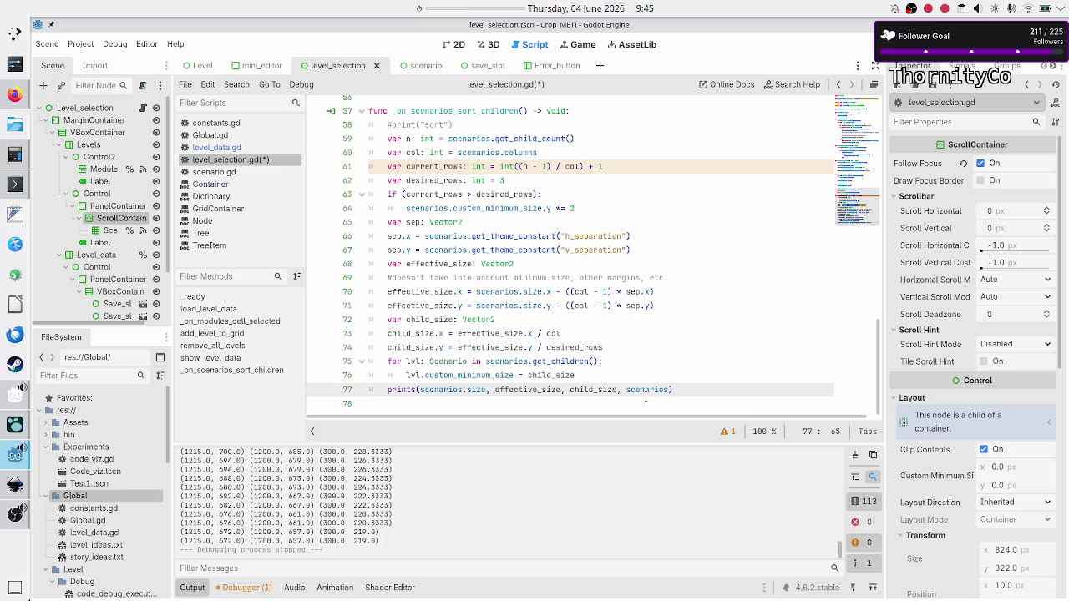
{"action": "type", "text": ".get_par"}
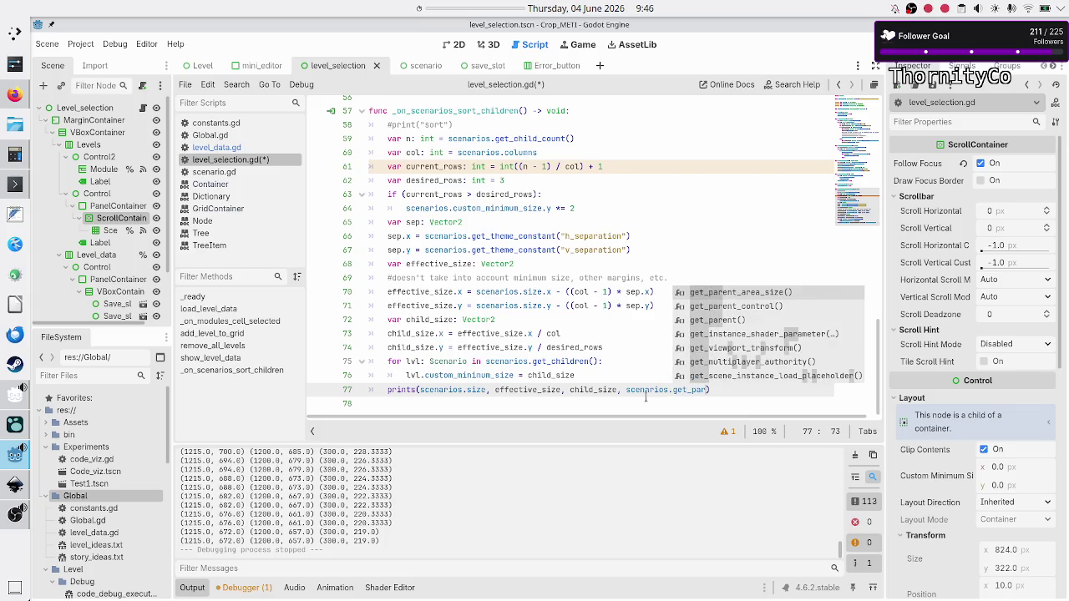
{"action": "key", "text": "Down"}
{"action": "key", "text": "Down"}
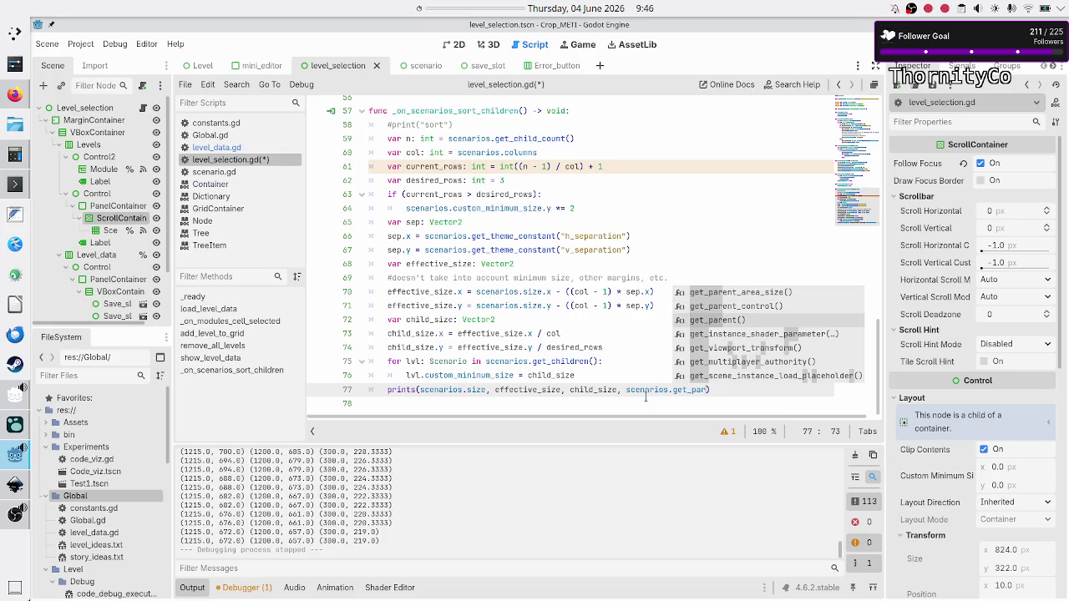
{"action": "key", "text": "Return"}
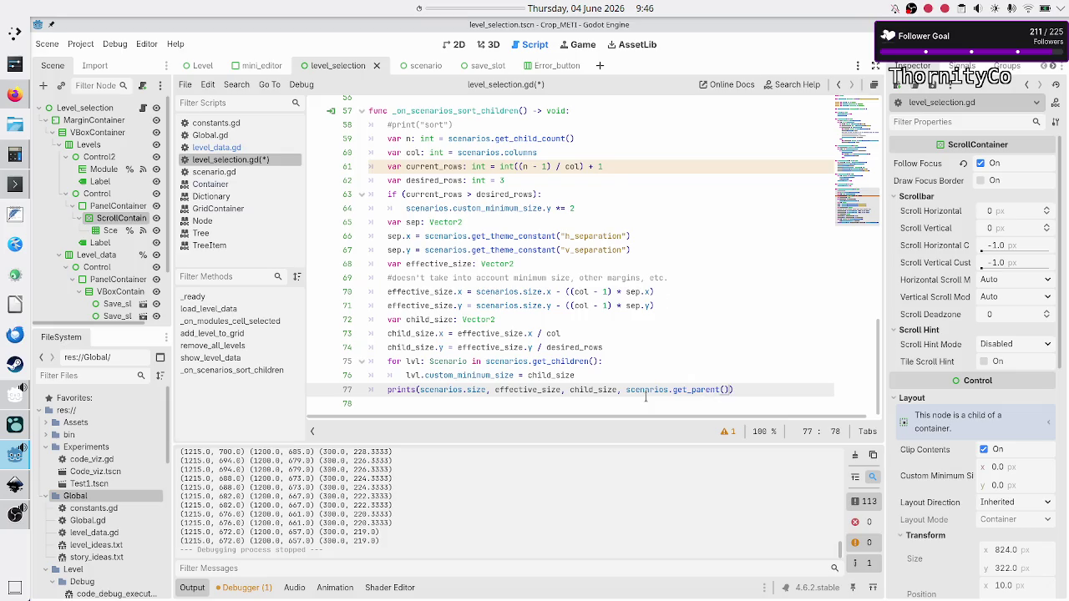
{"action": "type", "text": ".size"}
{"action": "key", "text": "Left"}
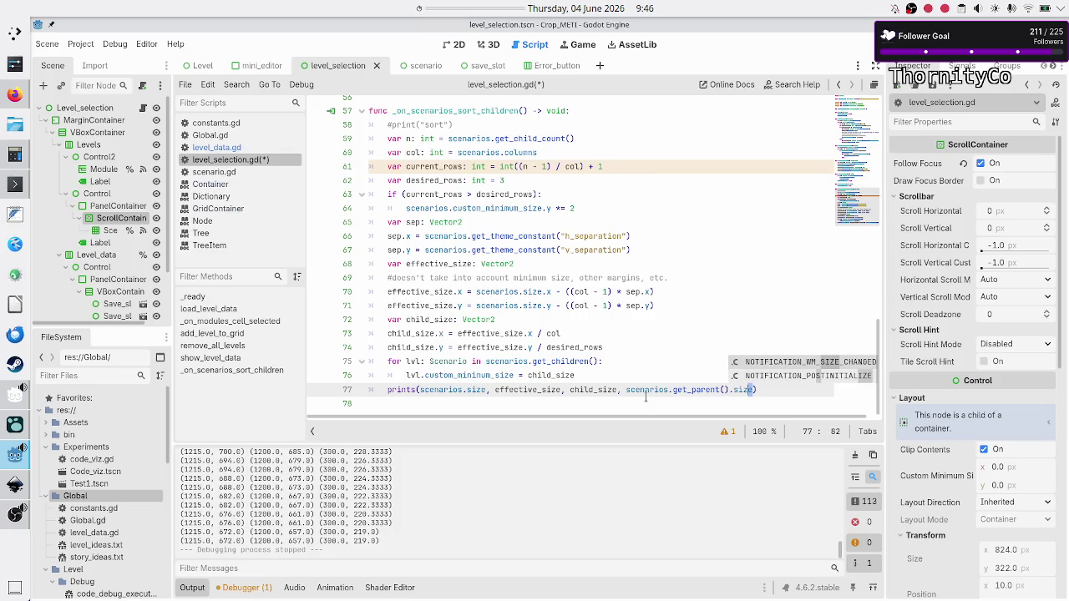
{"action": "key", "text": "Right"}
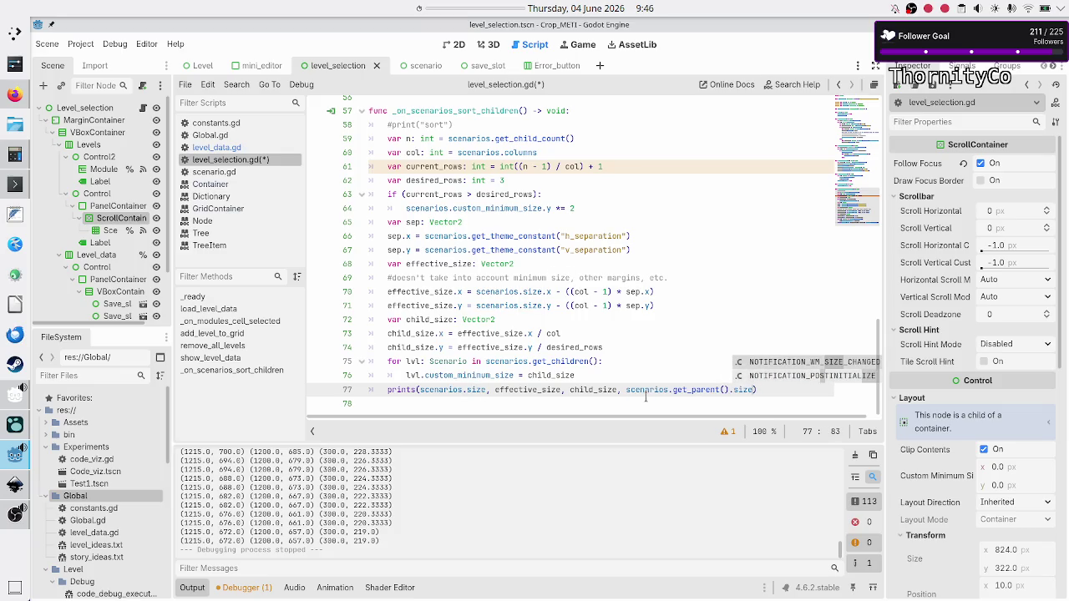